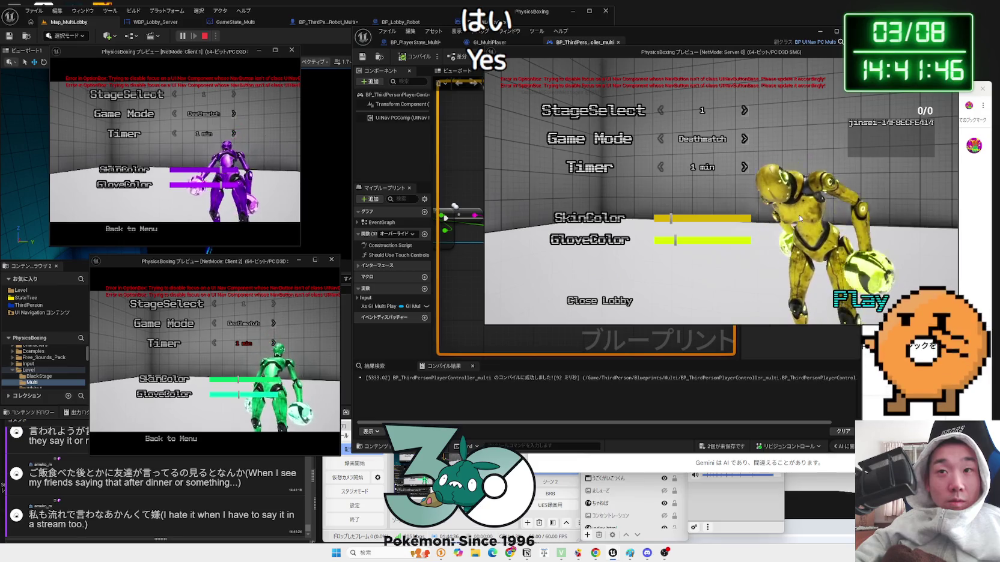
Start the match, end the Play-In-Editor session, and select the ColorChange_Server event
{"action": "key", "text": "Return"}
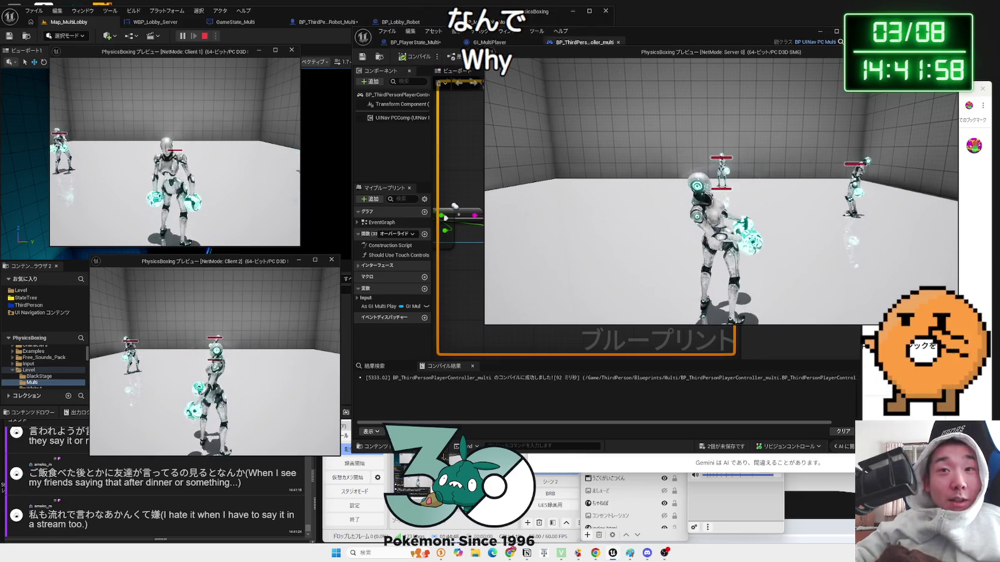
{"action": "key", "text": "Escape"}
{"action": "left_click", "coordinate": [564, 198]}
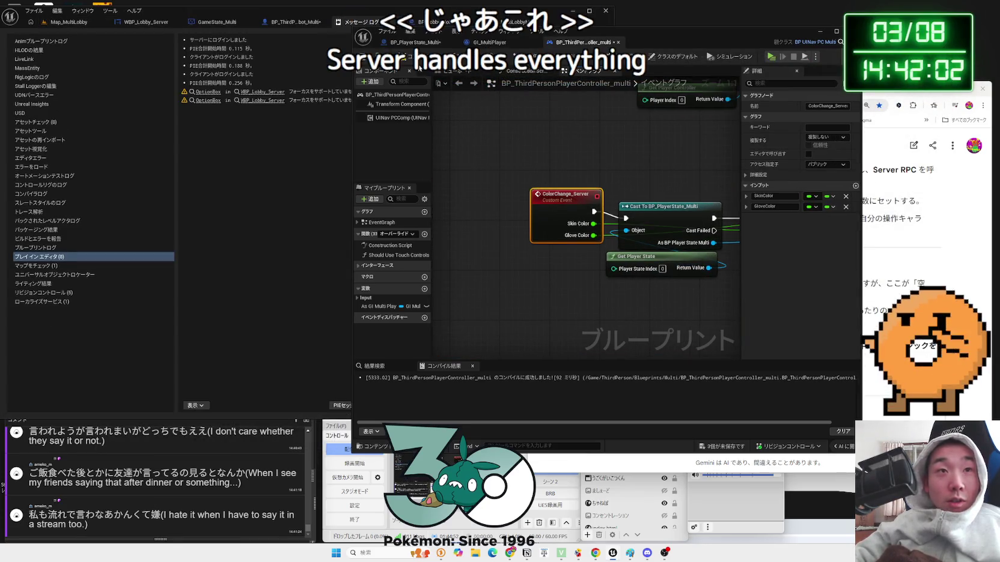
Playtest Map_MultiLobby with a server and two clients, turning the server boxer's skin lime and changing its gloves
{"action": "left_click_drag", "start_coordinate": [559, 196], "coordinate": [559, 202]}
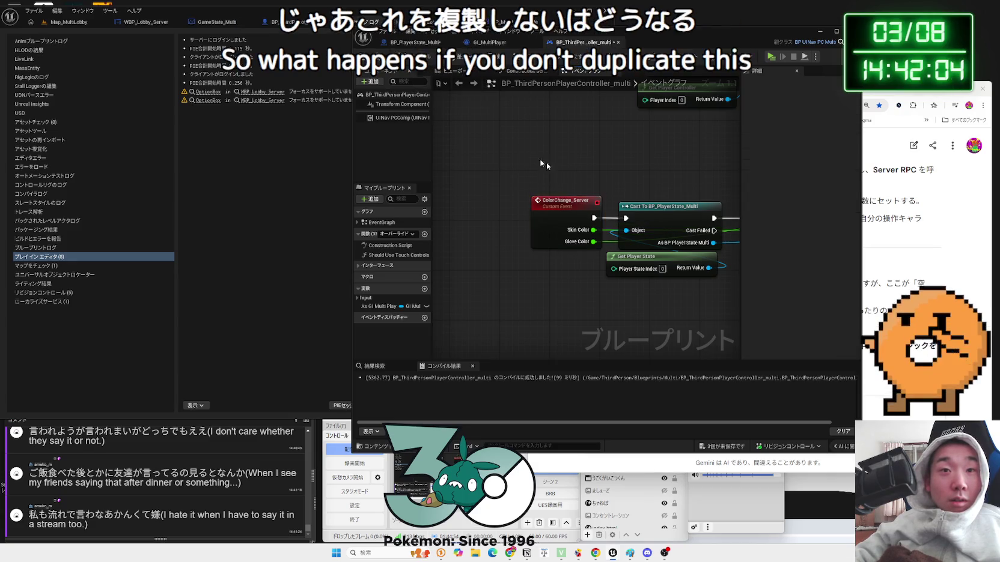
{"action": "left_click", "coordinate": [103, 24]}
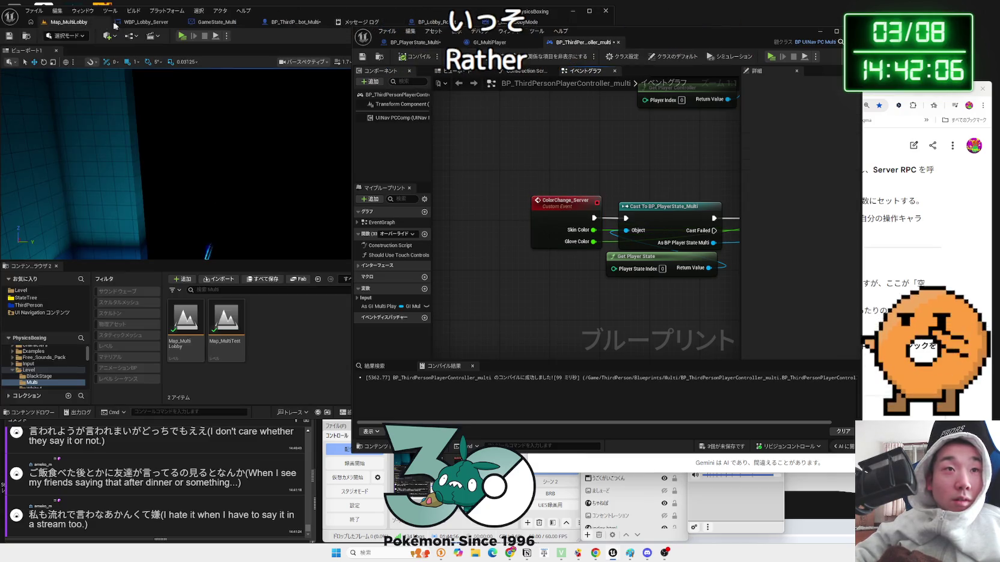
{"action": "left_click", "coordinate": [180, 35]}
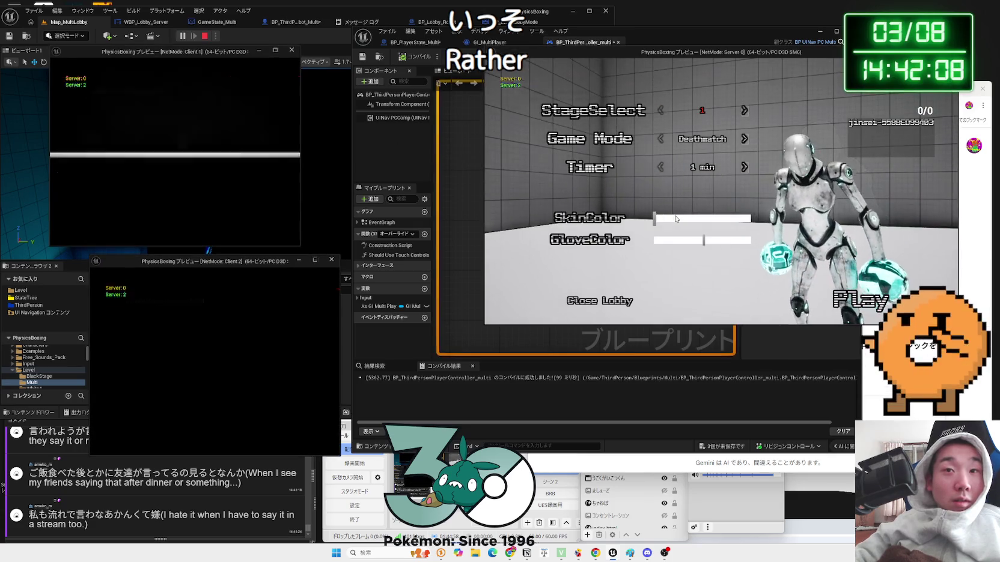
{"action": "left_click", "coordinate": [675, 217]}
{"action": "left_click_drag", "start_coordinate": [675, 217], "coordinate": [679, 218]}
{"action": "left_click", "coordinate": [680, 240]}
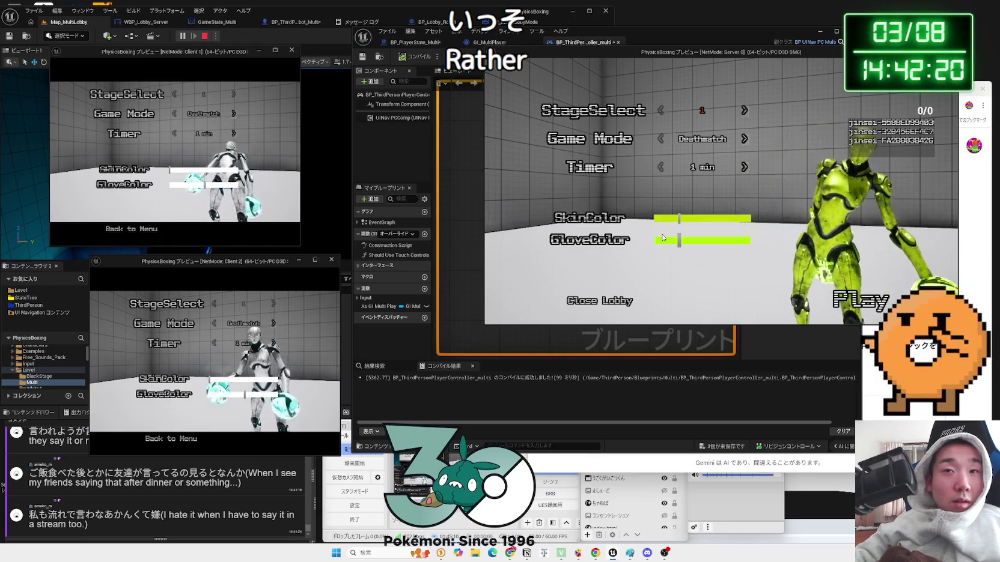
{"action": "key", "text": "Escape"}
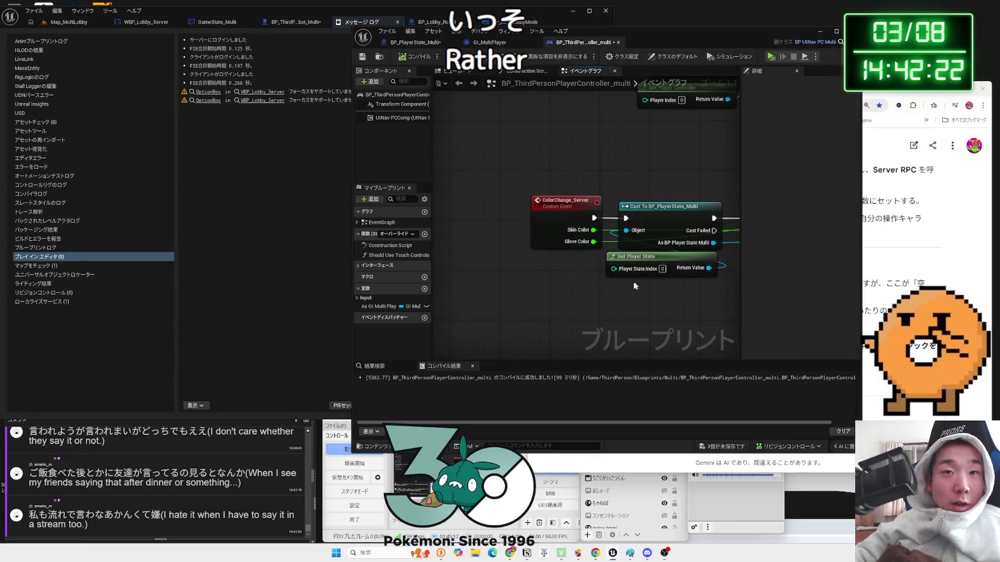
Pan the graph across the Set and Print String nodes, then launch a new multiplayer session
{"action": "left_click_drag", "start_coordinate": [635, 286], "coordinate": [486, 286]}
{"action": "mouse_move", "coordinate": [566, 283]}
{"action": "left_mouse_down"}
{"action": "mouse_move", "coordinate": [513, 286]}
{"action": "mouse_move", "coordinate": [688, 287]}
{"action": "left_mouse_up"}
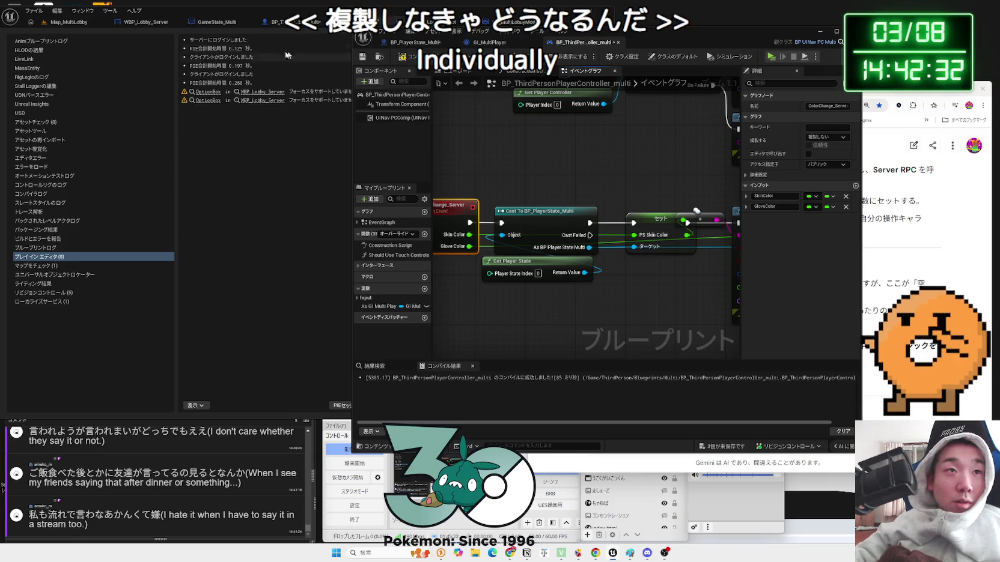
{"action": "left_click", "coordinate": [771, 57]}
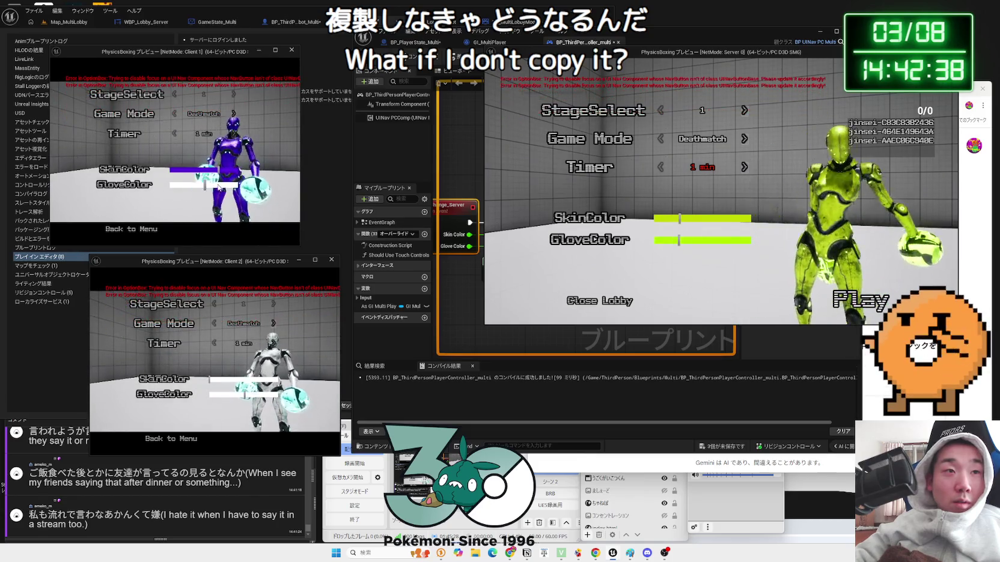
{"action": "left_click", "coordinate": [230, 319]}
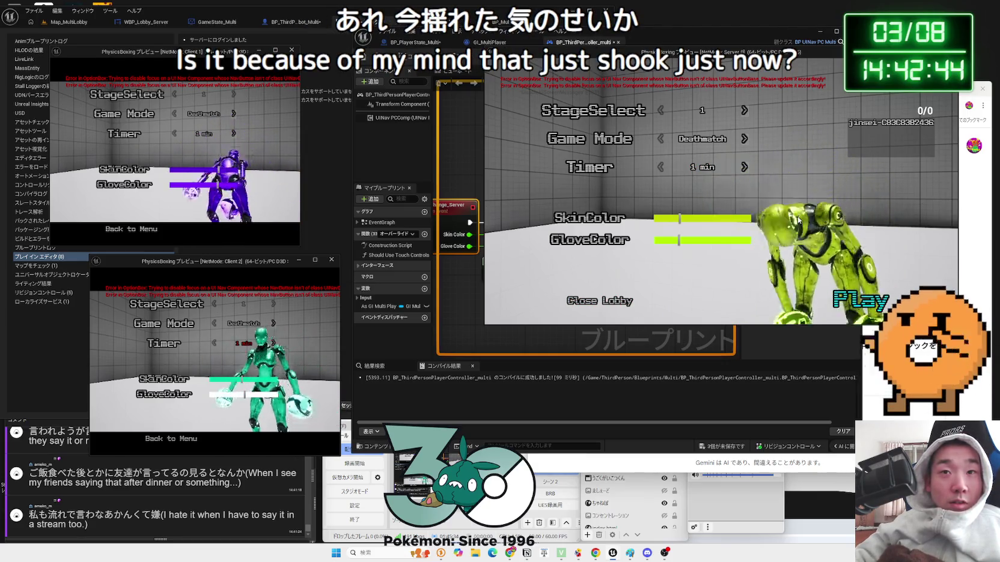
{"action": "key", "text": "Return"}
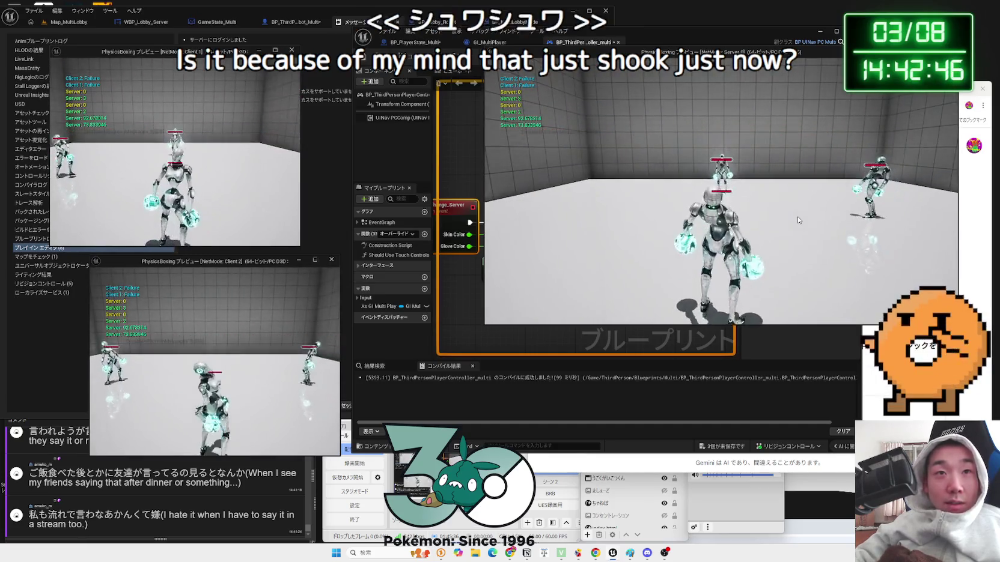
{"action": "left_click", "coordinate": [798, 220]}
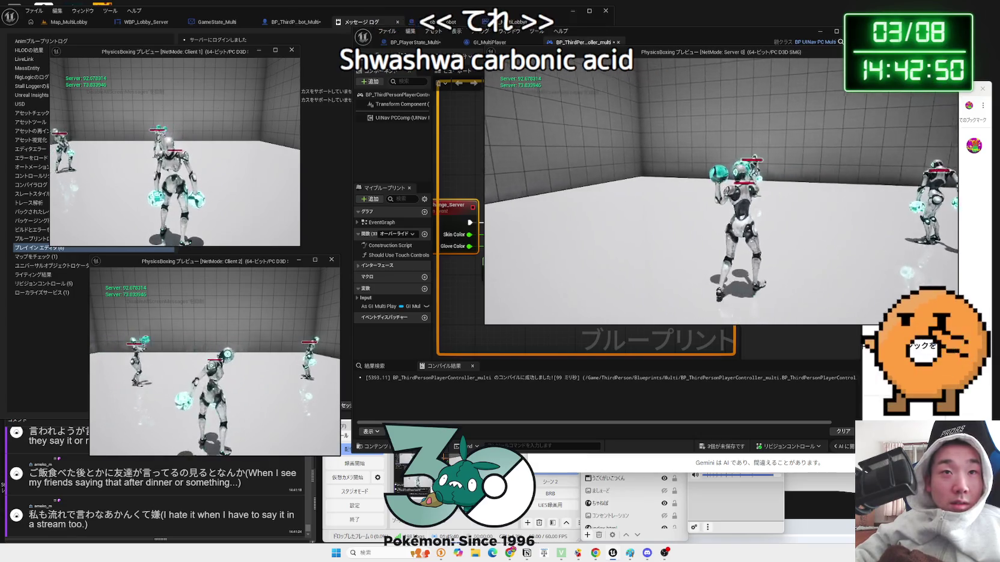
{"action": "key", "text": "Escape"}
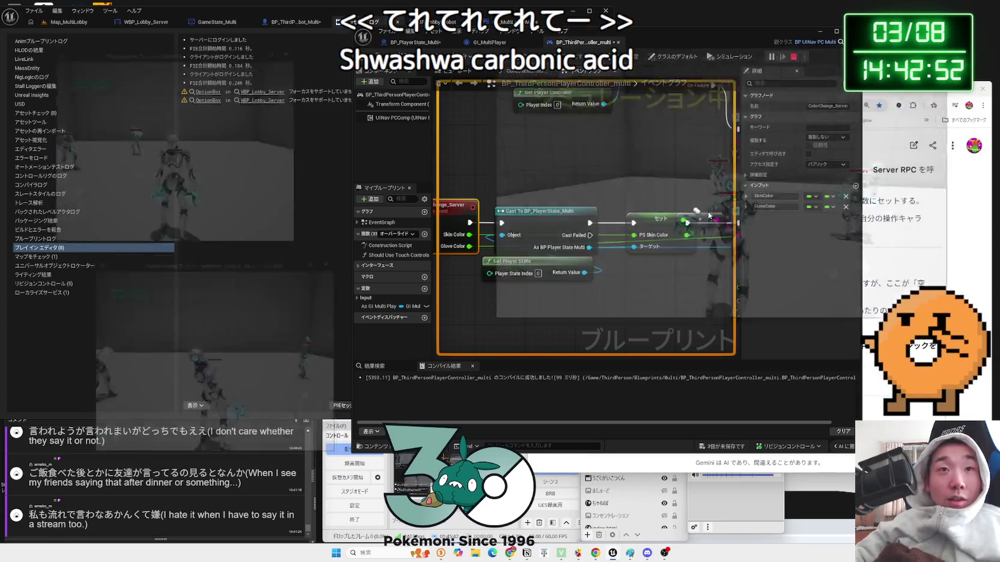
Set ColorChange_Server's Replication to Run on Server
{"action": "mouse_move", "coordinate": [655, 265]}
{"action": "left_mouse_down"}
{"action": "mouse_move", "coordinate": [481, 283]}
{"action": "mouse_move", "coordinate": [771, 278]}
{"action": "left_mouse_up"}
{"action": "left_click", "coordinate": [827, 137]}
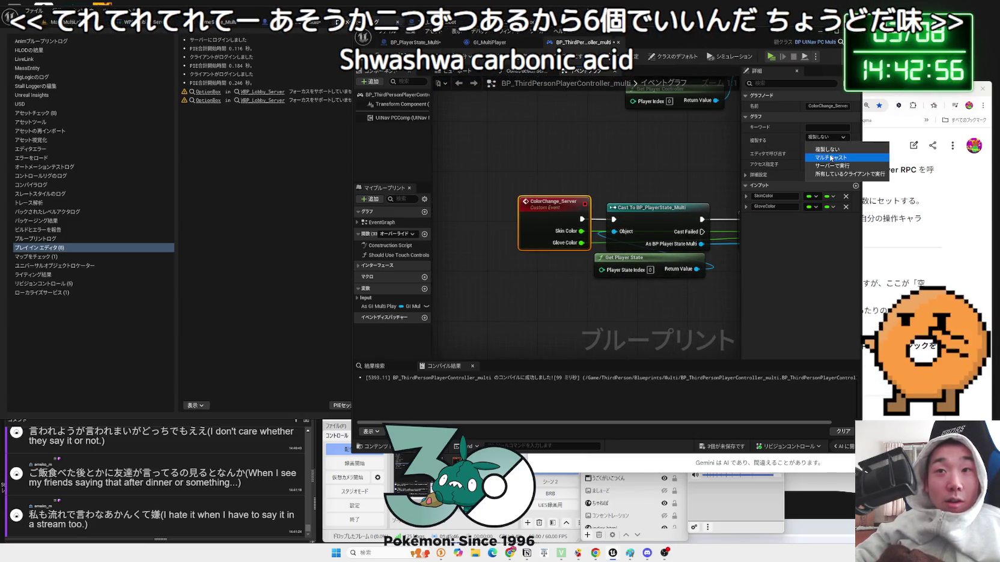
{"action": "left_click", "coordinate": [830, 157]}
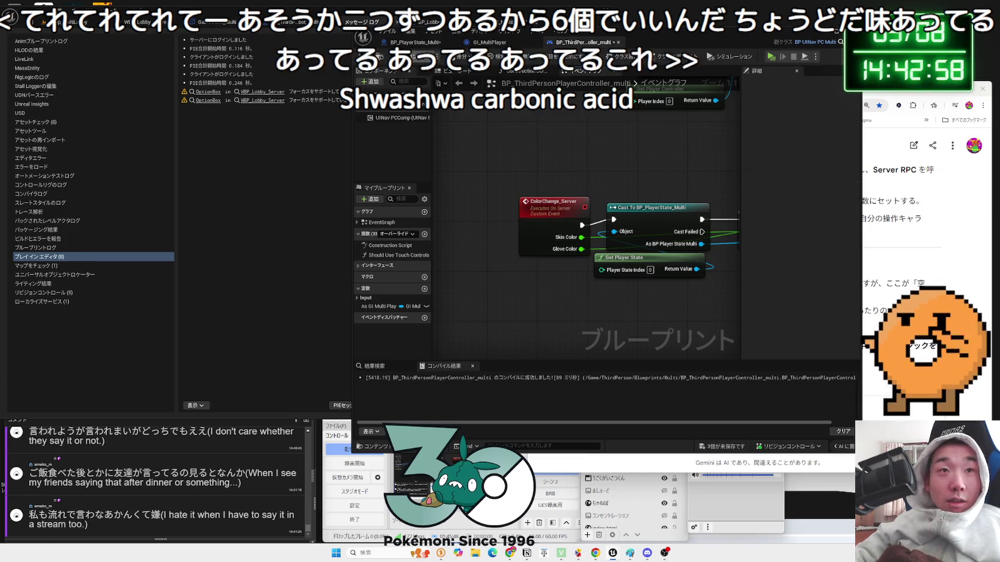
Save all three modified blueprints
{"action": "left_click", "coordinate": [421, 43]}
{"action": "left_click", "coordinate": [720, 449]}
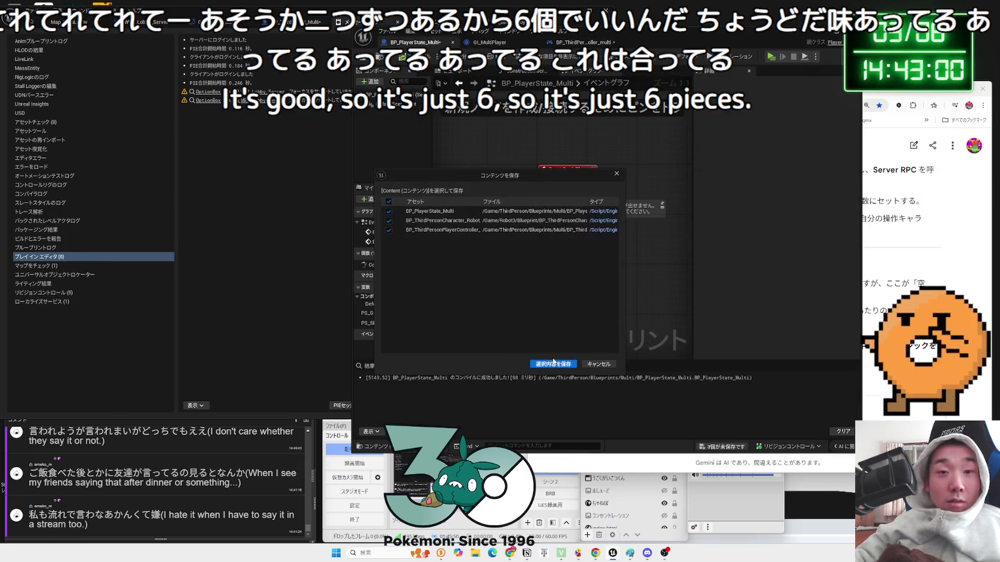
{"action": "left_click", "coordinate": [536, 424]}
Review the player controller graph, then return to the Map_MultiLobby level editor
{"action": "left_click", "coordinate": [619, 43]}
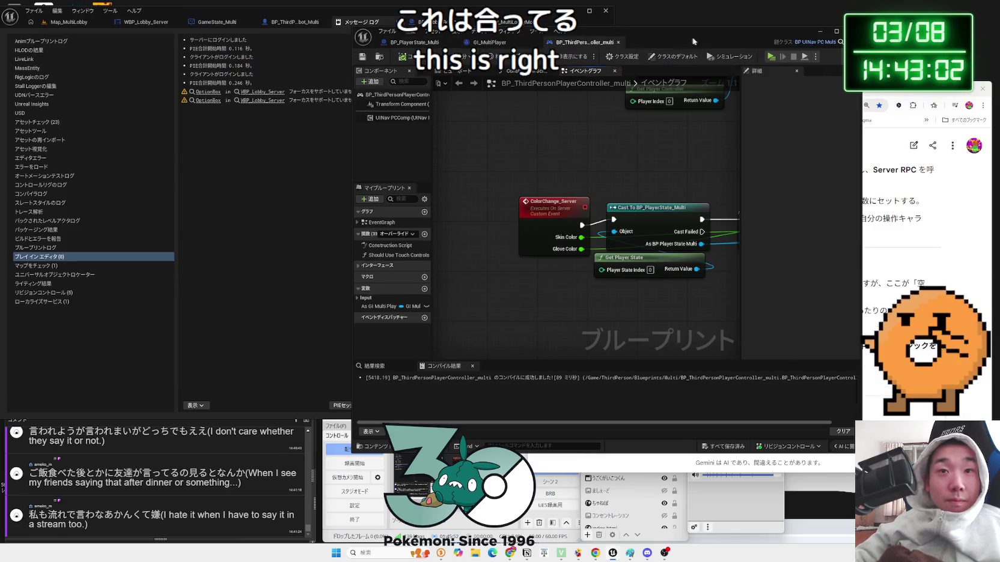
{"action": "scroll", "coordinate": [693, 184], "scroll_direction": "down", "scroll_amount": 2}
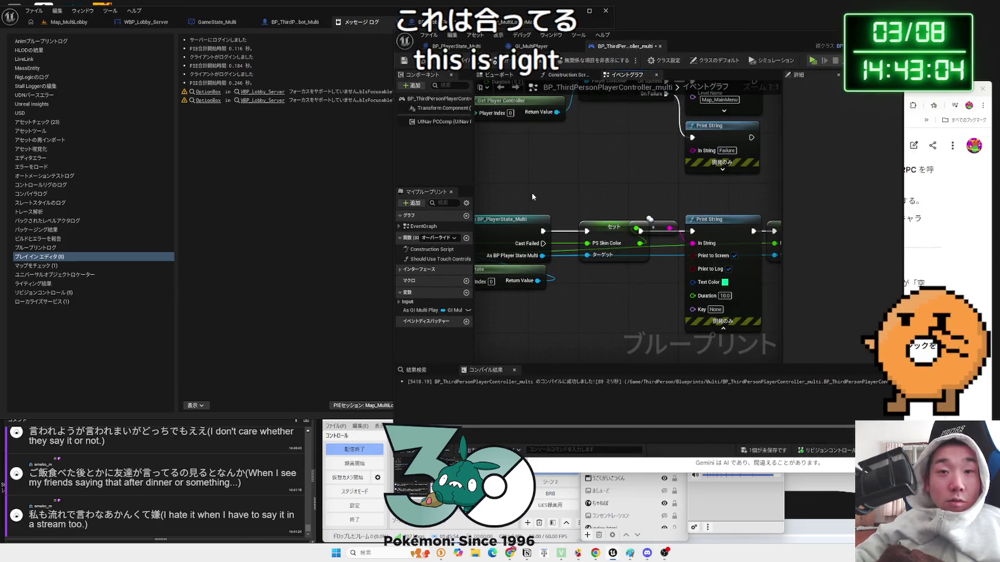
{"action": "scroll", "coordinate": [559, 218], "scroll_direction": "up", "scroll_amount": 1}
{"action": "scroll", "coordinate": [476, 196], "scroll_direction": "down", "scroll_amount": 1}
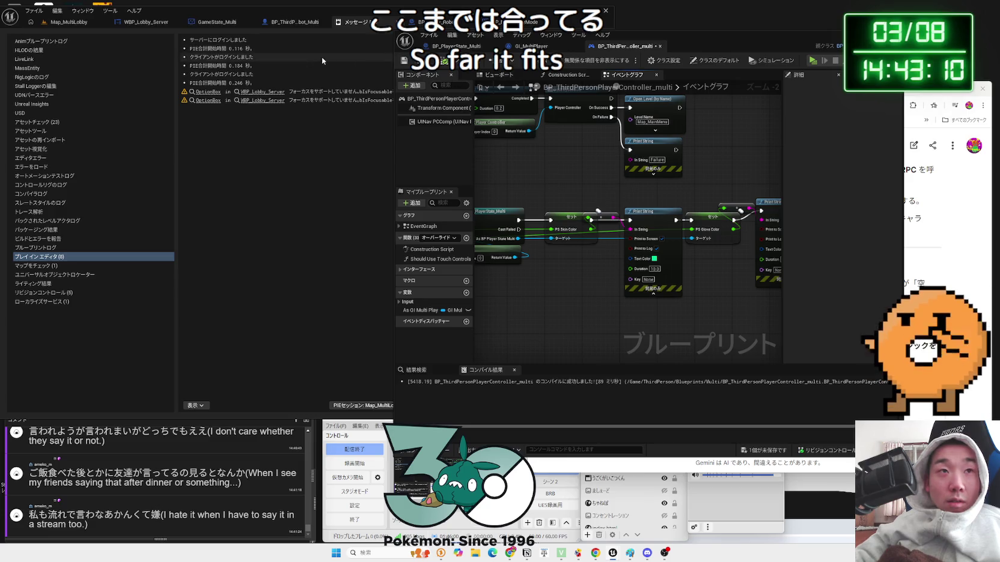
{"action": "left_click", "coordinate": [80, 22]}
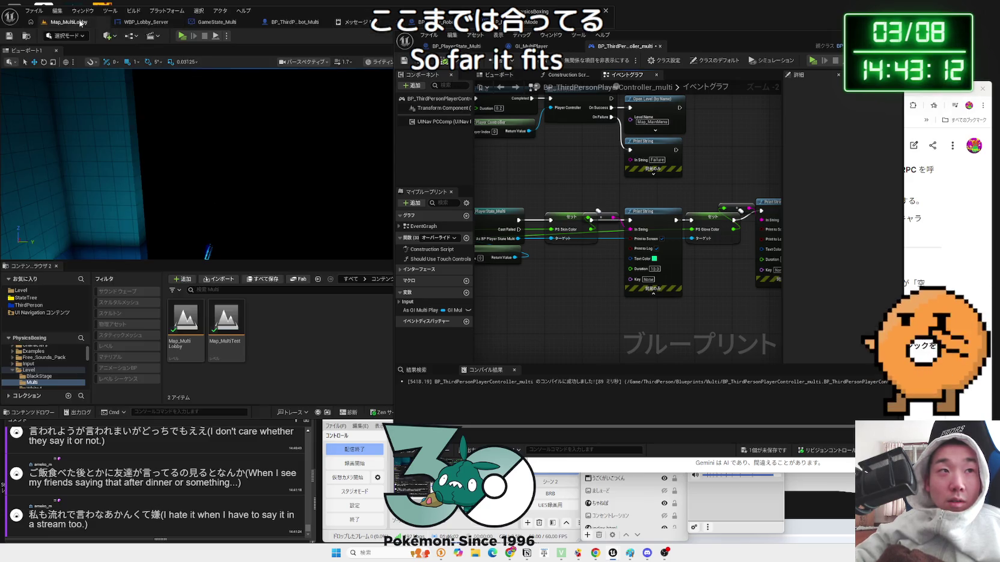
Playtest with red server gloves and teal Client 1 skin, start the match, punch, then stop
{"action": "left_click", "coordinate": [181, 36]}
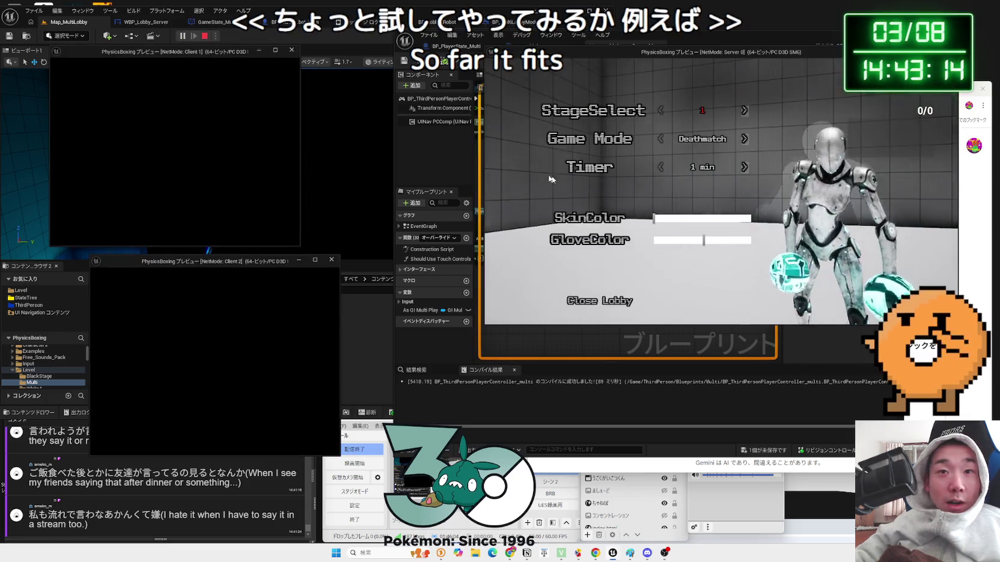
{"action": "left_click", "coordinate": [698, 219]}
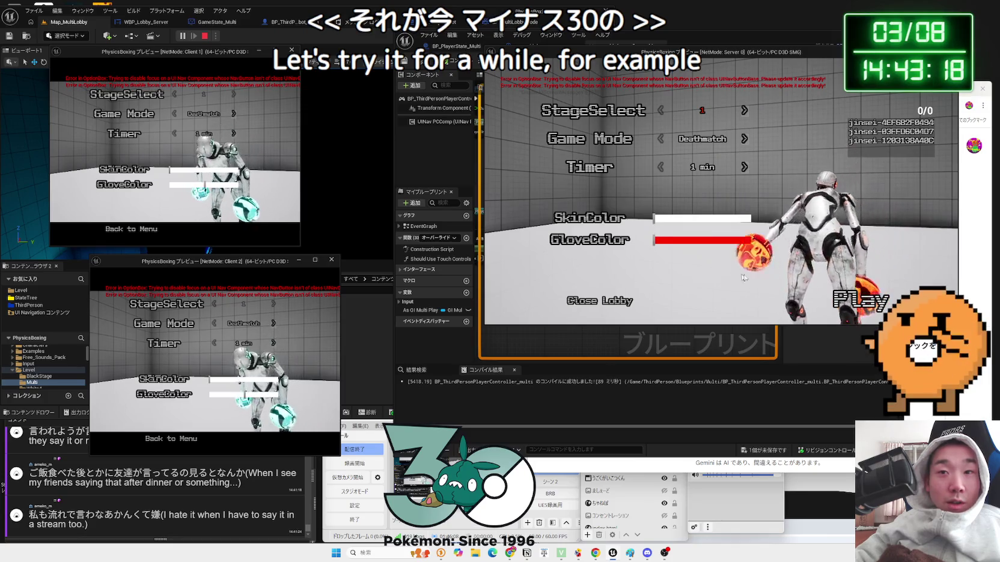
{"action": "left_click_drag", "start_coordinate": [178, 174], "coordinate": [205, 171]}
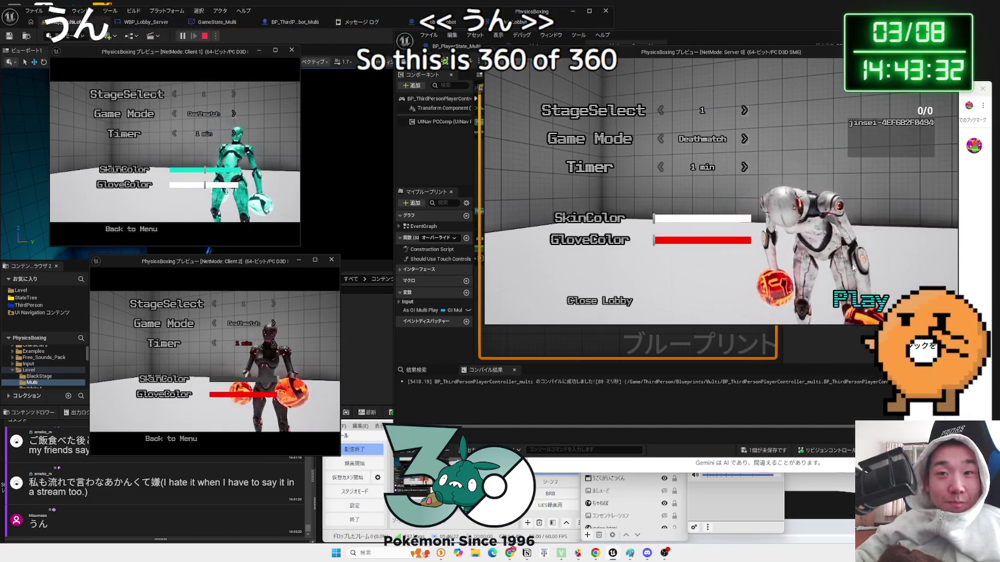
{"action": "left_click", "coordinate": [852, 305]}
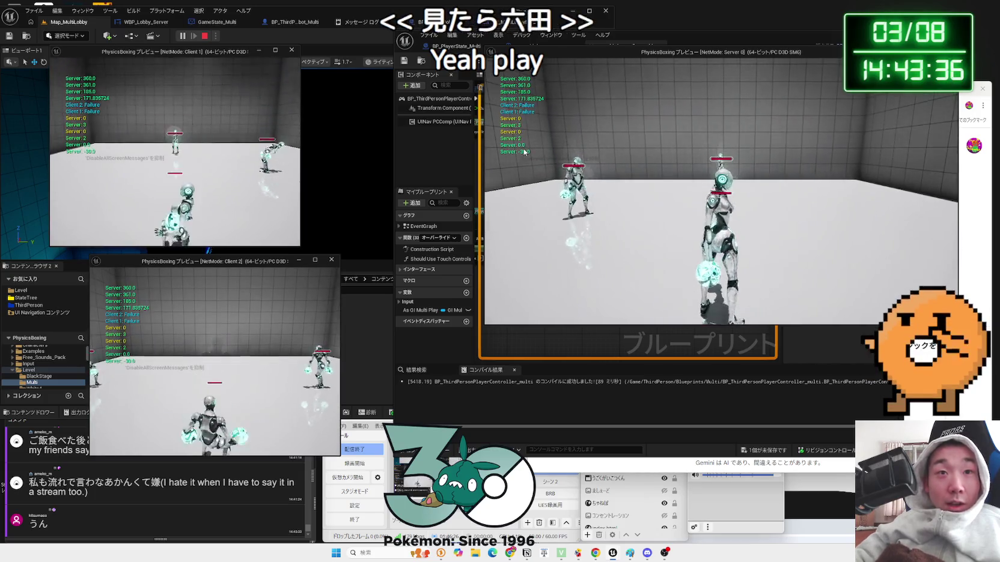
{"action": "left_click", "coordinate": [527, 86]}
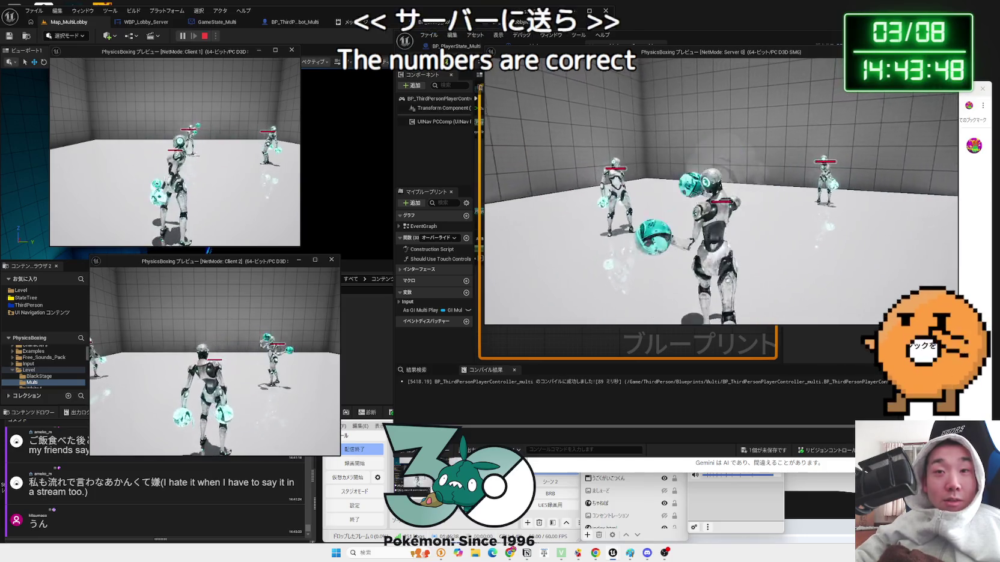
{"action": "key", "text": "Escape"}
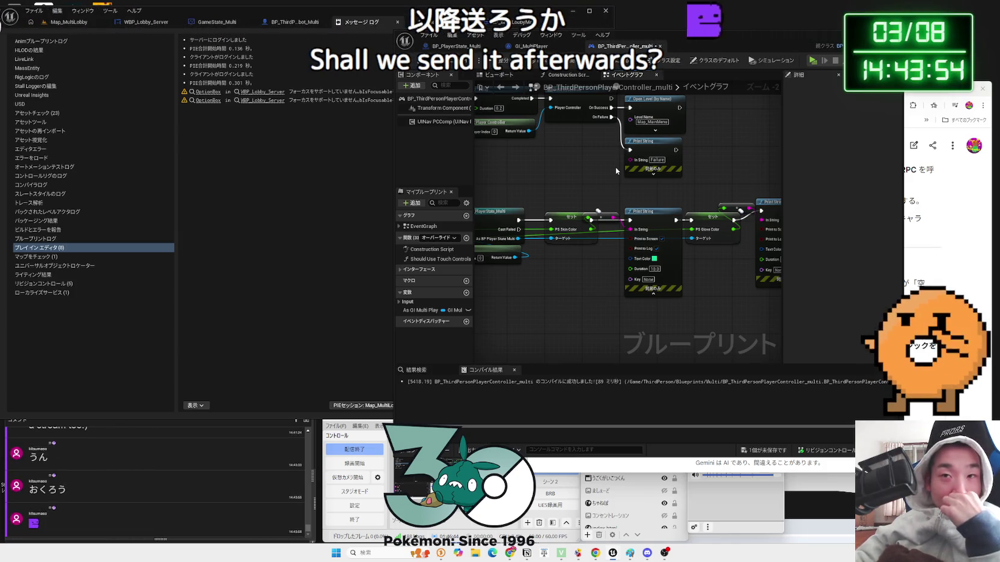
Delete the Print String and its reroute so Set PS Skin Color feeds Set PS Glove Color
{"action": "left_click_drag", "start_coordinate": [735, 41], "coordinate": [679, 41]}
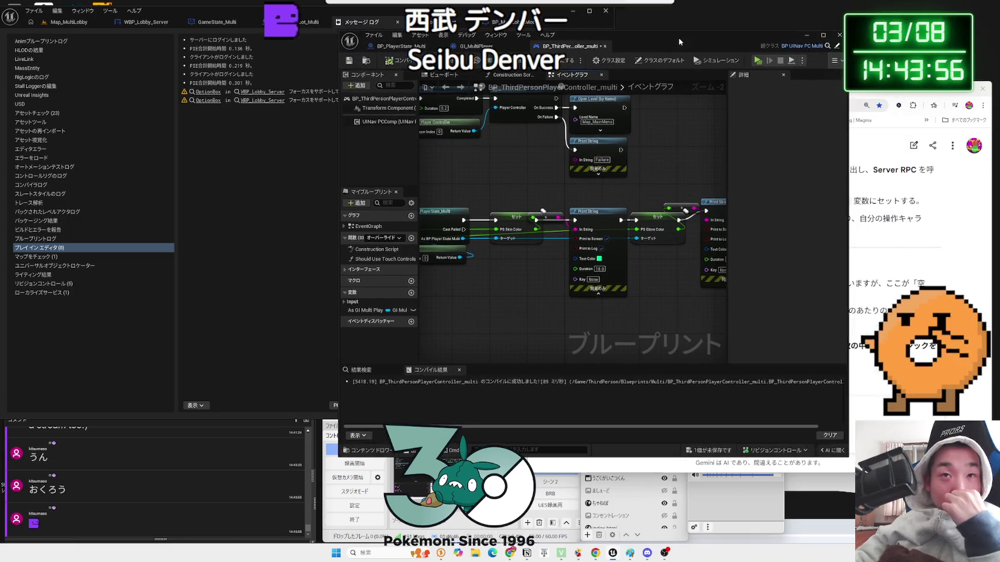
{"action": "scroll", "coordinate": [568, 231], "scroll_direction": "up", "scroll_amount": 1}
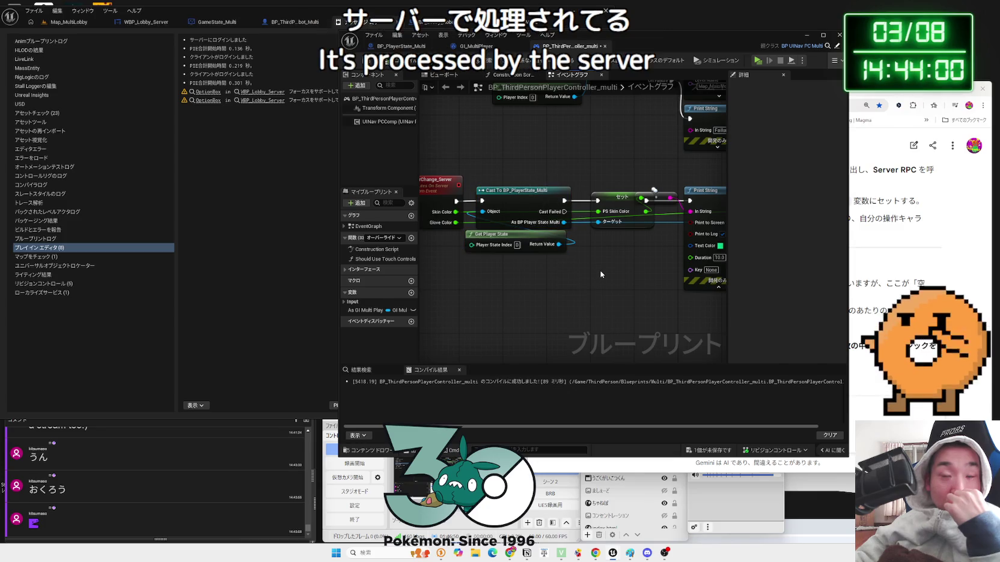
{"action": "left_click_drag", "start_coordinate": [645, 261], "coordinate": [541, 272]}
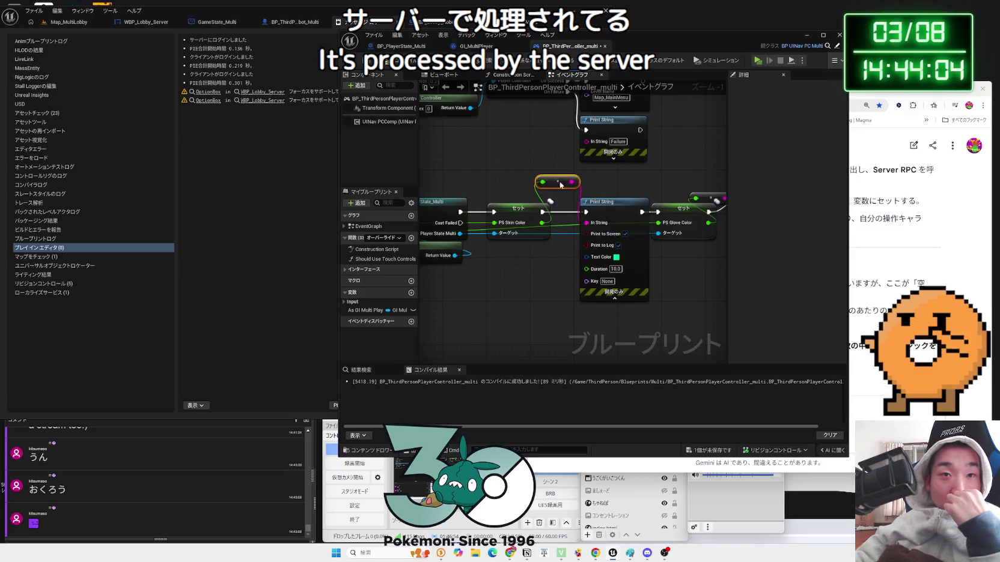
{"action": "key", "text": "Delete"}
{"action": "mouse_move", "coordinate": [542, 211]}
{"action": "left_mouse_down"}
{"action": "mouse_move", "coordinate": [660, 215]}
{"action": "mouse_move", "coordinate": [506, 238]}
{"action": "left_mouse_up"}
{"action": "key", "text": "ctrl+z"}
{"action": "key", "text": "Delete"}
Line up the PS Skin Color setter with the glove setter and save all changes
{"action": "mouse_move", "coordinate": [608, 268]}
{"action": "left_mouse_down"}
{"action": "mouse_move", "coordinate": [528, 252]}
{"action": "mouse_move", "coordinate": [601, 241]}
{"action": "mouse_move", "coordinate": [591, 204]}
{"action": "mouse_move", "coordinate": [588, 227]}
{"action": "left_mouse_up"}
{"action": "left_click", "coordinate": [598, 224]}
{"action": "left_click", "coordinate": [673, 300]}
{"action": "left_click", "coordinate": [716, 457]}
{"action": "left_click", "coordinate": [541, 349]}
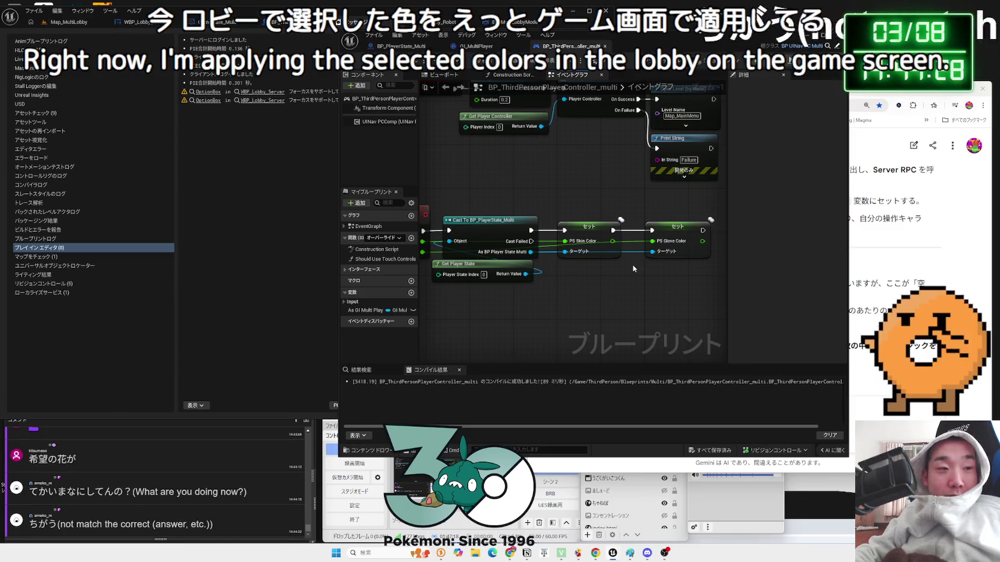
Nudge the PS Skin Color setter right and move to BP_PlayerState_Multi
{"action": "left_click_drag", "start_coordinate": [592, 240], "coordinate": [598, 239]}
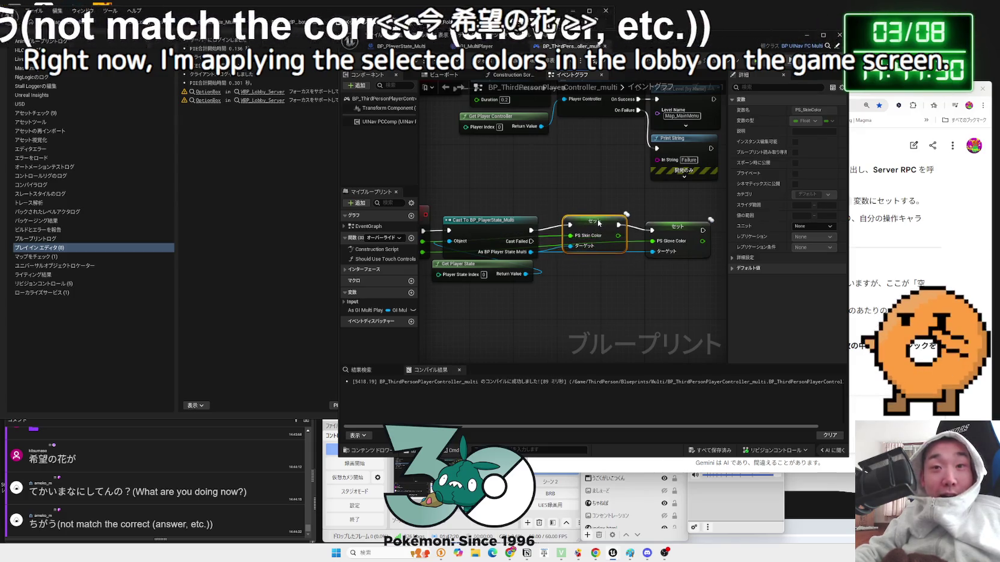
{"action": "left_click_drag", "start_coordinate": [502, 194], "coordinate": [609, 196]}
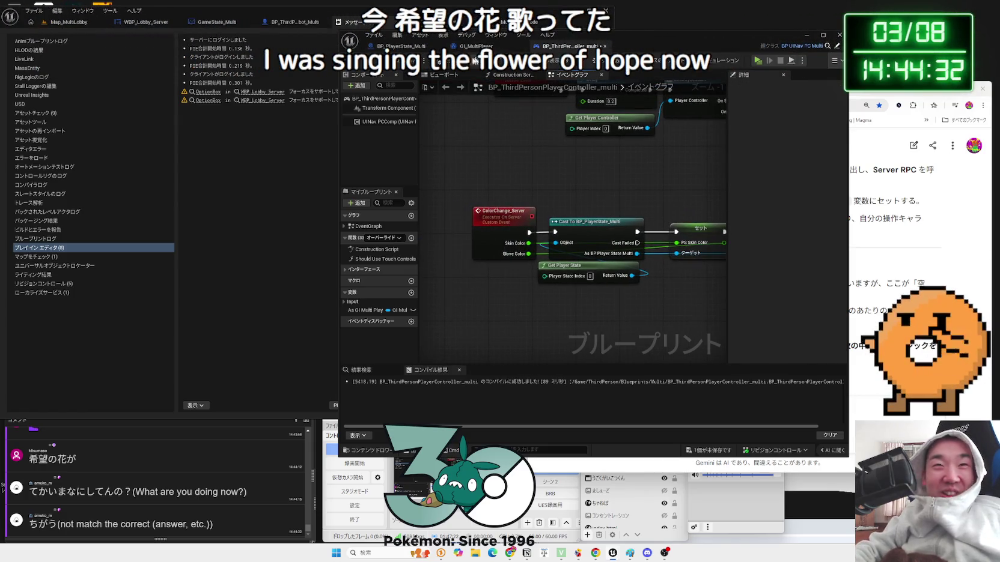
{"action": "key", "text": "ctrl+Tab"}
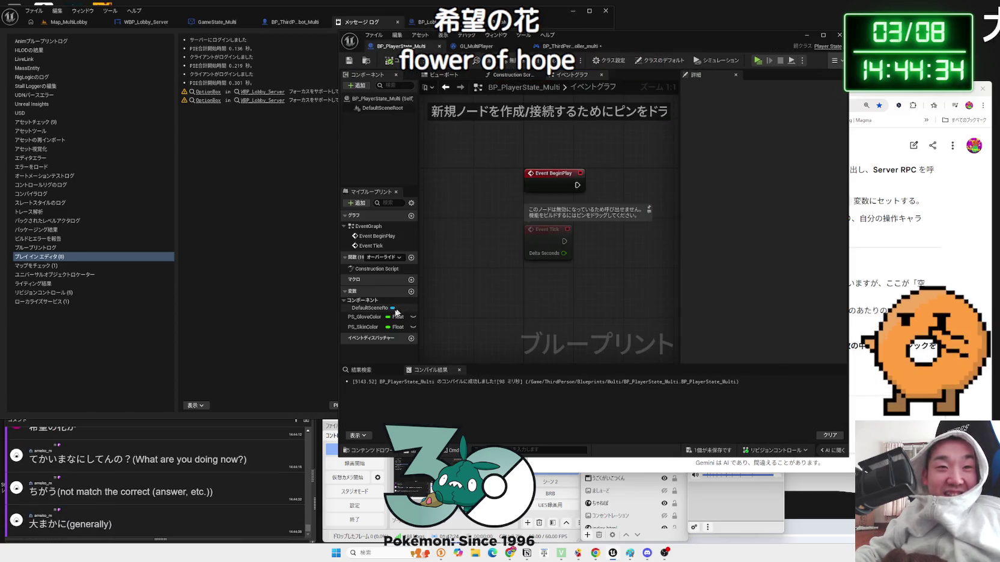
Check PS_SkinColor is Replicated, and move and widen the BP_PlayerState_Multi editor window
{"action": "left_click", "coordinate": [367, 327]}
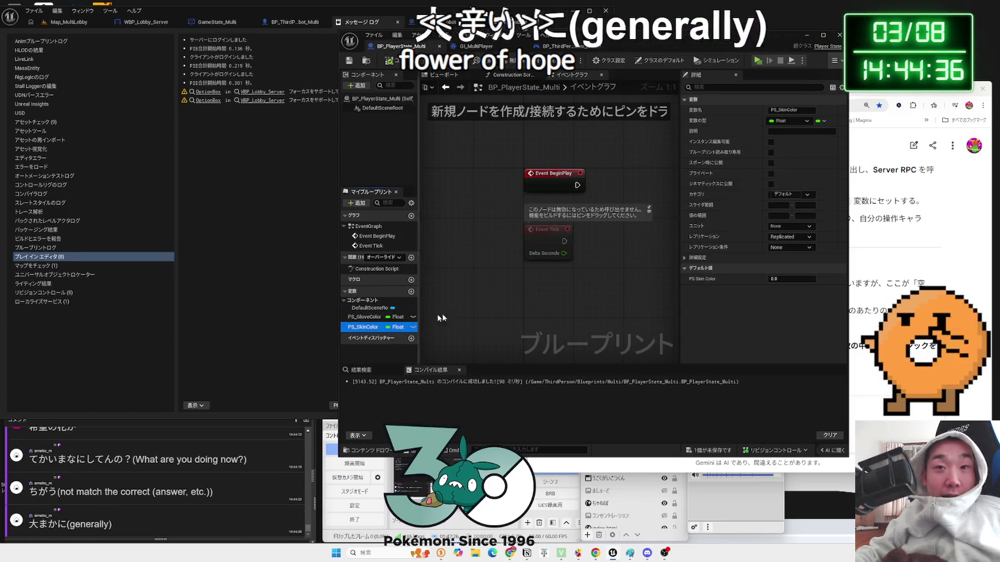
{"action": "left_click_drag", "start_coordinate": [631, 42], "coordinate": [763, 32]}
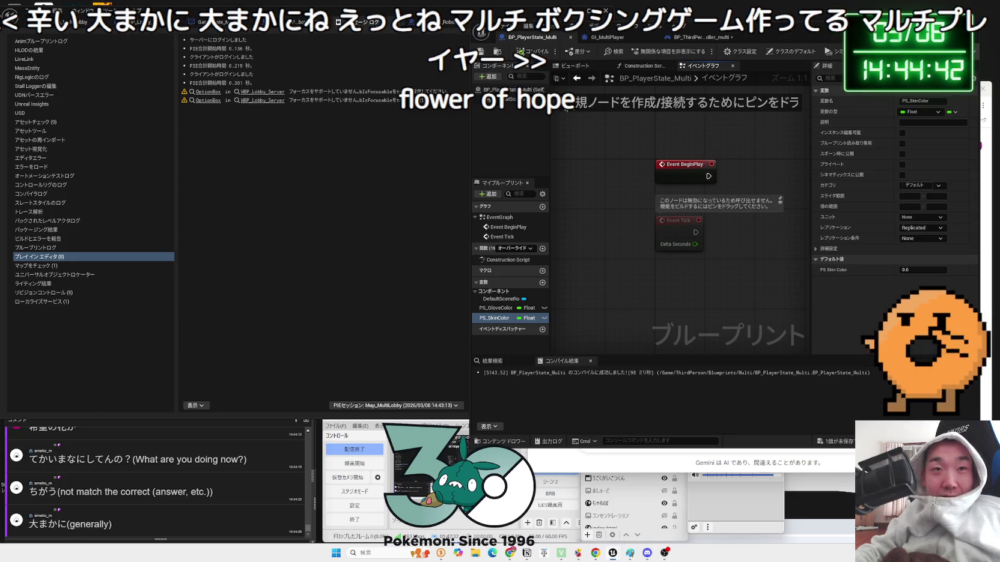
{"action": "left_click_drag", "start_coordinate": [472, 124], "coordinate": [418, 124]}
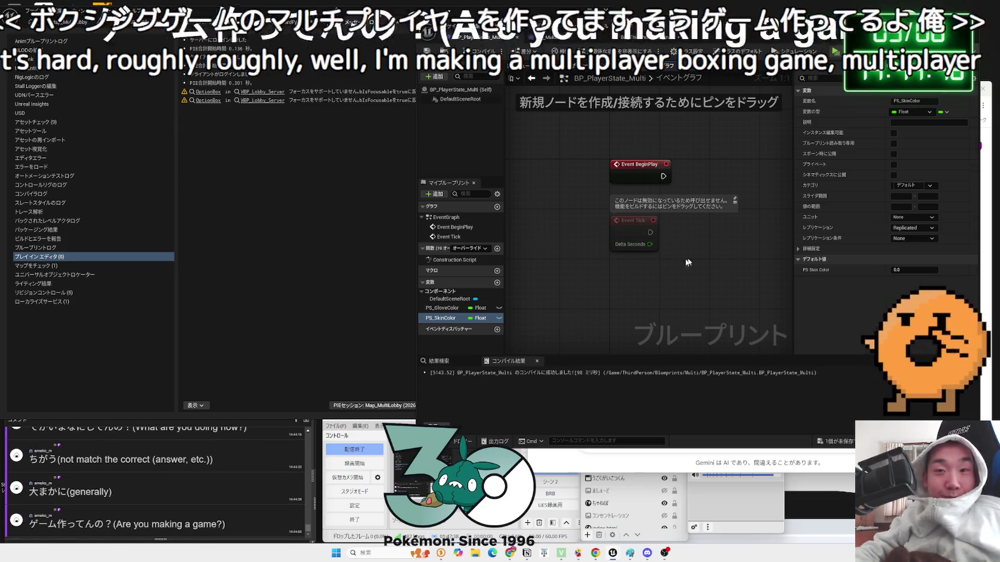
{"action": "left_click_drag", "start_coordinate": [688, 256], "coordinate": [613, 257]}
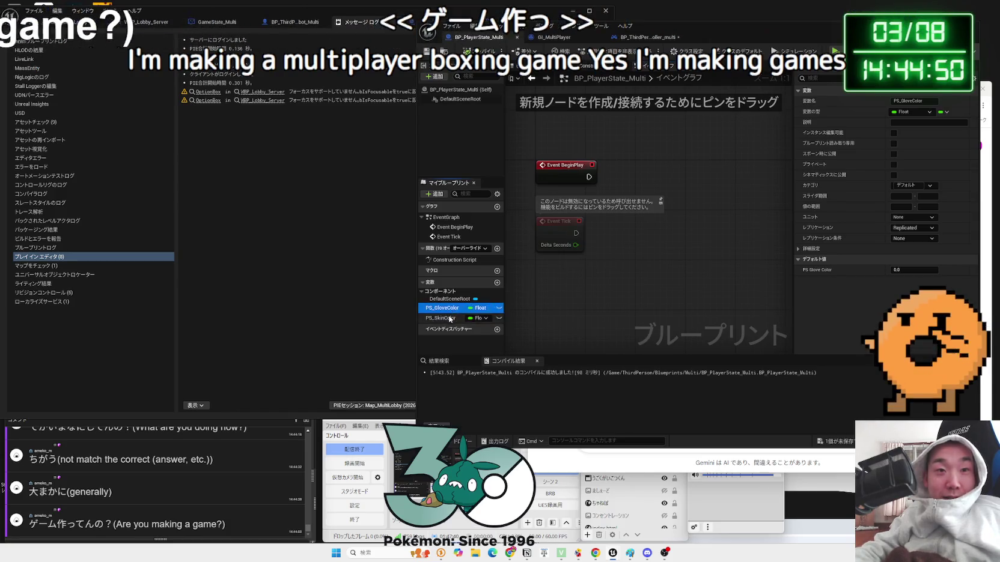
{"action": "left_click", "coordinate": [572, 300]}
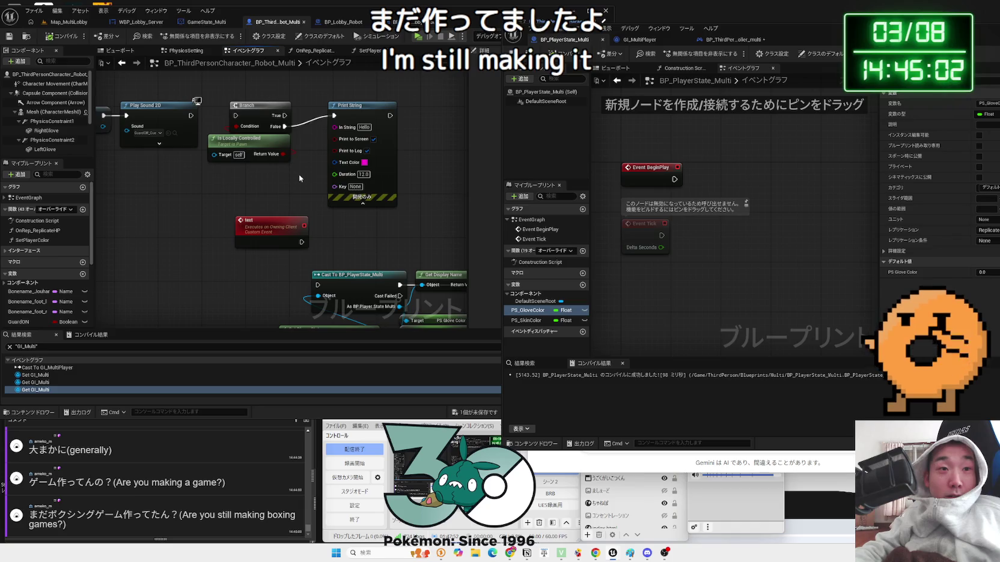
Reposition Get Player State, Set Player Color, Print String and the PlayerState cast group
{"action": "left_click_drag", "start_coordinate": [305, 226], "coordinate": [233, 207]}
{"action": "left_click_drag", "start_coordinate": [307, 215], "coordinate": [271, 182]}
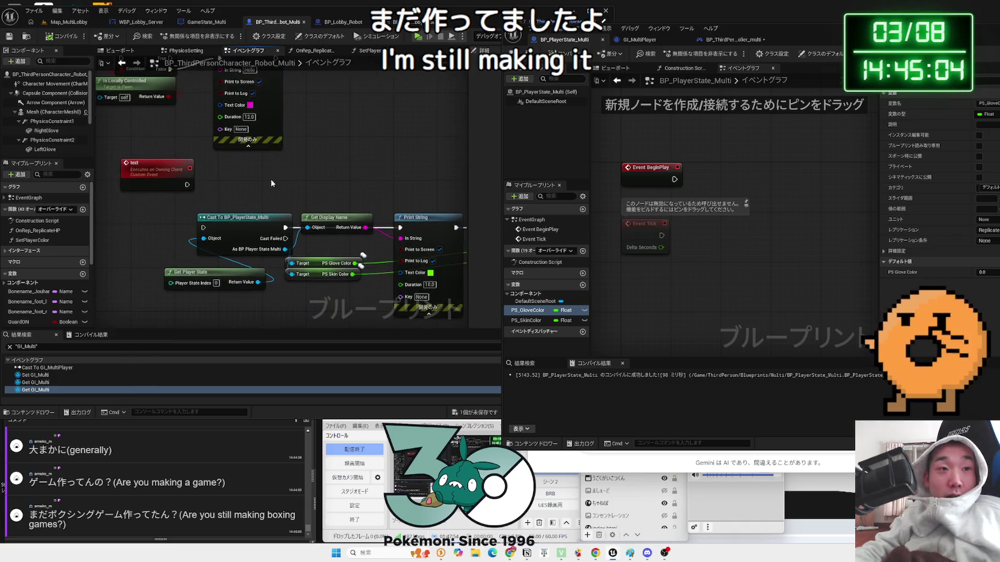
{"action": "left_click_drag", "start_coordinate": [180, 272], "coordinate": [197, 261]}
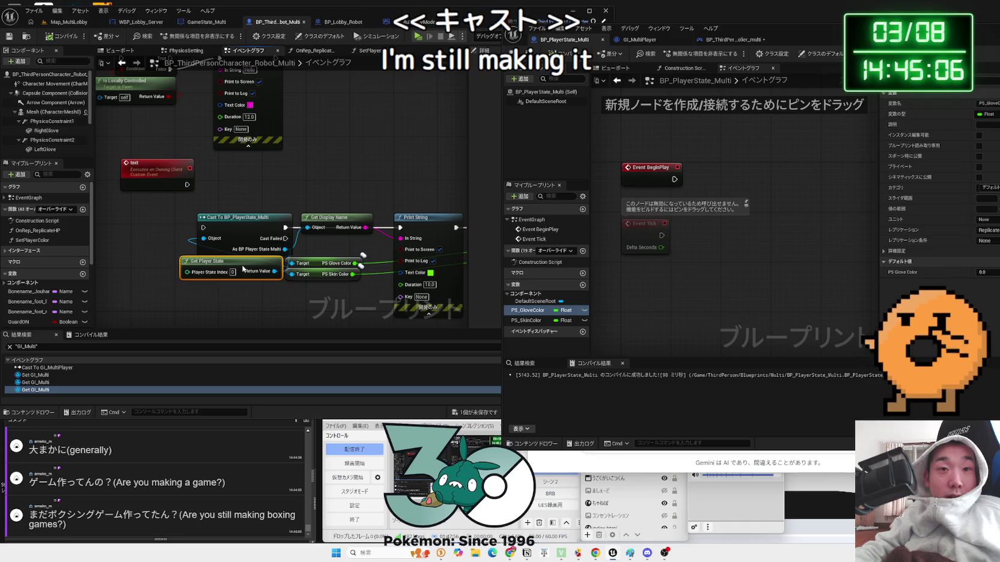
{"action": "left_click_drag", "start_coordinate": [280, 205], "coordinate": [217, 201]}
{"action": "left_click_drag", "start_coordinate": [307, 201], "coordinate": [244, 200]}
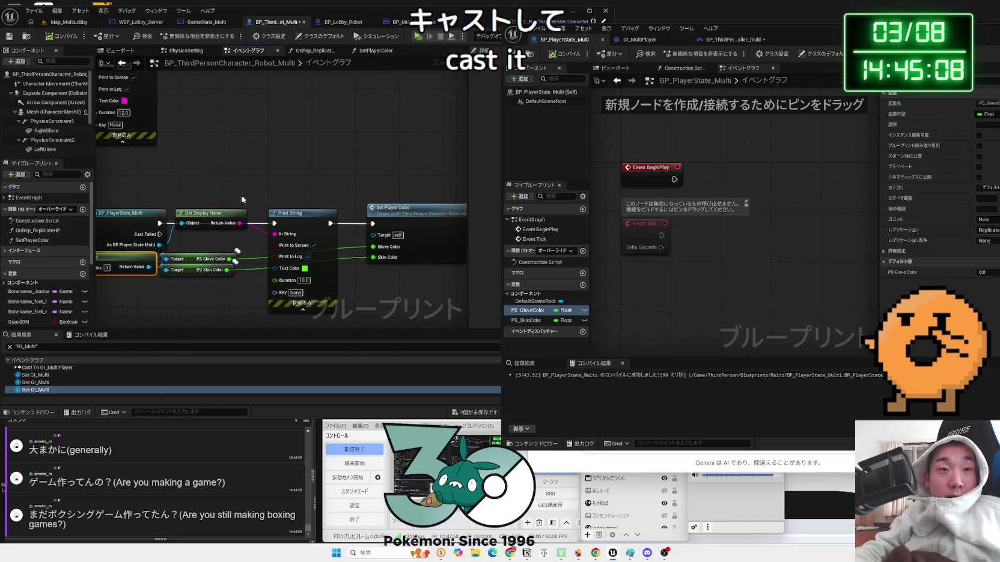
{"action": "scroll", "coordinate": [240, 198], "scroll_direction": "down", "scroll_amount": 1}
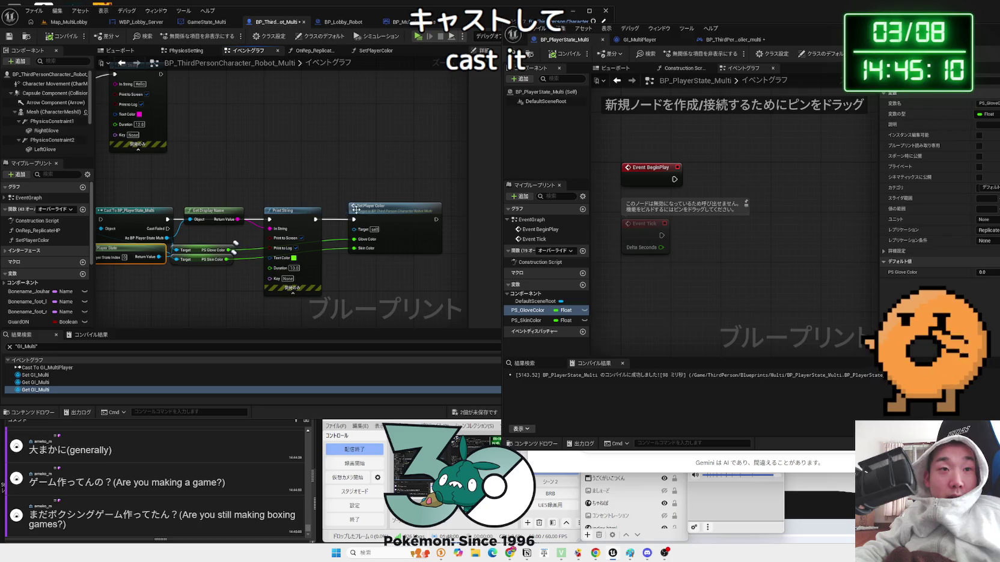
{"action": "left_click_drag", "start_coordinate": [358, 206], "coordinate": [385, 289]}
{"action": "left_click_drag", "start_coordinate": [283, 214], "coordinate": [296, 215]}
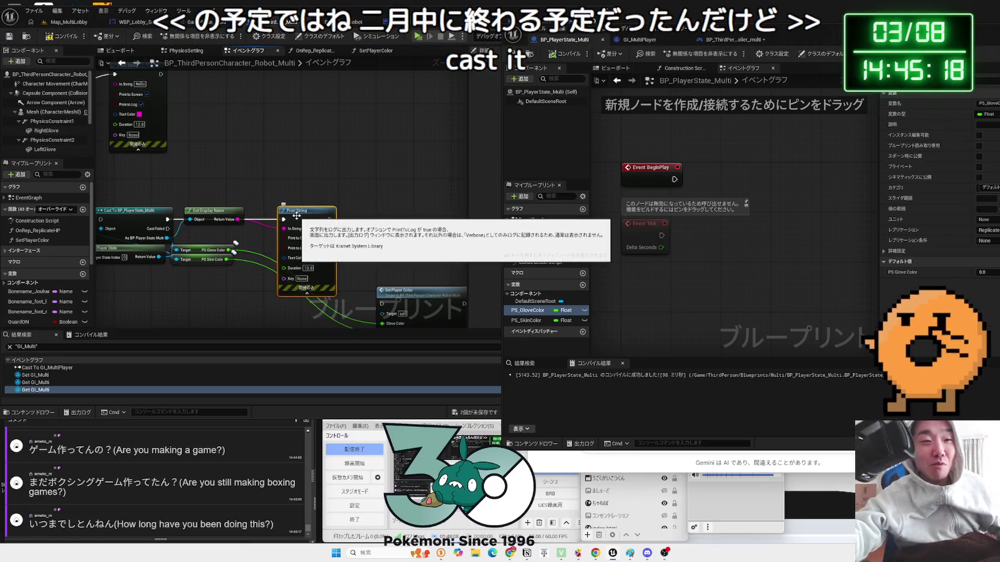
{"action": "scroll", "coordinate": [290, 195], "scroll_direction": "down", "scroll_amount": 3}
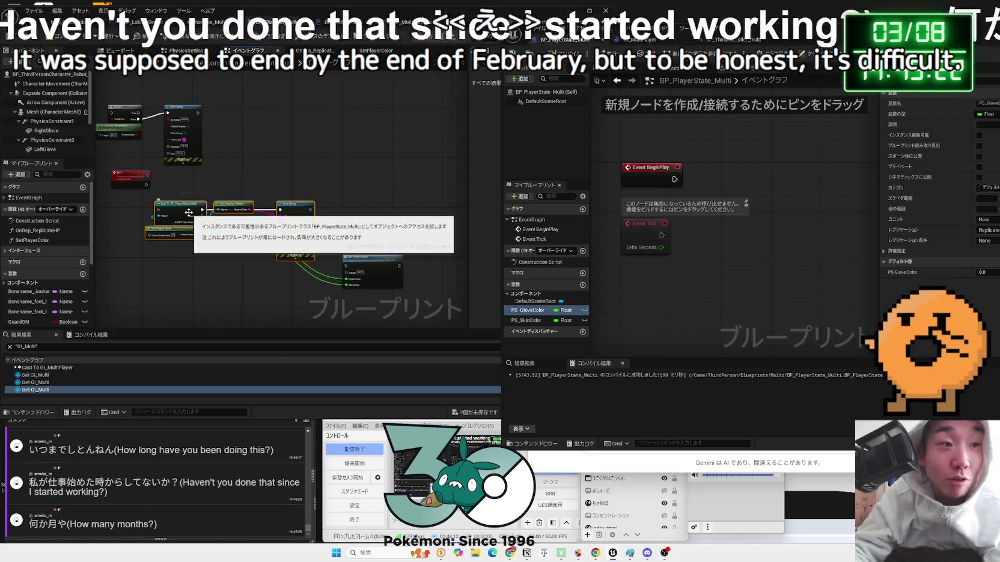
{"action": "left_click_drag", "start_coordinate": [189, 210], "coordinate": [252, 119]}
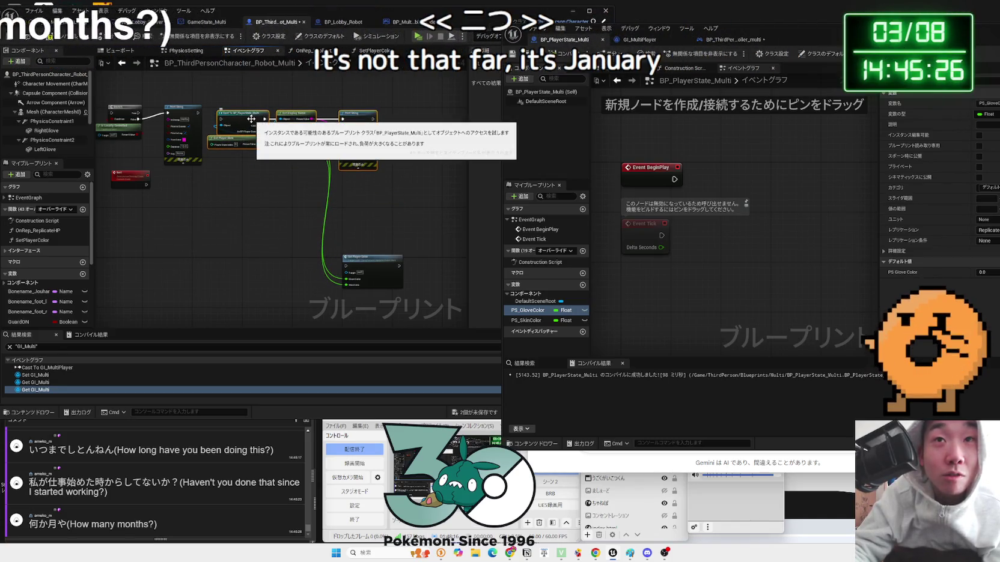
{"action": "scroll", "coordinate": [337, 202], "scroll_direction": "up", "scroll_amount": 2}
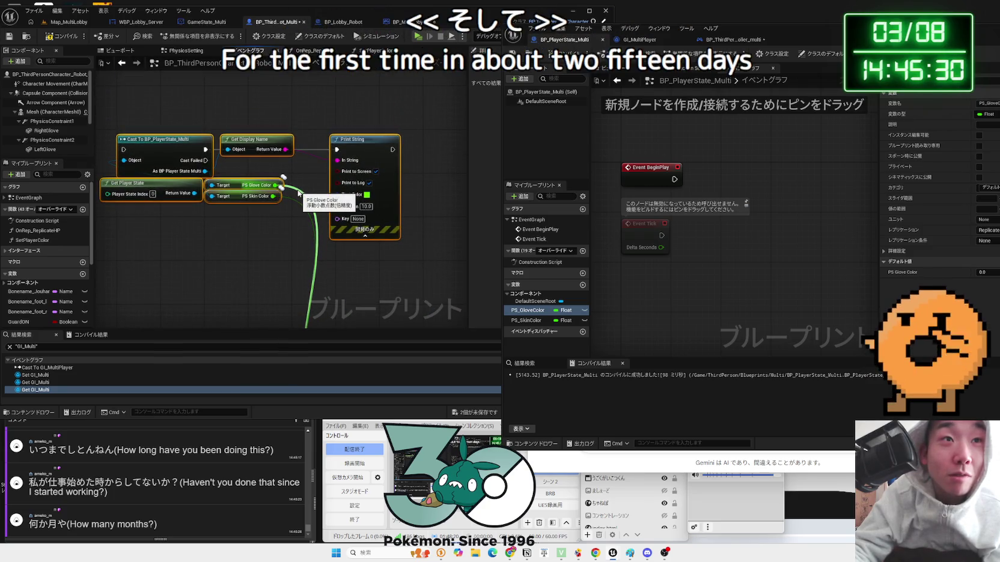
Connect PS Skin Color to Print String and delete the Get Display Name node
{"action": "left_click", "coordinate": [298, 193]}
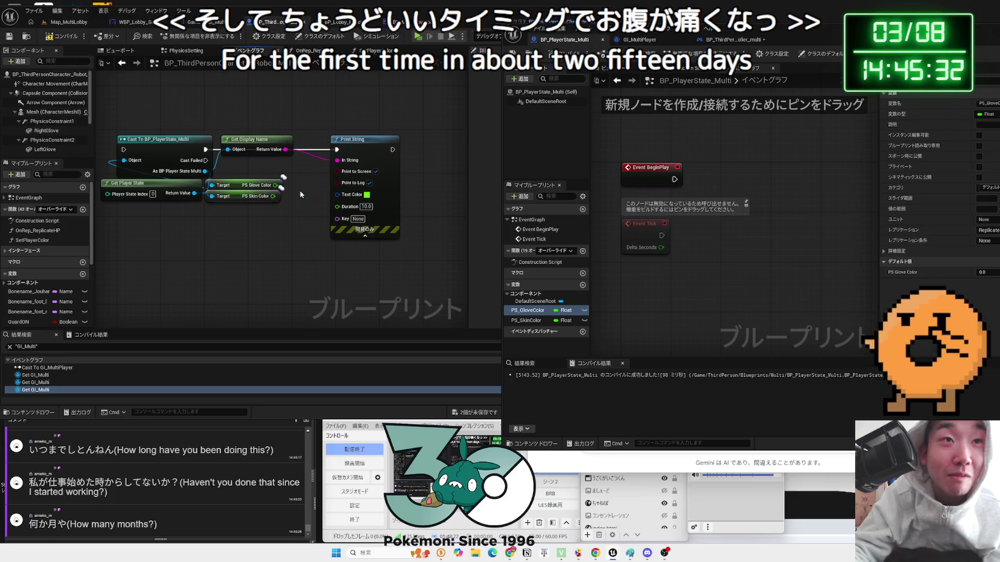
{"action": "left_click", "coordinate": [277, 186], "text": "alt"}
{"action": "mouse_move", "coordinate": [274, 196]}
{"action": "left_mouse_down"}
{"action": "mouse_move", "coordinate": [303, 190]}
{"action": "mouse_move", "coordinate": [291, 207]}
{"action": "mouse_move", "coordinate": [333, 197]}
{"action": "mouse_move", "coordinate": [337, 161]}
{"action": "left_mouse_up"}
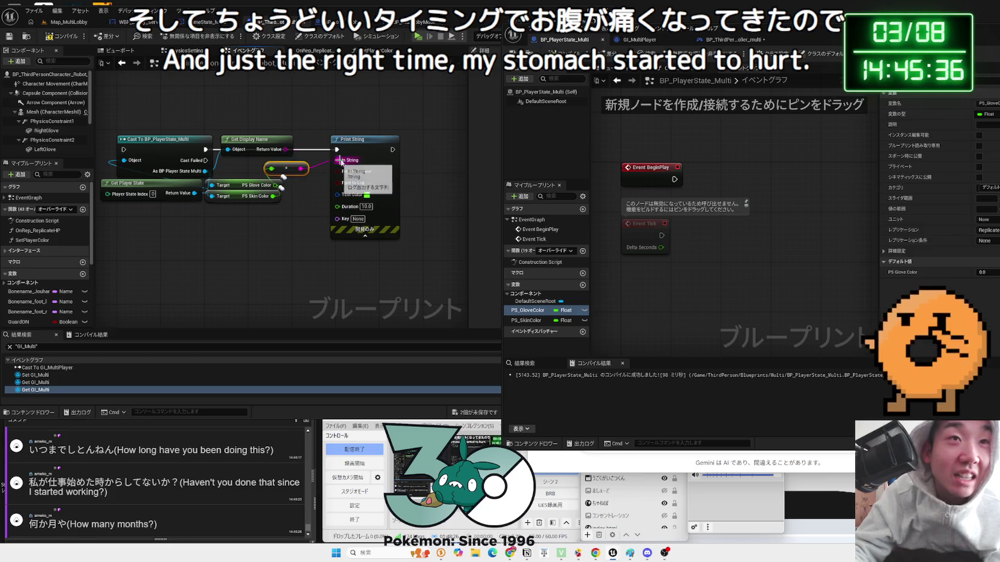
{"action": "left_click", "coordinate": [258, 145]}
{"action": "key", "text": "Delete"}
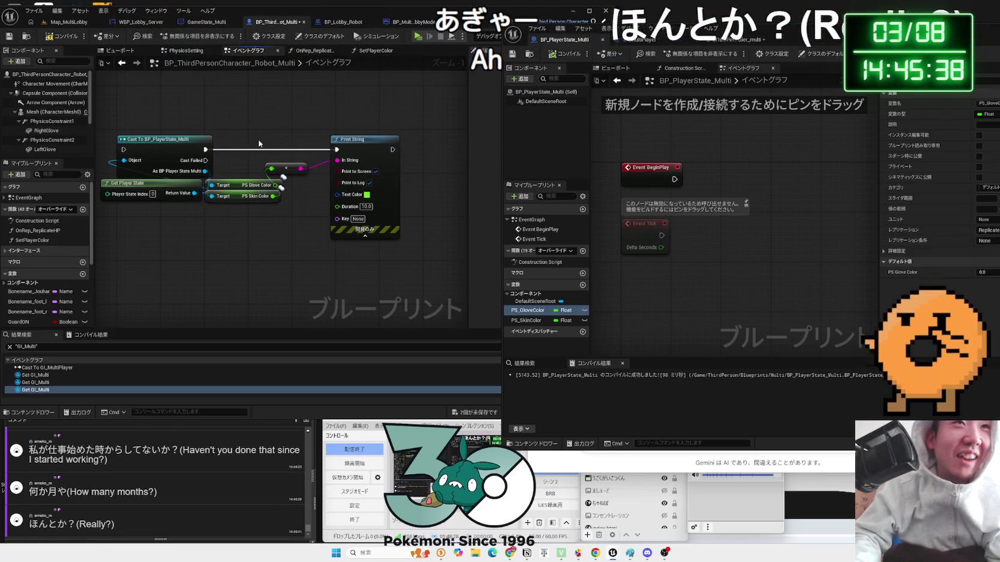
Move Print String down-left and wire Branch True into the PlayerState cast
{"action": "scroll", "coordinate": [259, 145], "scroll_direction": "down", "scroll_amount": 1}
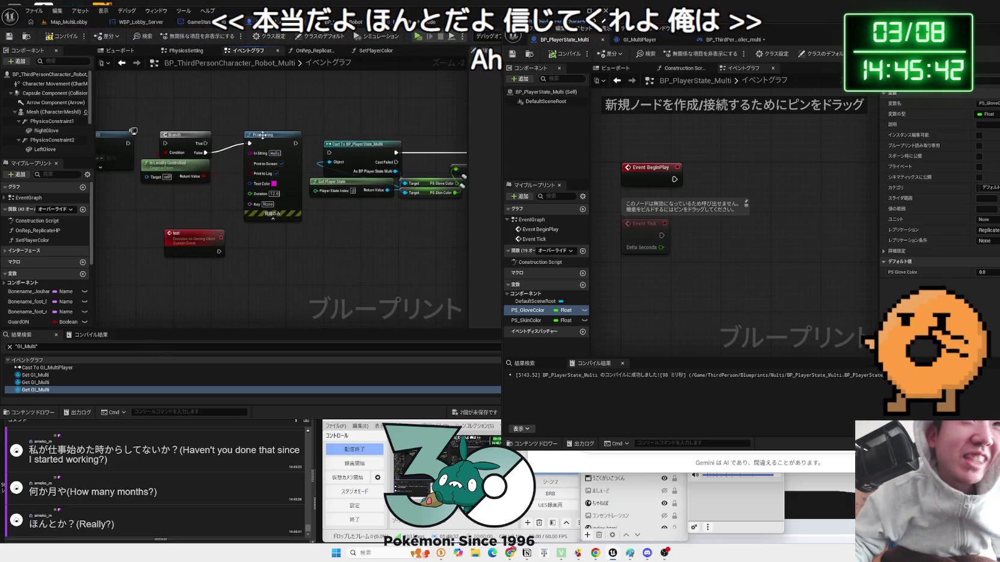
{"action": "left_click_drag", "start_coordinate": [272, 134], "coordinate": [263, 214]}
{"action": "left_click_drag", "start_coordinate": [205, 143], "coordinate": [330, 152]}
{"action": "left_click", "coordinate": [162, 144]}
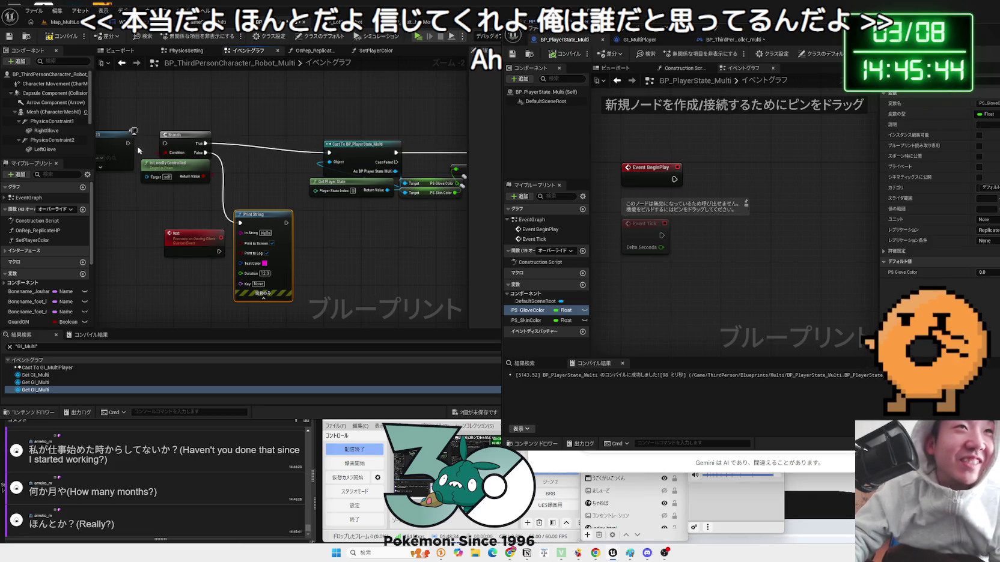
Chain Print String into Set Player Color and feed it PS Glove Color and PS Skin Color
{"action": "mouse_move", "coordinate": [392, 207]}
{"action": "left_mouse_down"}
{"action": "mouse_move", "coordinate": [268, 222]}
{"action": "mouse_move", "coordinate": [317, 60]}
{"action": "left_mouse_up"}
{"action": "scroll", "coordinate": [307, 233], "scroll_direction": "down", "scroll_amount": 2}
{"action": "scroll", "coordinate": [270, 78], "scroll_direction": "up", "scroll_amount": 2}
{"action": "left_click_drag", "start_coordinate": [337, 111], "coordinate": [294, 148]}
{"action": "left_click_drag", "start_coordinate": [240, 173], "coordinate": [274, 167]}
{"action": "mouse_move", "coordinate": [190, 159]}
{"action": "left_mouse_down"}
{"action": "mouse_move", "coordinate": [184, 152]}
{"action": "mouse_move", "coordinate": [287, 149]}
{"action": "left_mouse_up"}
{"action": "left_click_drag", "start_coordinate": [209, 210], "coordinate": [380, 193]}
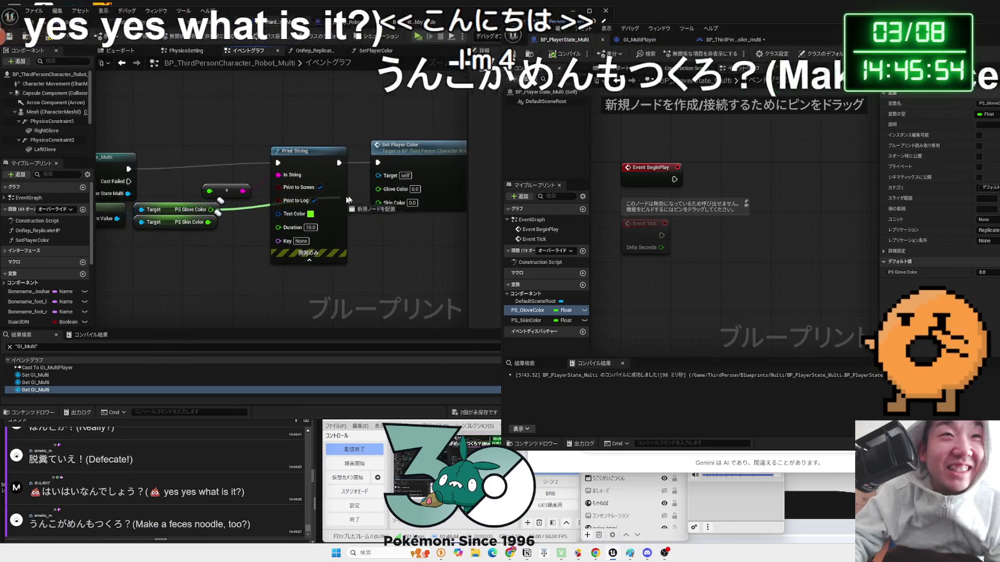
{"action": "left_click_drag", "start_coordinate": [207, 222], "coordinate": [381, 203]}
Remove the Branch False wire and compile the blueprint
{"action": "mouse_move", "coordinate": [180, 112]}
{"action": "left_mouse_down"}
{"action": "mouse_move", "coordinate": [481, 116]}
{"action": "mouse_move", "coordinate": [213, 98]}
{"action": "mouse_move", "coordinate": [247, 84]}
{"action": "left_mouse_up"}
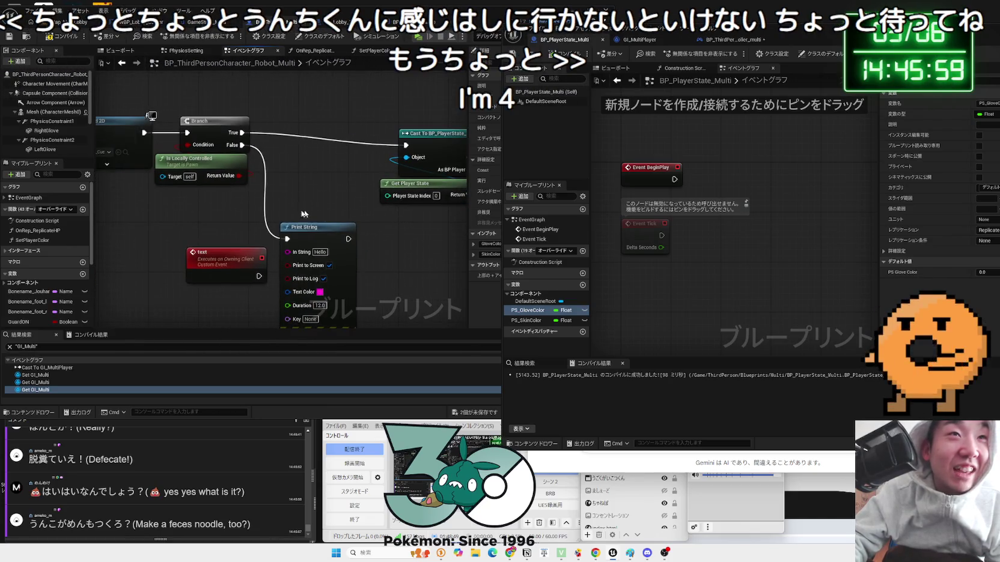
{"action": "double_click", "coordinate": [265, 206]}
{"action": "right_click", "coordinate": [263, 202]}
{"action": "left_click", "coordinate": [260, 205]}
{"action": "right_click", "coordinate": [261, 202]}
{"action": "key", "text": "Escape"}
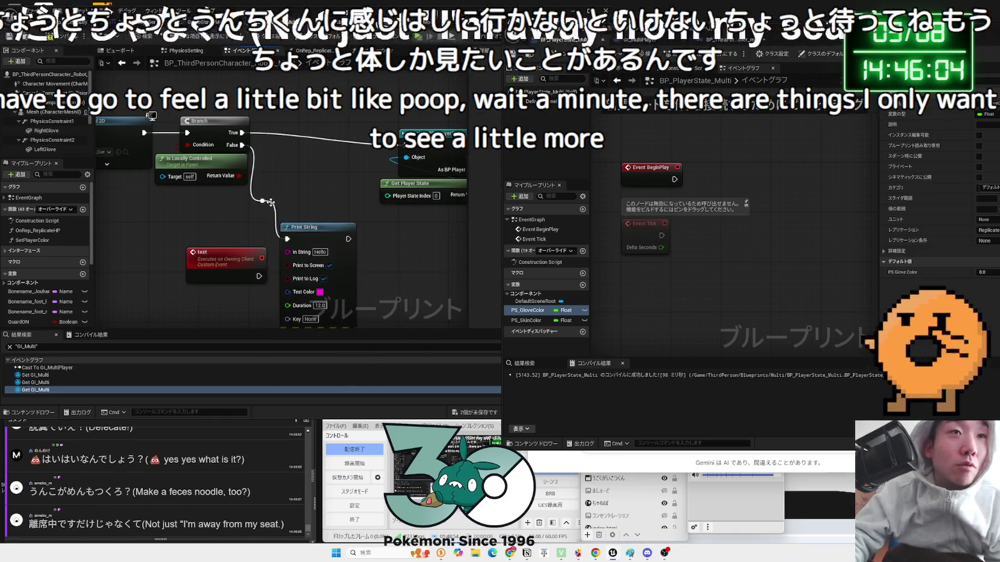
{"action": "key", "text": "Delete"}
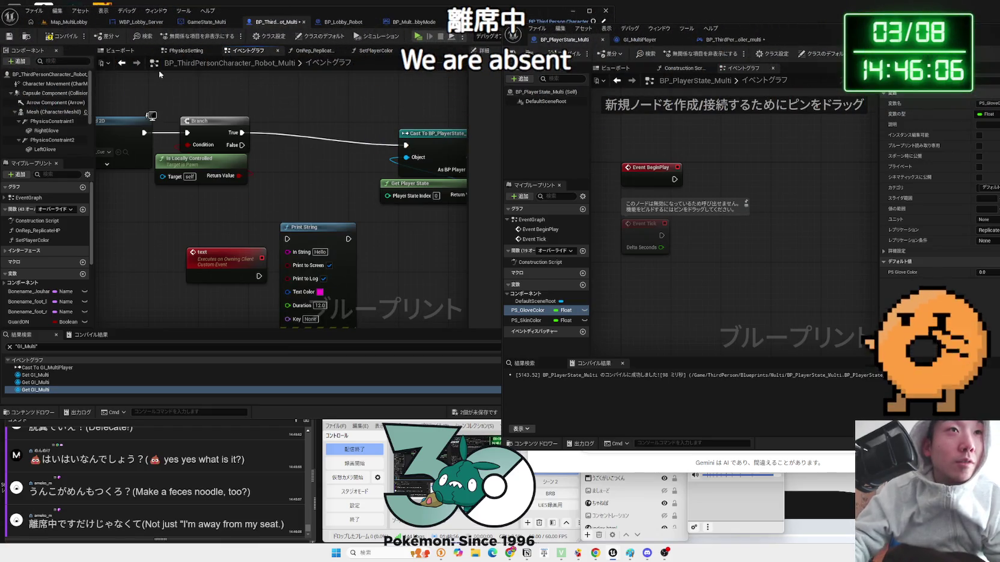
{"action": "left_click", "coordinate": [48, 38]}
Launch the server and client previews, start the match from the lobby, then end the session
{"action": "left_click", "coordinate": [70, 22]}
{"action": "left_click", "coordinate": [182, 35]}
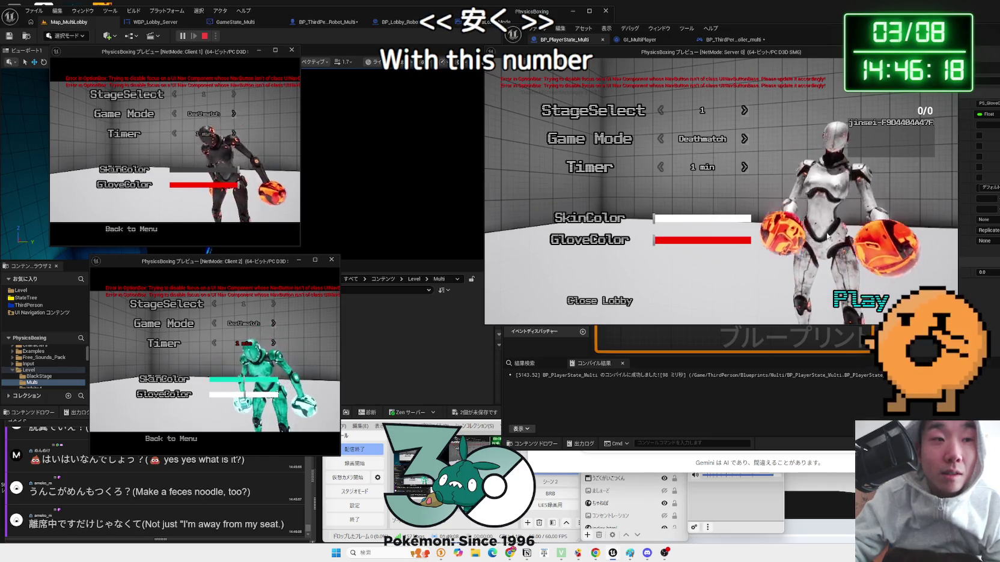
{"action": "key", "text": "Return"}
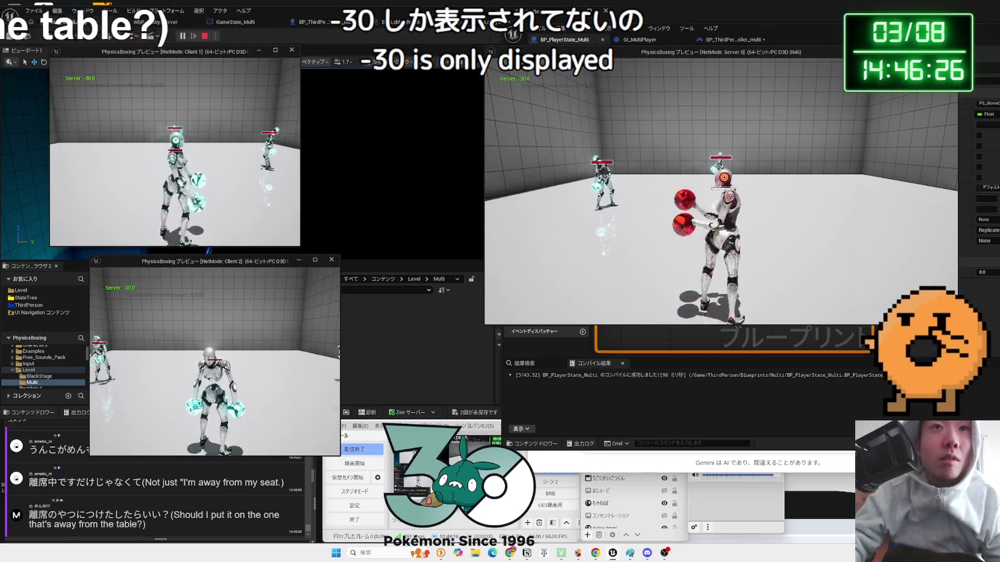
{"action": "key", "text": "Escape"}
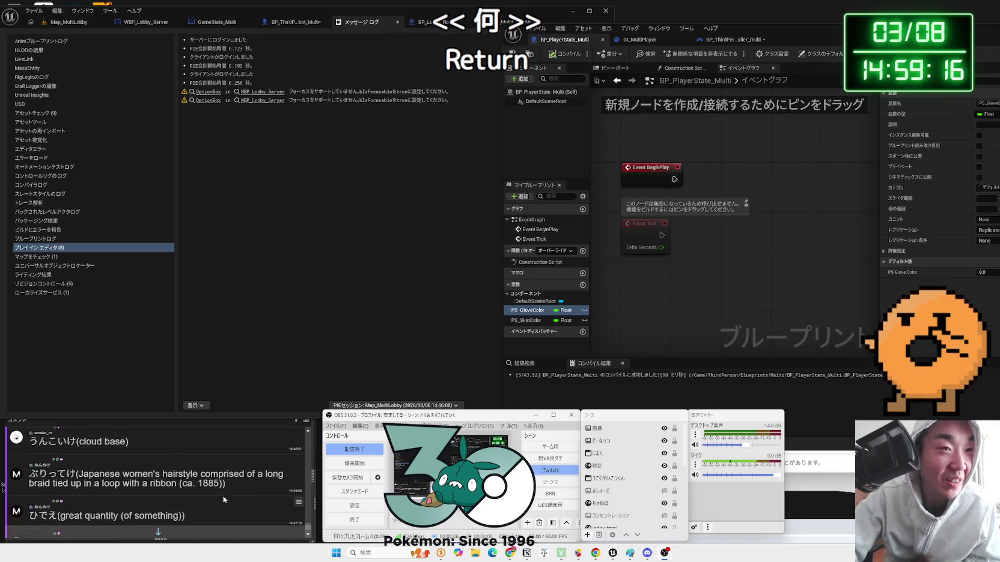
{"action": "scroll", "coordinate": [222, 496], "scroll_direction": "up", "scroll_amount": 10}
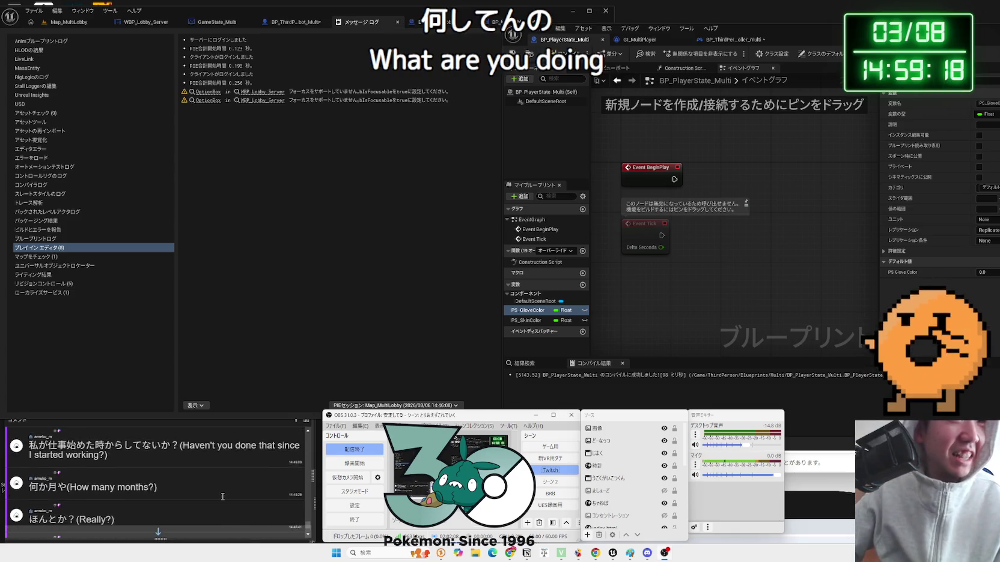
{"action": "scroll", "coordinate": [222, 496], "scroll_direction": "down", "scroll_amount": 5}
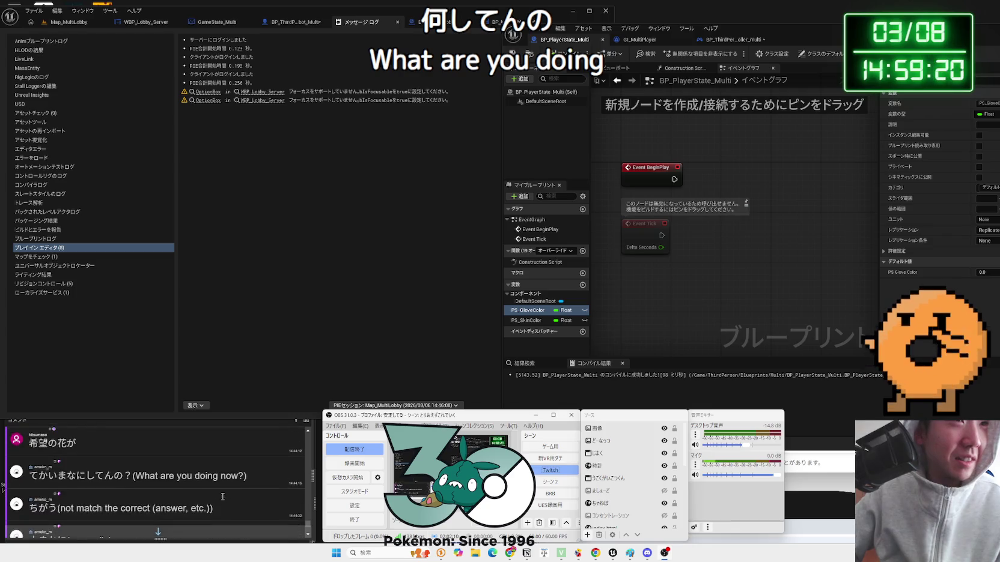
{"action": "scroll", "coordinate": [222, 496], "scroll_direction": "down", "scroll_amount": 8}
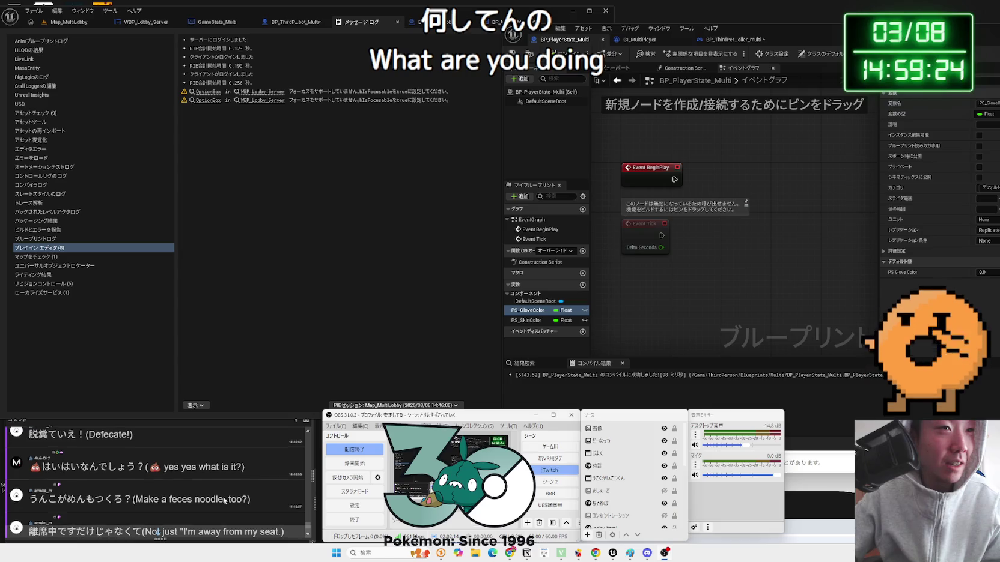
{"action": "scroll", "coordinate": [223, 500], "scroll_direction": "down", "scroll_amount": 5}
{"action": "scroll", "coordinate": [225, 502], "scroll_direction": "down", "scroll_amount": 4}
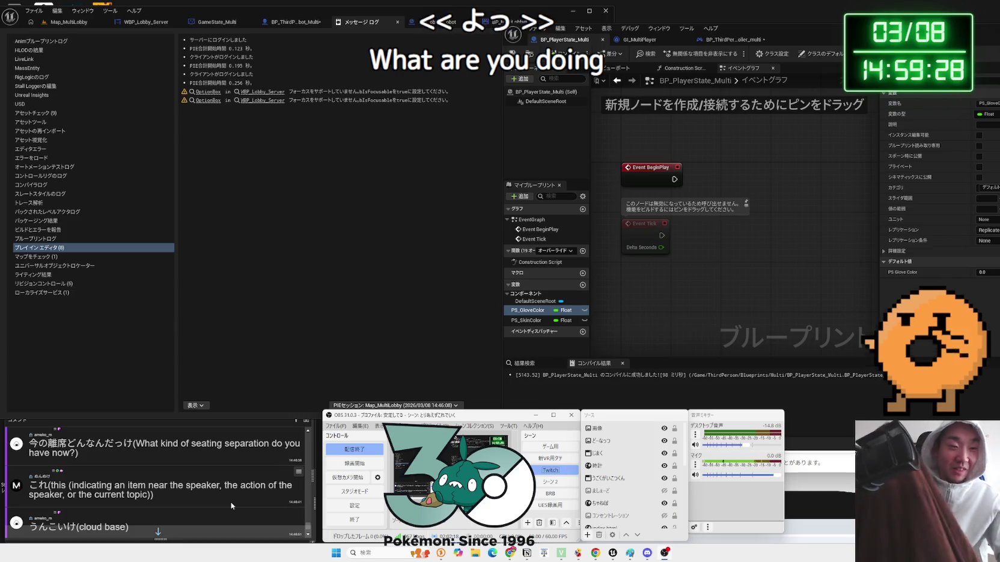
{"action": "scroll", "coordinate": [229, 500], "scroll_direction": "up", "scroll_amount": 3}
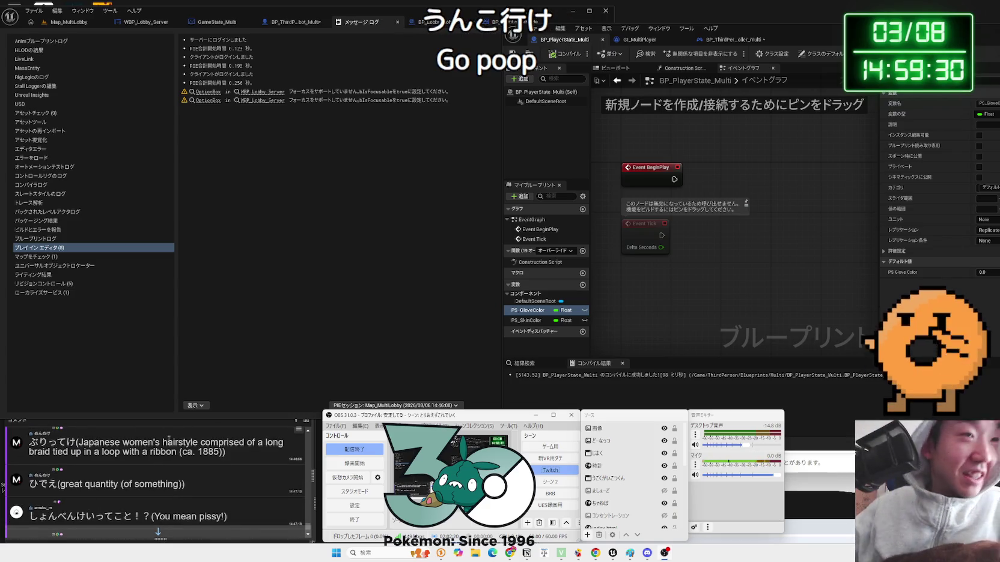
{"action": "scroll", "coordinate": [163, 457], "scroll_direction": "down", "scroll_amount": 1}
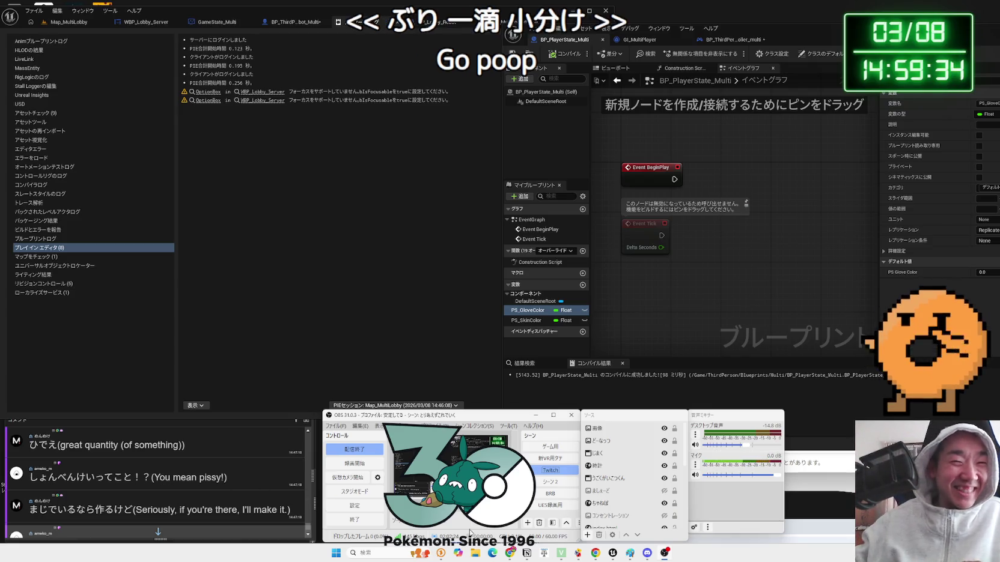
{"action": "left_click", "coordinate": [509, 554]}
Play the きみのタイムライン free-BGM video, then select a chat comment in the comment reader
{"action": "left_click", "coordinate": [676, 89]}
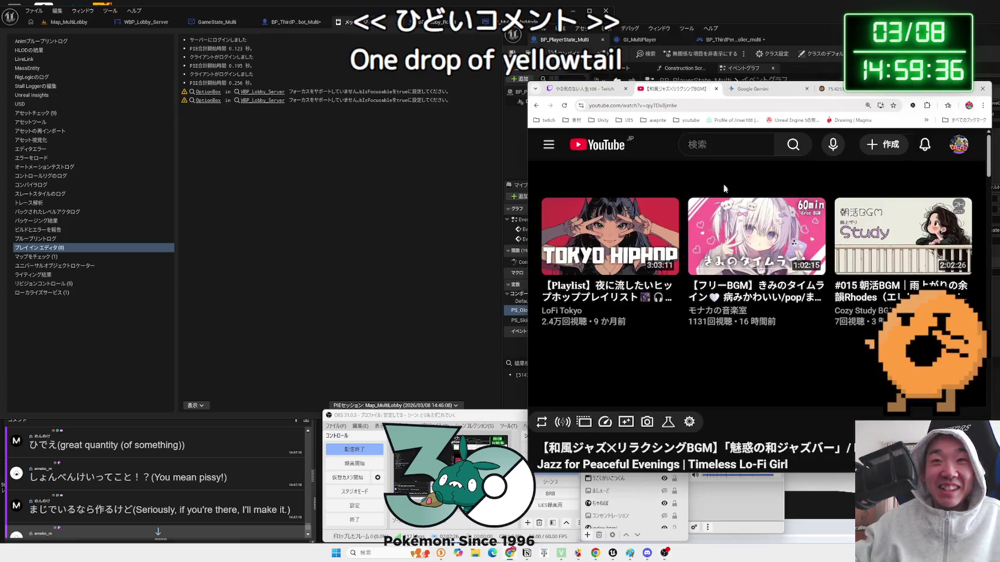
{"action": "left_click", "coordinate": [738, 246]}
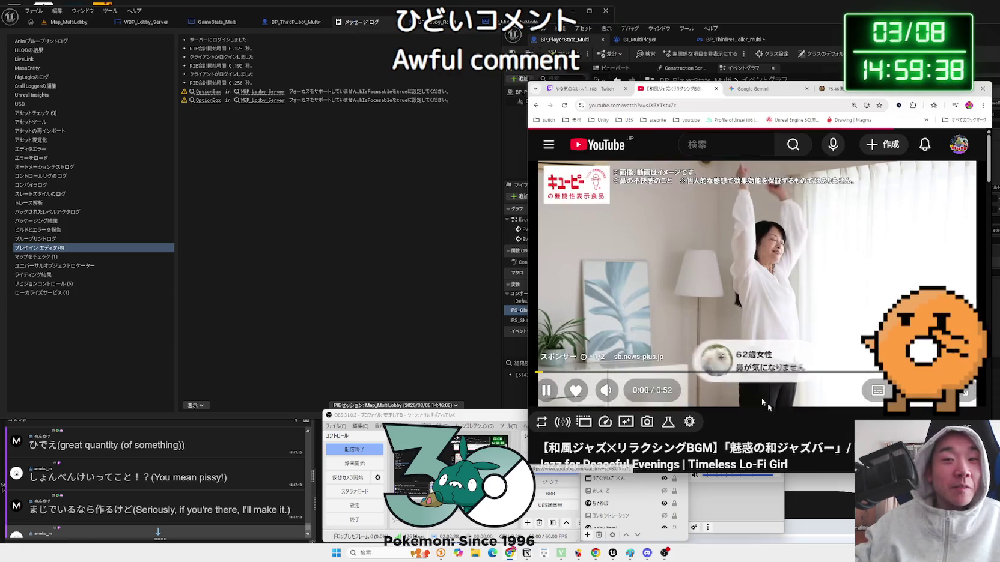
{"action": "left_click", "coordinate": [714, 484]}
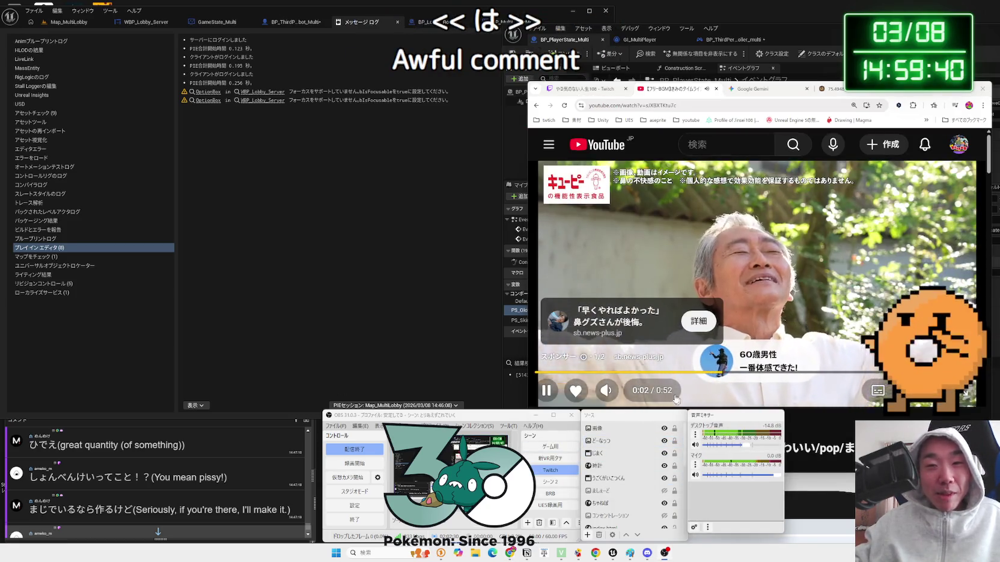
{"action": "left_click", "coordinate": [179, 475]}
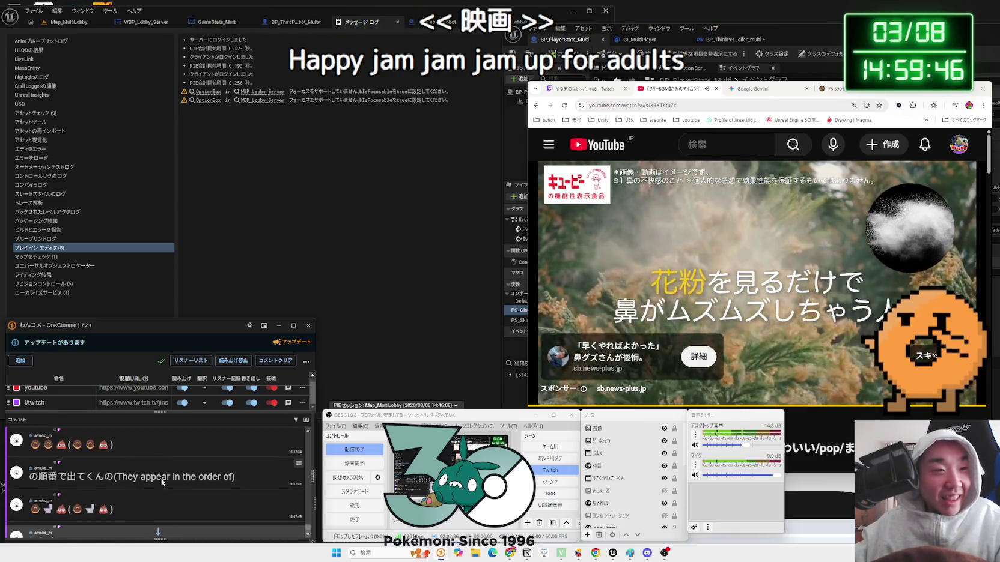
{"action": "left_click_drag", "start_coordinate": [81, 476], "coordinate": [114, 478]}
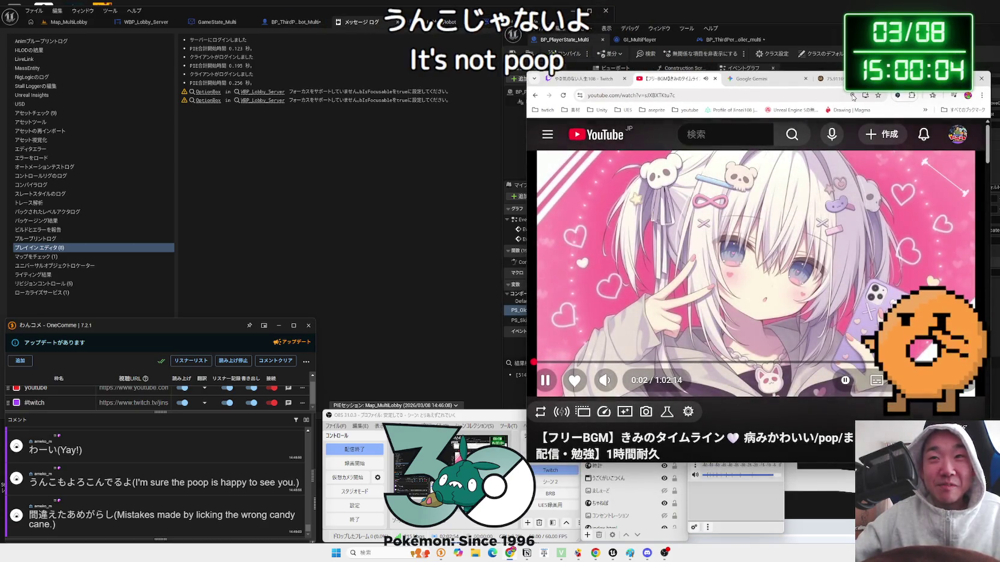
In Cookie Clicker, earn a cookie and buy a store upgrade, dropping the bank to about 25億
{"action": "left_click", "coordinate": [830, 78]}
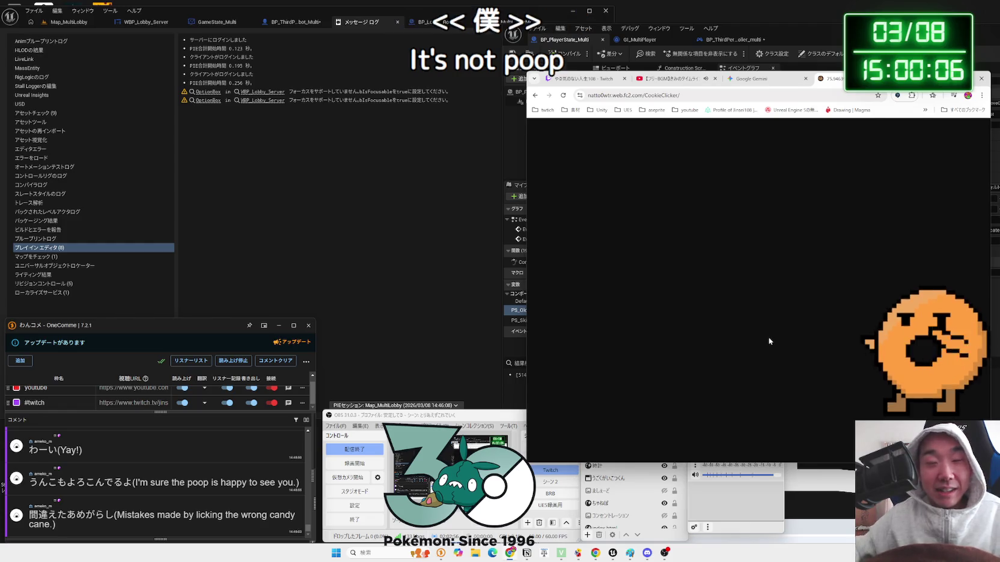
{"action": "left_click", "coordinate": [590, 263]}
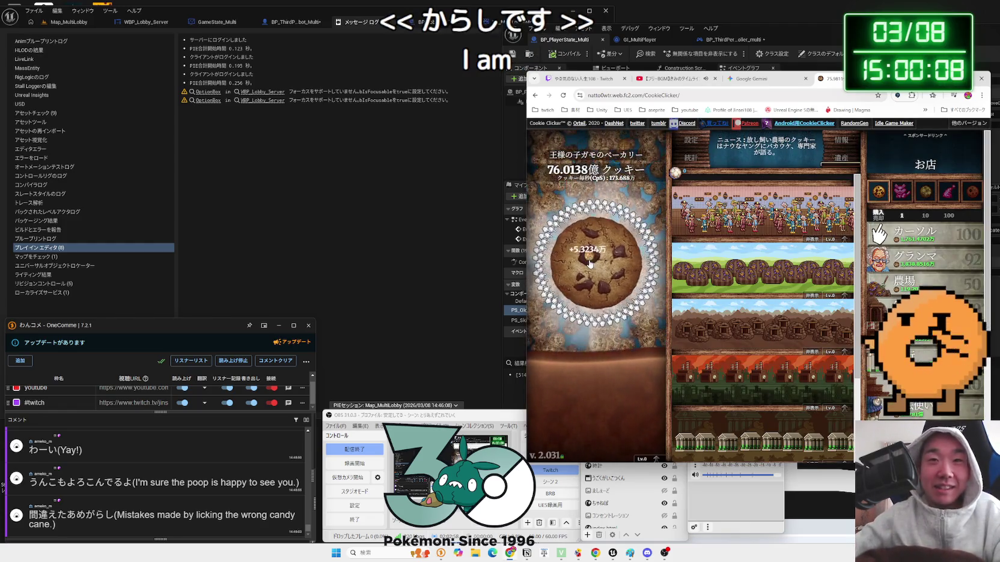
{"action": "mouse_move", "coordinate": [872, 189]}
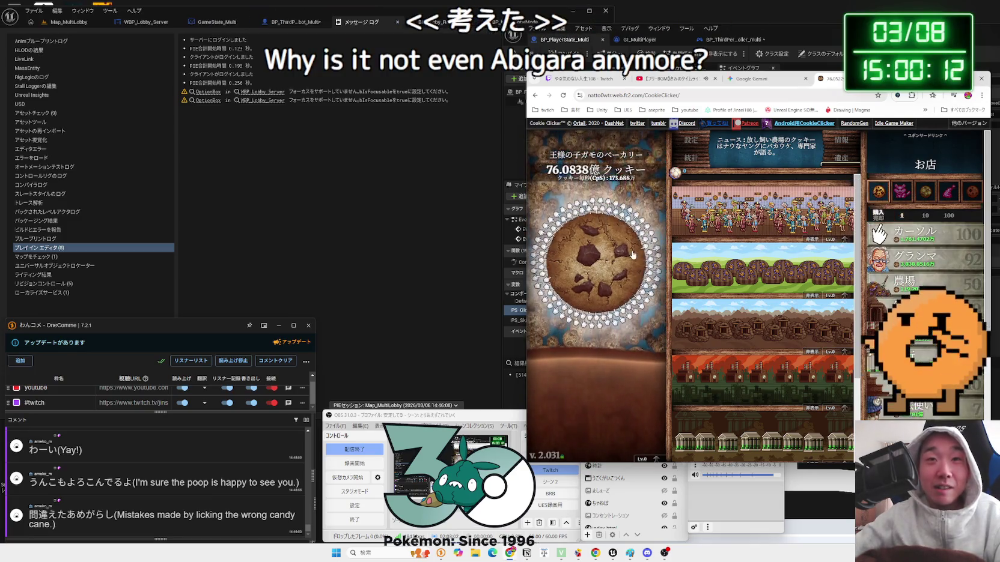
{"action": "left_click", "coordinate": [879, 191]}
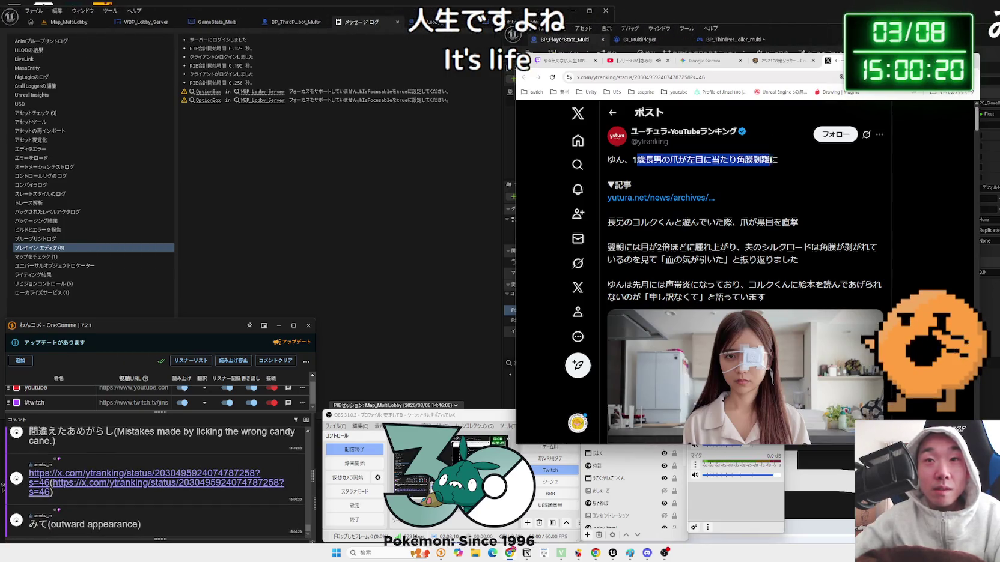
Highlight the X post's lines about the claw hitting the eye and the swollen eye, dismissing popups
{"action": "left_click_drag", "start_coordinate": [779, 159], "coordinate": [667, 160]}
{"action": "left_click_drag", "start_coordinate": [625, 222], "coordinate": [778, 220]}
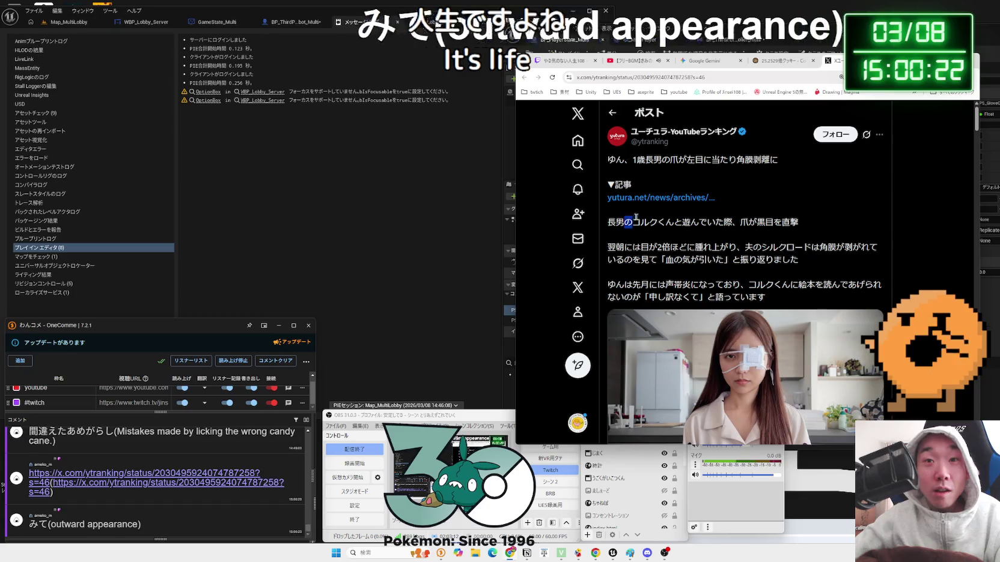
{"action": "triple_click", "coordinate": [727, 223]}
{"action": "left_click", "coordinate": [727, 243]}
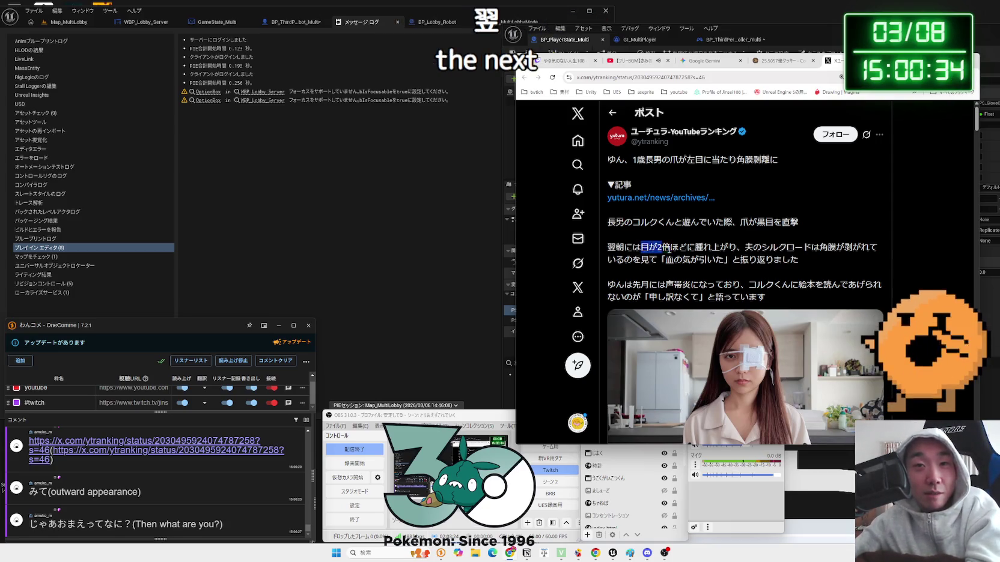
{"action": "mouse_move", "coordinate": [695, 250]}
{"action": "left_mouse_down"}
{"action": "mouse_move", "coordinate": [798, 259]}
{"action": "mouse_move", "coordinate": [676, 247]}
{"action": "mouse_move", "coordinate": [730, 250]}
{"action": "left_mouse_up"}
{"action": "left_click", "coordinate": [798, 259]}
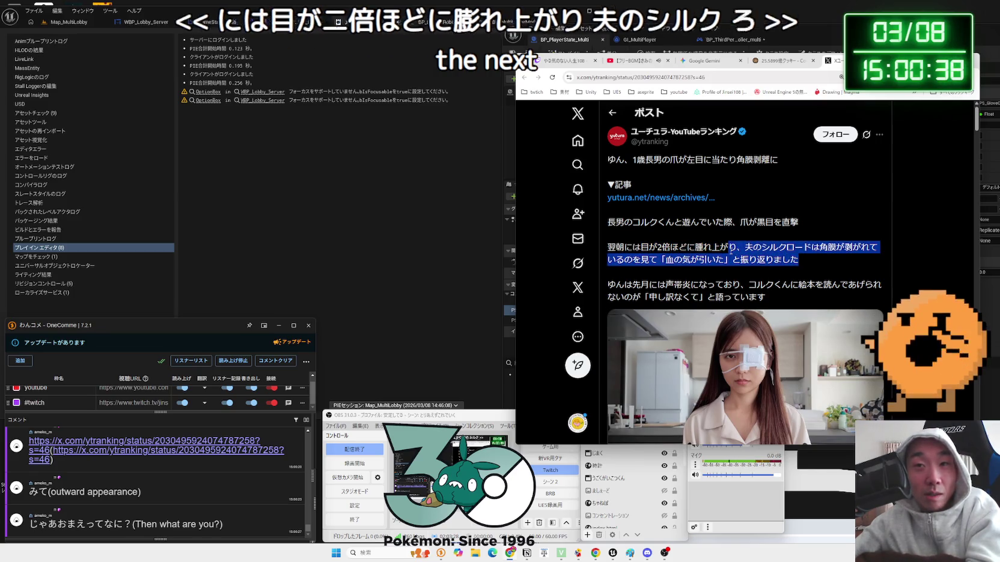
{"action": "left_click", "coordinate": [757, 248]}
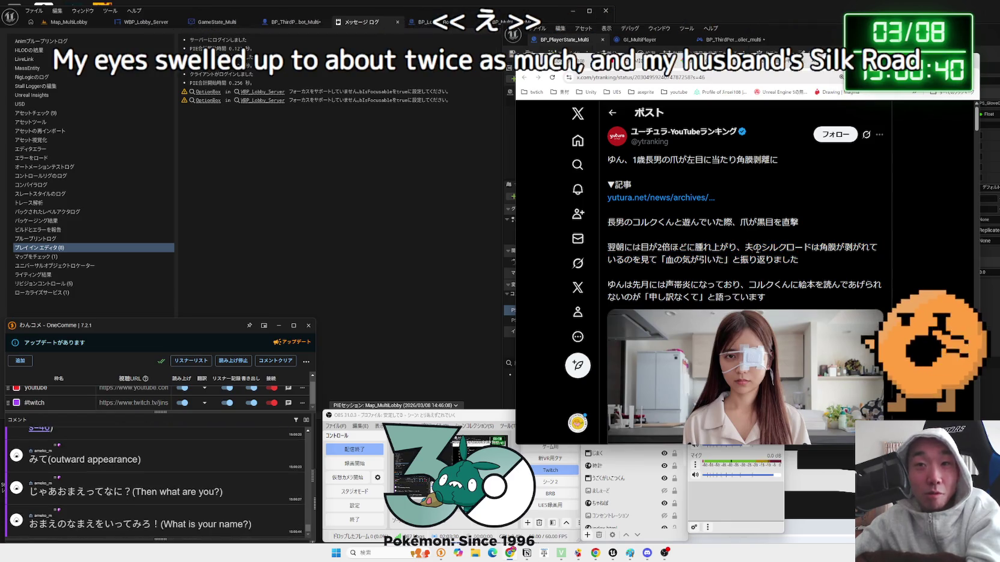
{"action": "mouse_move", "coordinate": [811, 247]}
{"action": "left_mouse_down"}
{"action": "mouse_move", "coordinate": [670, 247]}
{"action": "mouse_move", "coordinate": [692, 251]}
{"action": "left_mouse_up"}
{"action": "left_click", "coordinate": [724, 257]}
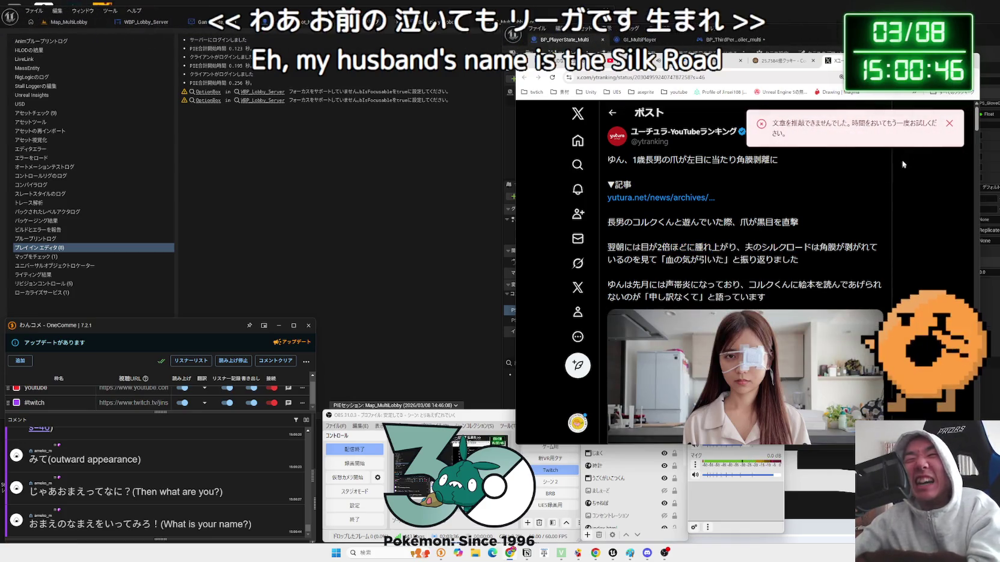
{"action": "left_click", "coordinate": [948, 124]}
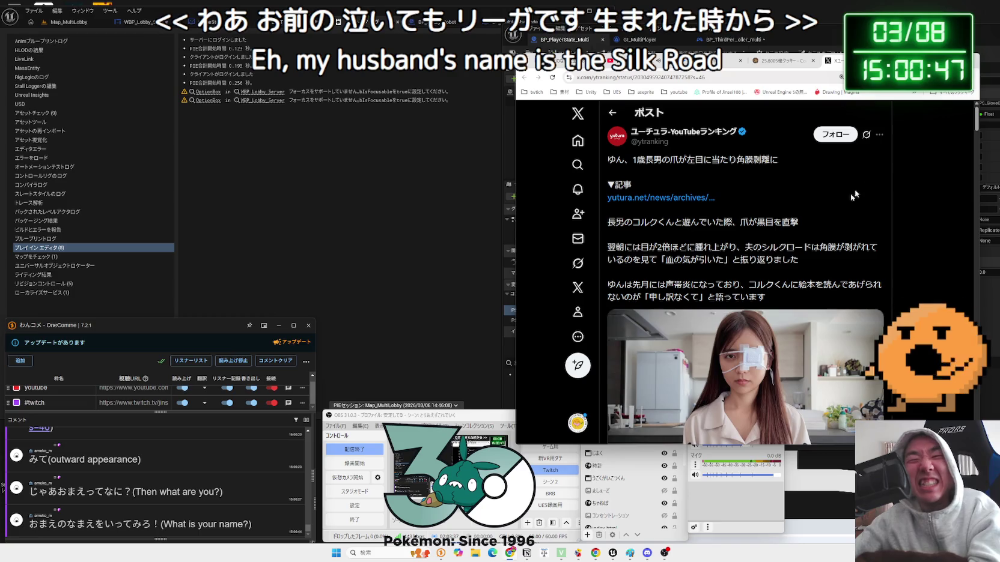
{"action": "left_click", "coordinate": [635, 251]}
Highlight later passages, including last month's vocal cord inflammation, then scroll down to the replies
{"action": "mouse_move", "coordinate": [641, 246]}
{"action": "left_mouse_down"}
{"action": "mouse_move", "coordinate": [724, 288]}
{"action": "mouse_move", "coordinate": [686, 262]}
{"action": "left_mouse_up"}
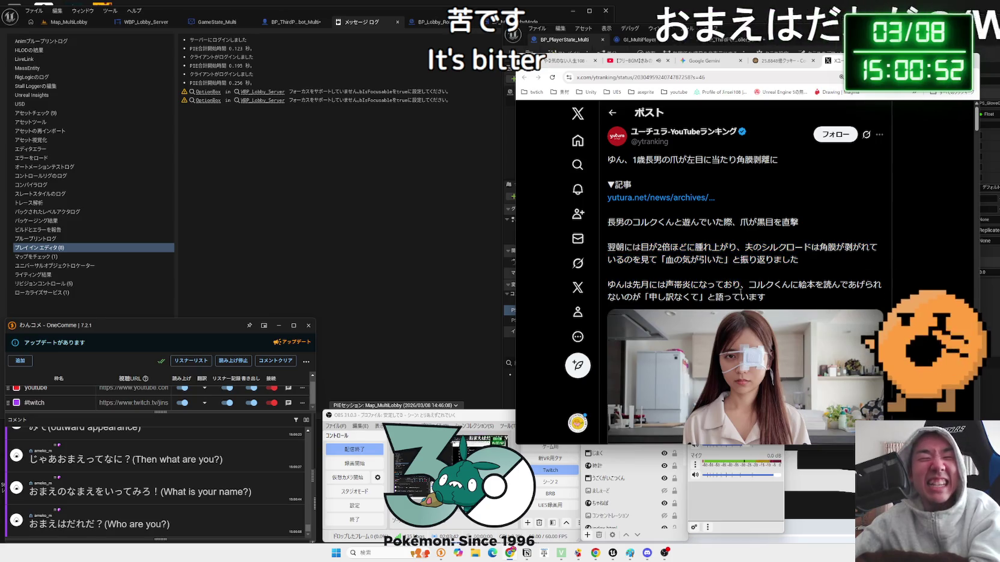
{"action": "left_click", "coordinate": [726, 280]}
{"action": "mouse_move", "coordinate": [748, 297]}
{"action": "left_mouse_down"}
{"action": "mouse_move", "coordinate": [679, 252]}
{"action": "mouse_move", "coordinate": [721, 301]}
{"action": "mouse_move", "coordinate": [642, 286]}
{"action": "left_mouse_up"}
{"action": "left_click_drag", "start_coordinate": [748, 297], "coordinate": [608, 284]}
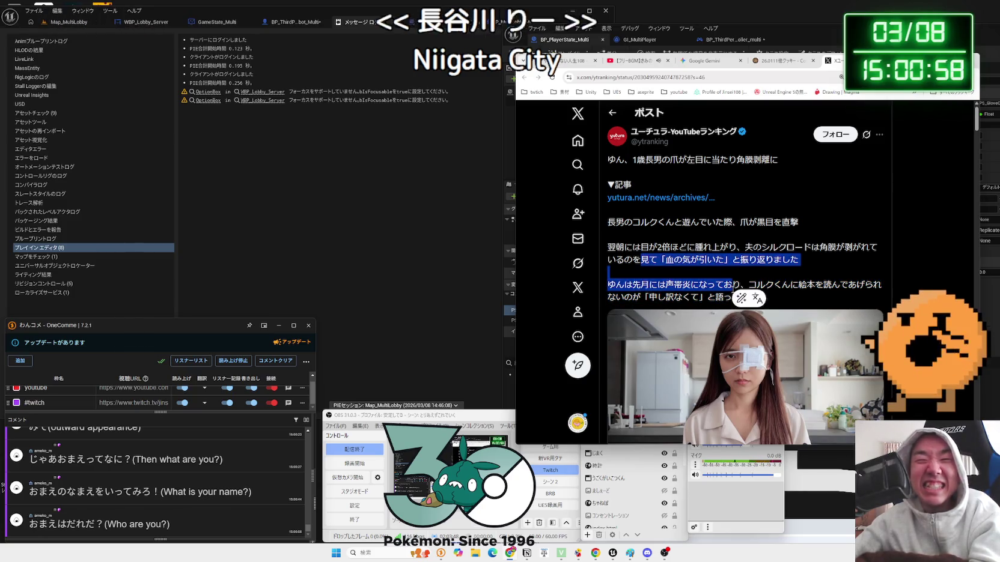
{"action": "left_click", "coordinate": [730, 289]}
{"action": "left_click", "coordinate": [651, 289]}
{"action": "scroll", "coordinate": [708, 293], "scroll_direction": "down", "scroll_amount": 7}
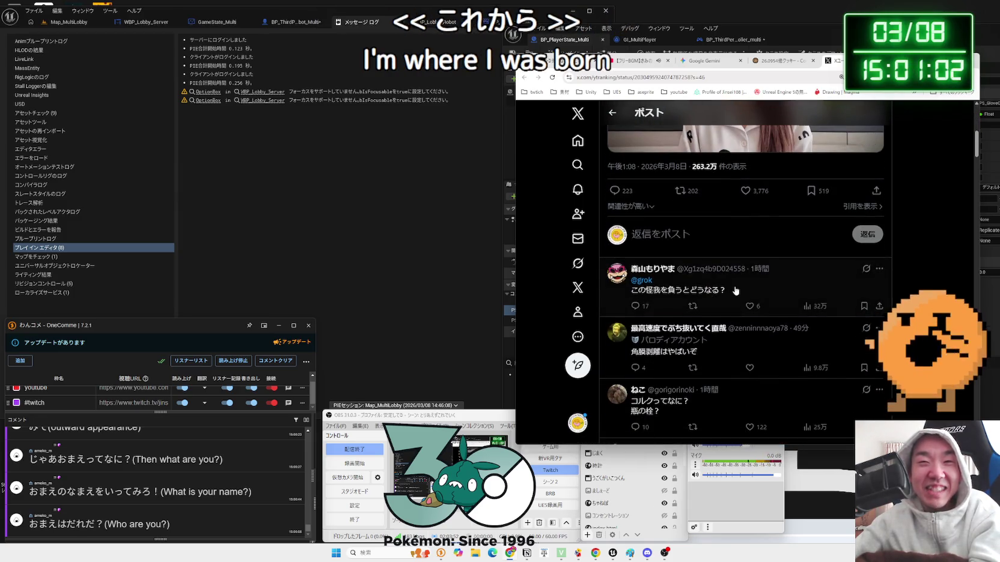
{"action": "scroll", "coordinate": [736, 291], "scroll_direction": "down", "scroll_amount": 5}
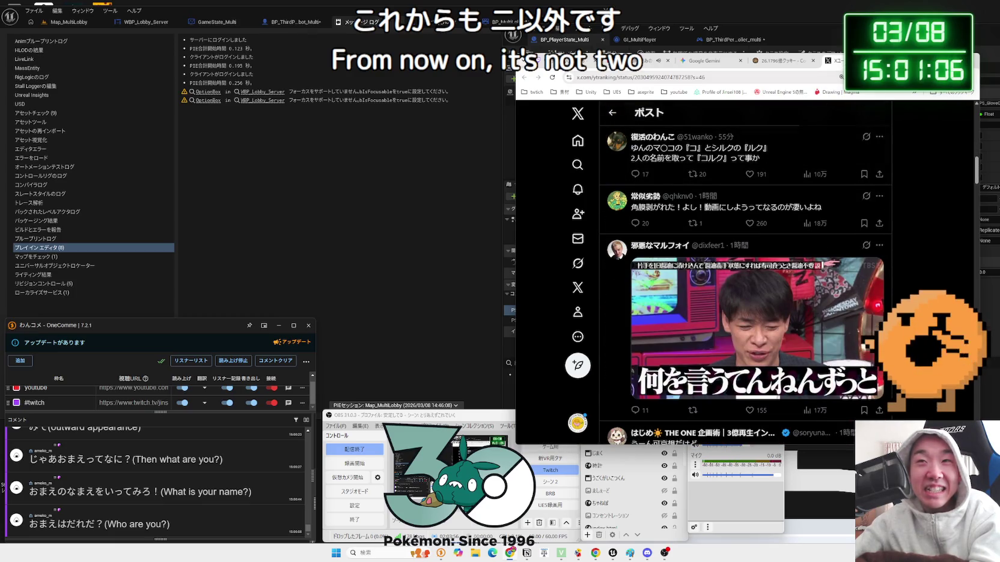
Leave the browser for Unreal Engine and select the BP_Lobby_Robot blueprint tab
{"action": "key", "text": "ctrl+shift+Tab"}
{"action": "left_click", "coordinate": [762, 65]}
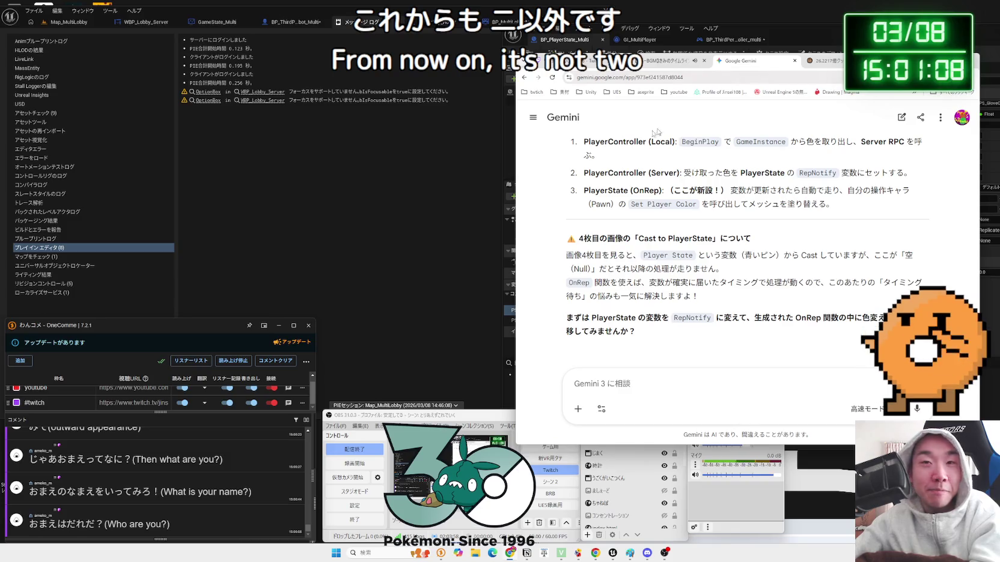
{"action": "left_click", "coordinate": [375, 177]}
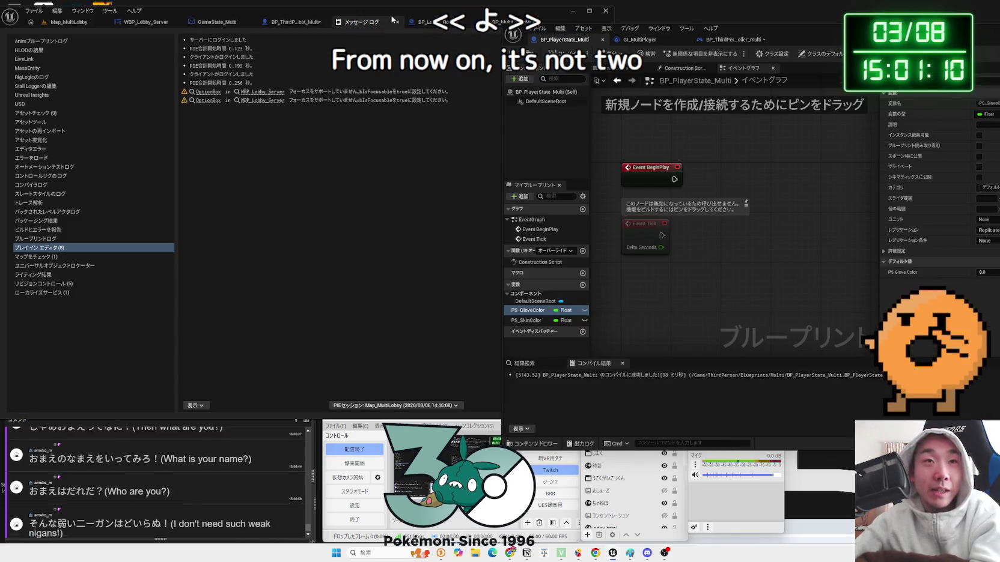
{"action": "left_click", "coordinate": [379, 21]}
In the BP_ThirdPersonCharacter_Robot_Multi event graph, move the Print String node left out of the way
{"action": "left_click", "coordinate": [313, 22]}
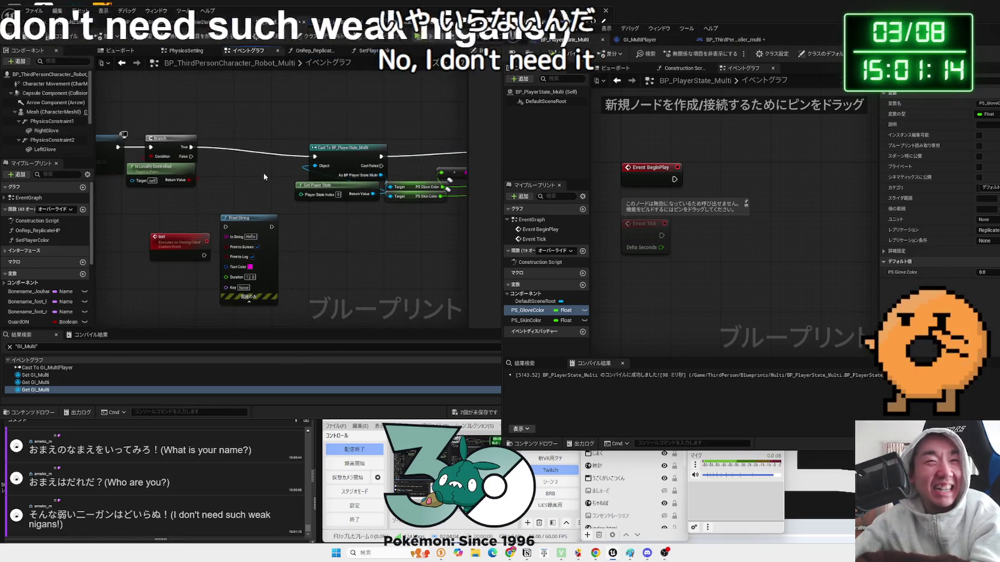
{"action": "scroll", "coordinate": [263, 173], "scroll_direction": "down", "scroll_amount": 2}
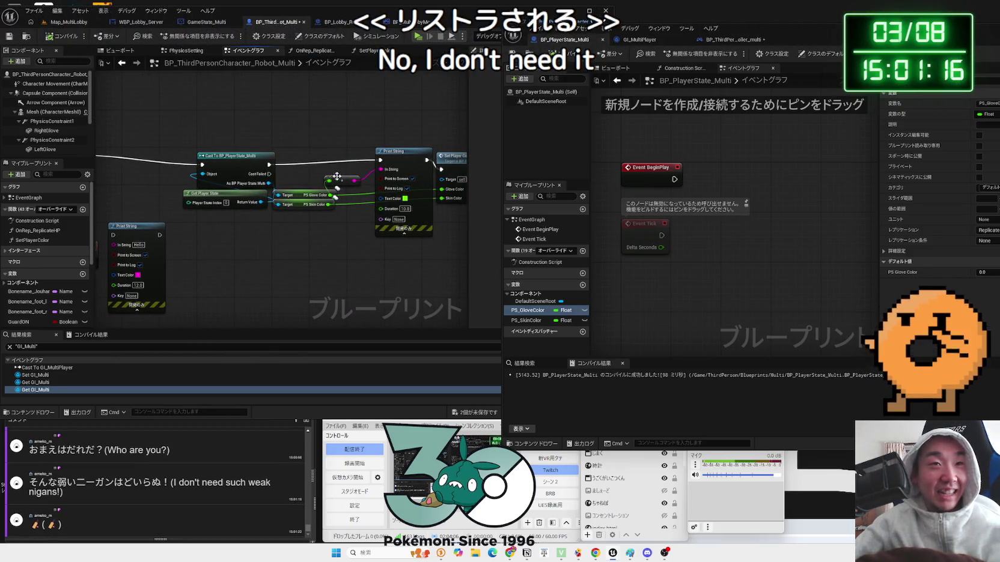
{"action": "left_click_drag", "start_coordinate": [394, 158], "coordinate": [381, 157]}
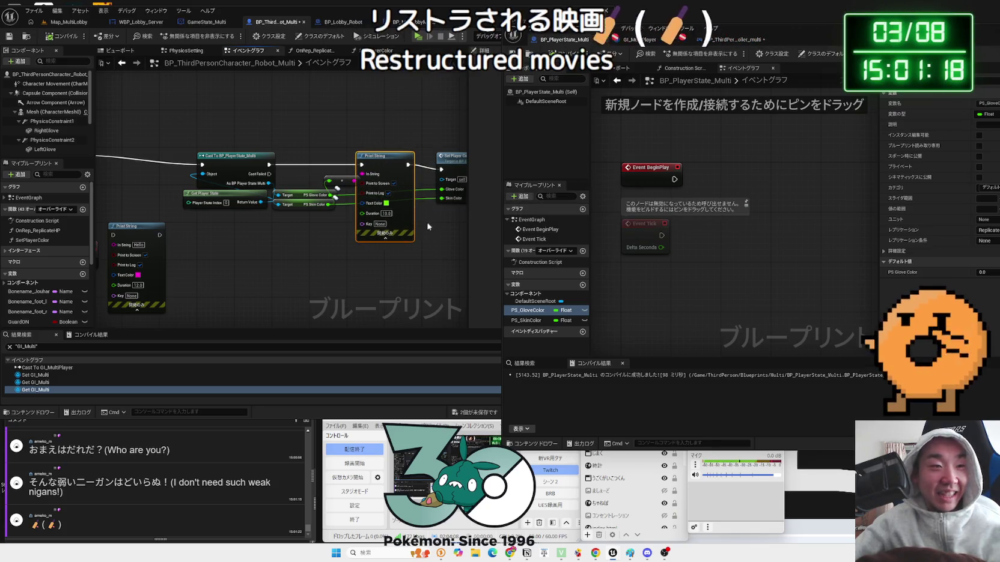
{"action": "left_click", "coordinate": [443, 250]}
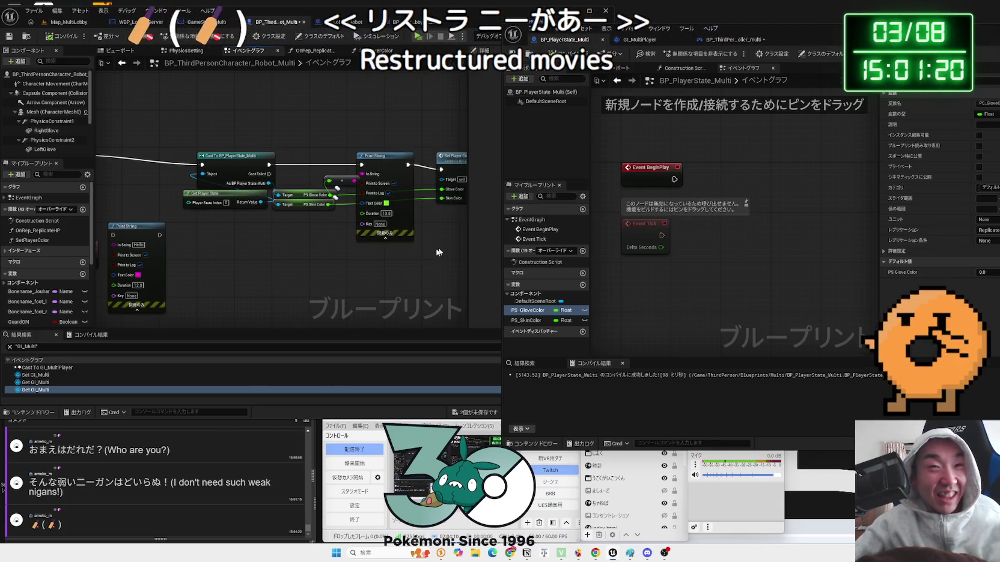
Inspect the SetPlayerColor function's Branch, NOT, HSV to RGB and Set Bar Color nodes
{"action": "double_click", "coordinate": [452, 158]}
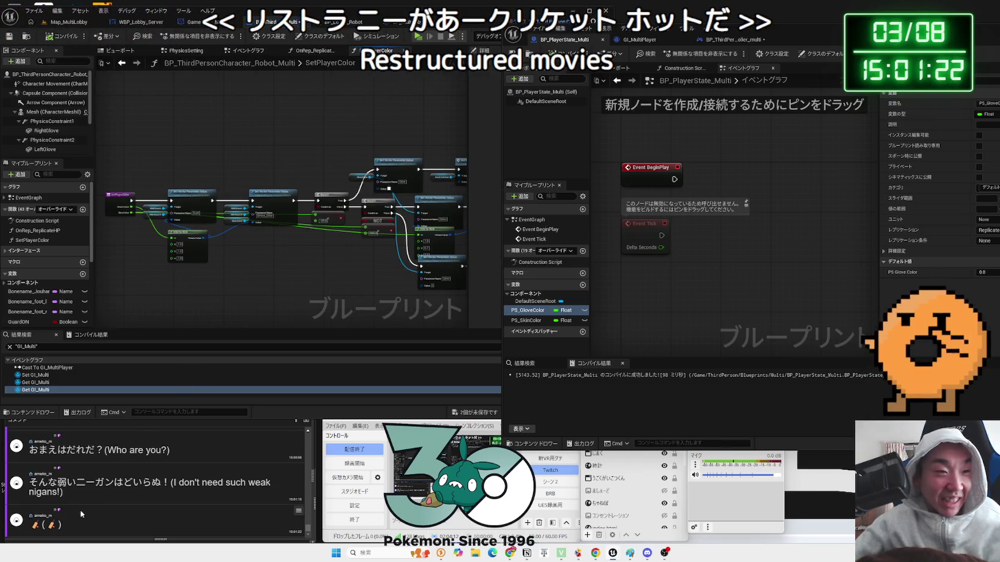
{"action": "scroll", "coordinate": [256, 215], "scroll_direction": "up", "scroll_amount": 4}
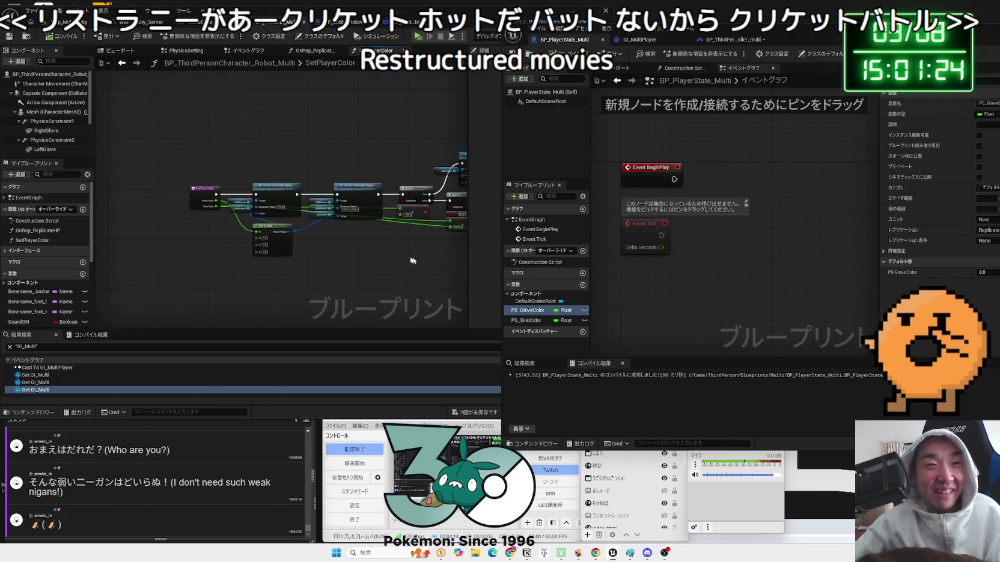
{"action": "mouse_move", "coordinate": [255, 206]}
{"action": "left_mouse_down"}
{"action": "mouse_move", "coordinate": [274, 228]}
{"action": "mouse_move", "coordinate": [264, 243]}
{"action": "mouse_move", "coordinate": [261, 203]}
{"action": "left_mouse_up"}
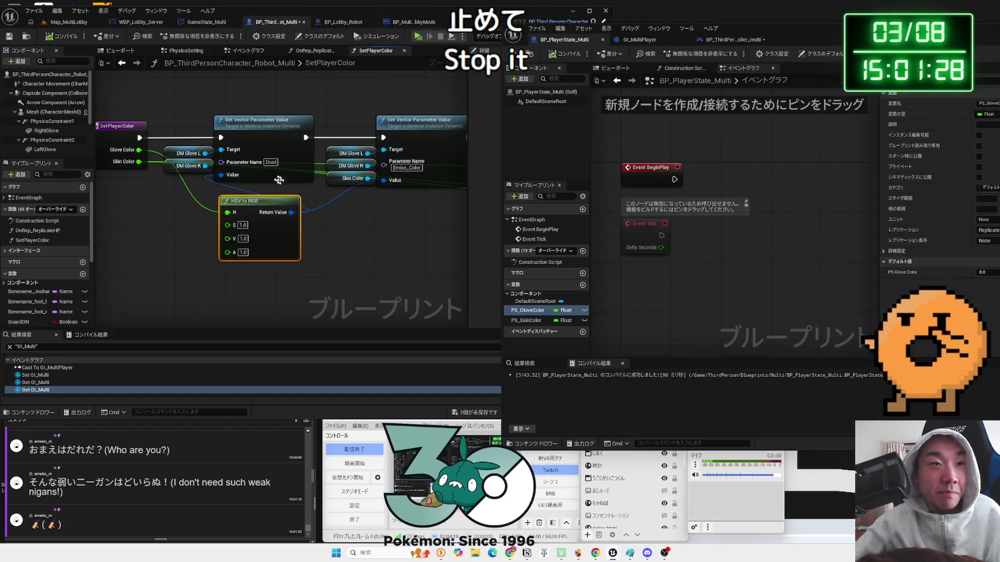
{"action": "left_click_drag", "start_coordinate": [363, 232], "coordinate": [261, 300]}
{"action": "mouse_move", "coordinate": [309, 192]}
{"action": "left_mouse_down"}
{"action": "mouse_move", "coordinate": [304, 186]}
{"action": "mouse_move", "coordinate": [309, 198]}
{"action": "mouse_move", "coordinate": [343, 194]}
{"action": "mouse_move", "coordinate": [308, 194]}
{"action": "left_mouse_up"}
{"action": "mouse_move", "coordinate": [189, 263]}
{"action": "left_mouse_down"}
{"action": "mouse_move", "coordinate": [301, 245]}
{"action": "mouse_move", "coordinate": [250, 240]}
{"action": "left_mouse_up"}
{"action": "mouse_move", "coordinate": [356, 263]}
{"action": "left_mouse_down"}
{"action": "mouse_move", "coordinate": [290, 268]}
{"action": "mouse_move", "coordinate": [299, 259]}
{"action": "left_mouse_up"}
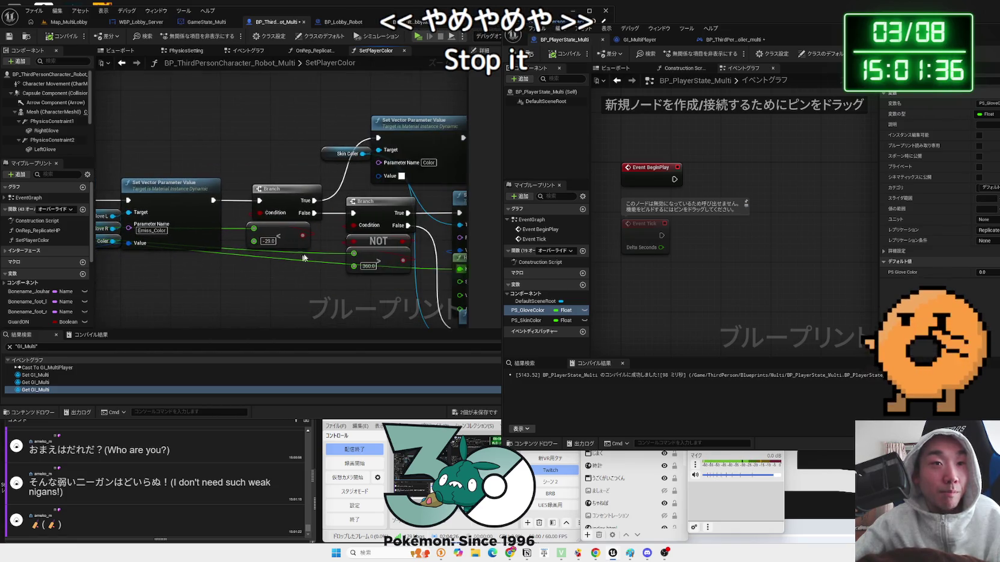
{"action": "mouse_move", "coordinate": [373, 286]}
{"action": "left_mouse_down"}
{"action": "mouse_move", "coordinate": [206, 180]}
{"action": "mouse_move", "coordinate": [521, 239]}
{"action": "left_mouse_up"}
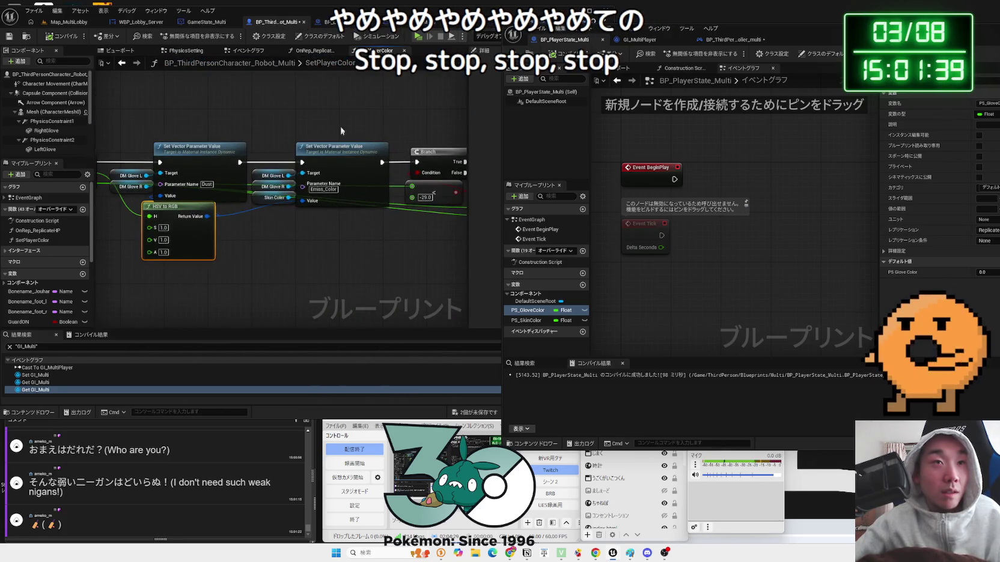
Back in the event graph, review the Set Player Color call, Is Locally Controlled check and test event
{"action": "left_click", "coordinate": [258, 54]}
{"action": "left_click_drag", "start_coordinate": [260, 204], "coordinate": [392, 249]}
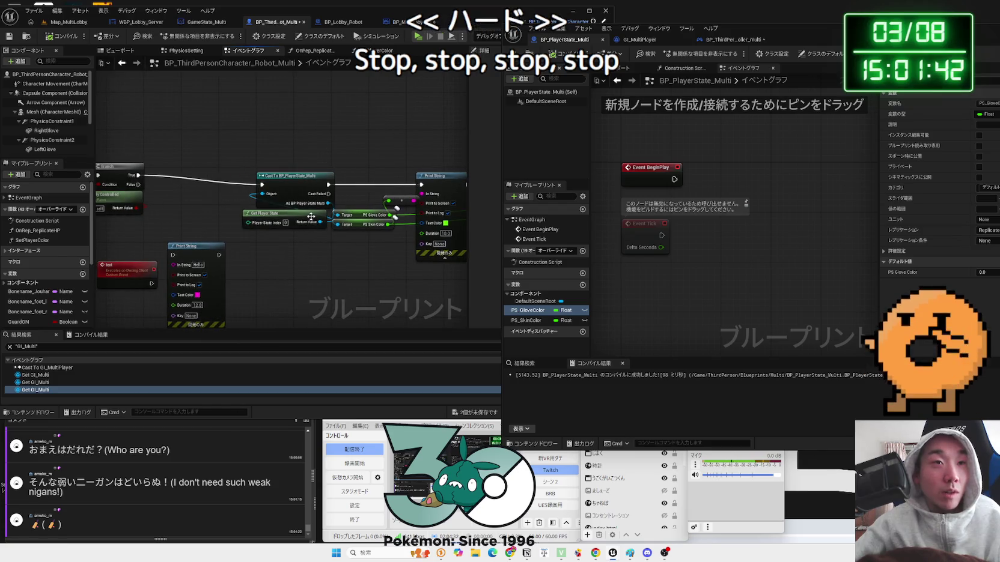
{"action": "mouse_move", "coordinate": [311, 216]}
{"action": "left_mouse_down"}
{"action": "mouse_move", "coordinate": [226, 177]}
{"action": "mouse_move", "coordinate": [121, 179]}
{"action": "left_mouse_up"}
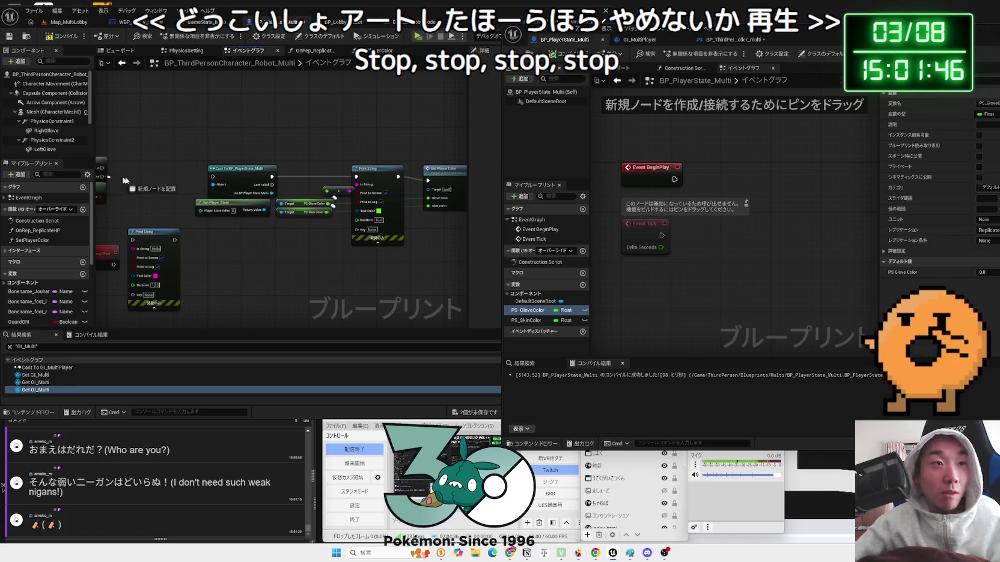
{"action": "left_click_drag", "start_coordinate": [174, 181], "coordinate": [257, 183]}
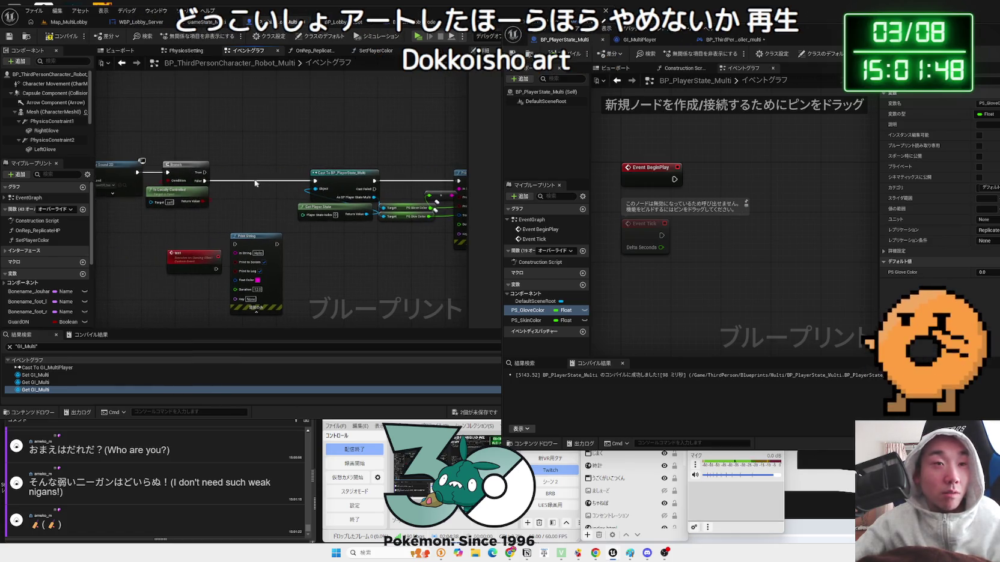
{"action": "left_click_drag", "start_coordinate": [305, 260], "coordinate": [253, 207]}
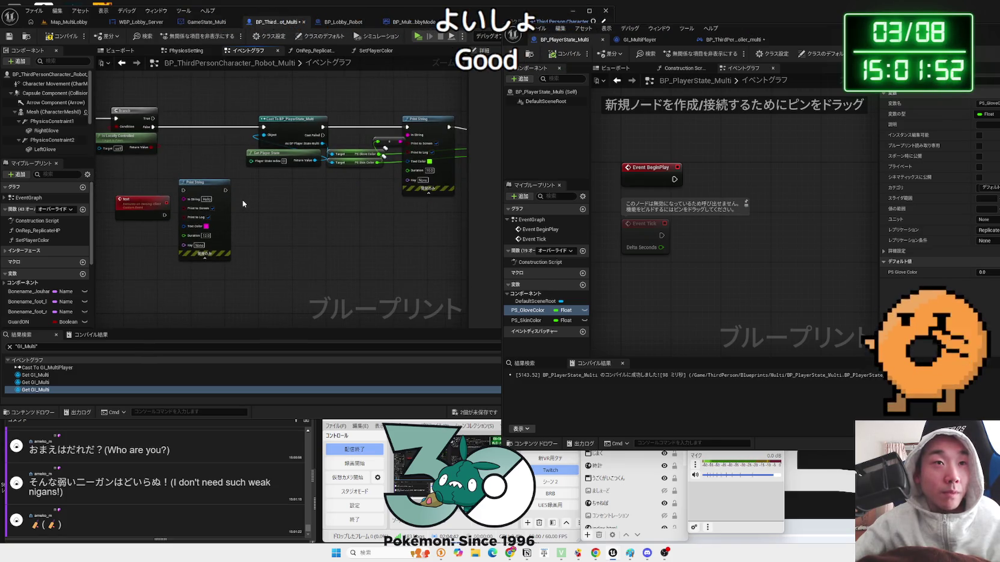
{"action": "left_click", "coordinate": [153, 208]}
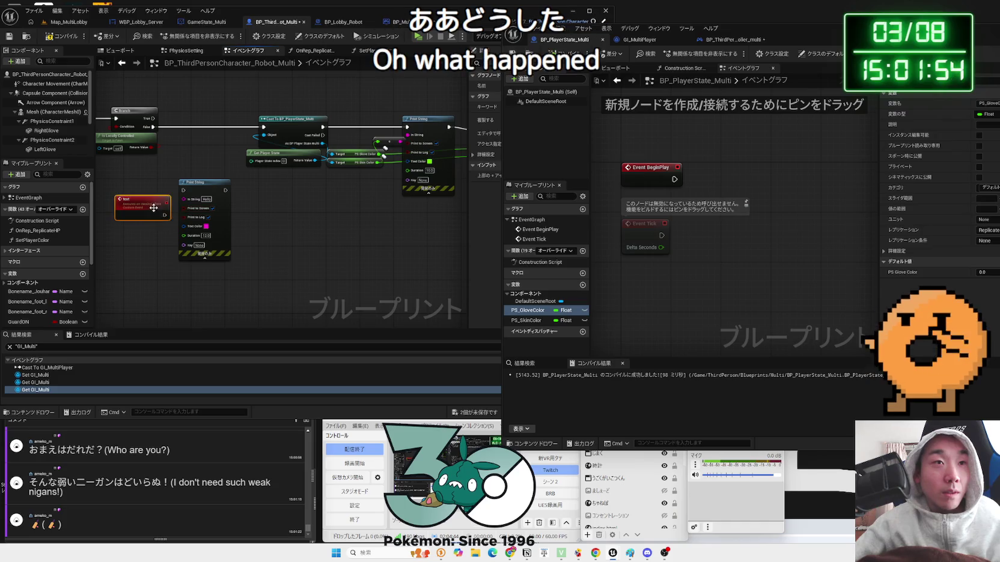
Connect the exec wire into the Is Locally Controlled Branch node, then switch to Map_MultiLobby
{"action": "left_click_drag", "start_coordinate": [751, 29], "coordinate": [875, 35]}
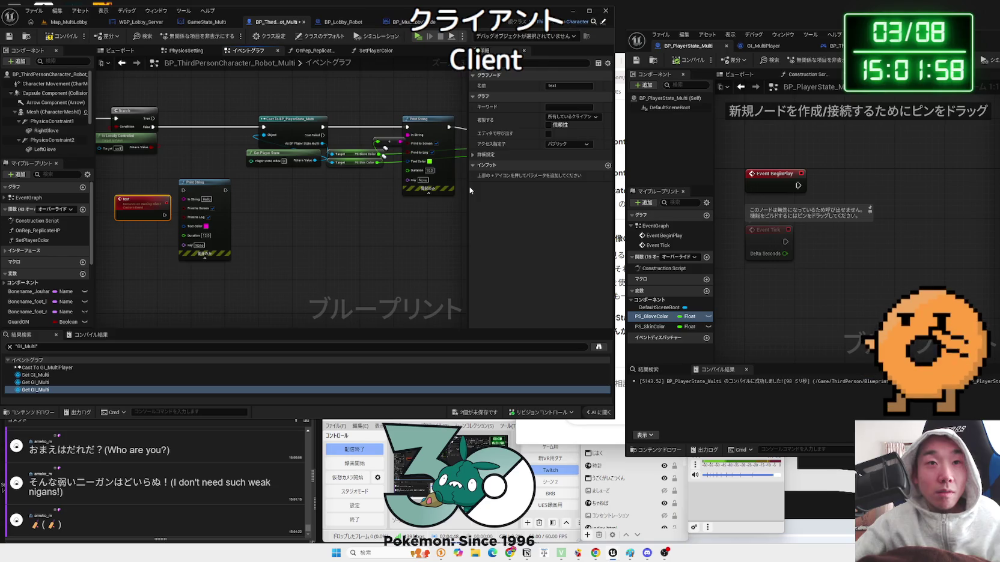
{"action": "scroll", "coordinate": [357, 183], "scroll_direction": "down", "scroll_amount": 2}
{"action": "mouse_move", "coordinate": [357, 184]}
{"action": "left_mouse_down"}
{"action": "mouse_move", "coordinate": [294, 274]}
{"action": "mouse_move", "coordinate": [337, 258]}
{"action": "mouse_move", "coordinate": [236, 196]}
{"action": "left_mouse_up"}
{"action": "scroll", "coordinate": [295, 273], "scroll_direction": "up", "scroll_amount": 2}
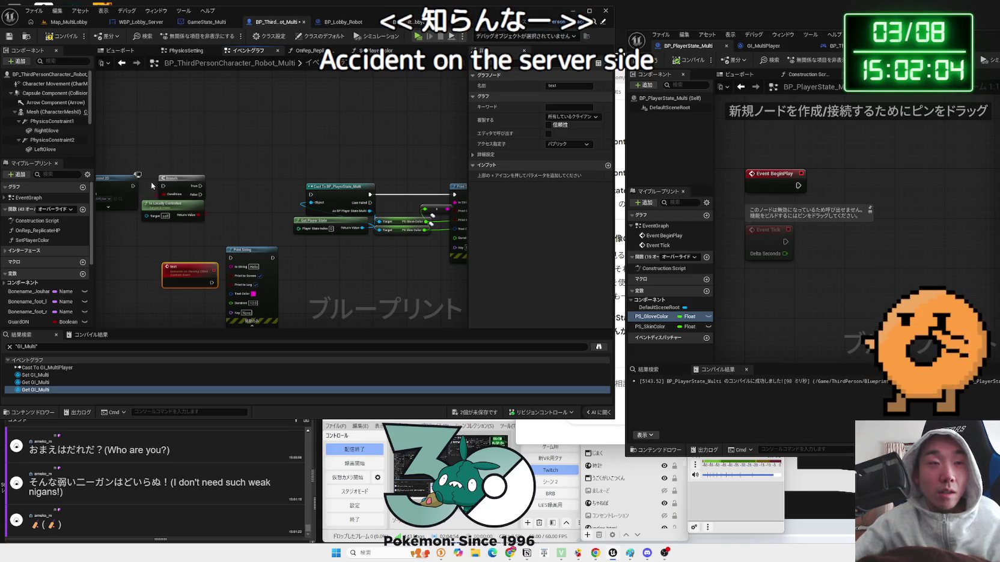
{"action": "left_click_drag", "start_coordinate": [168, 189], "coordinate": [163, 186]}
{"action": "left_click", "coordinate": [229, 190]}
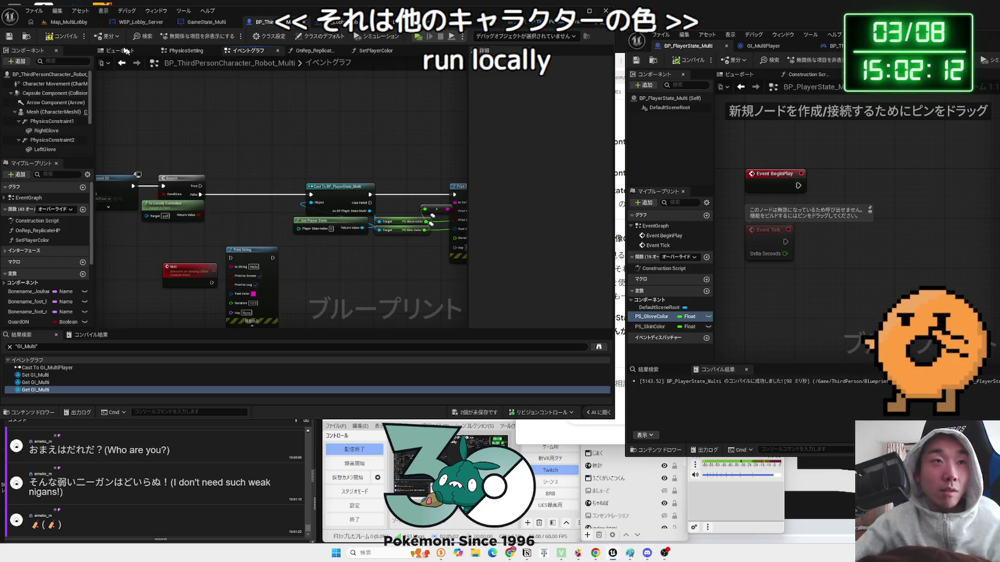
{"action": "left_click", "coordinate": [69, 22]}
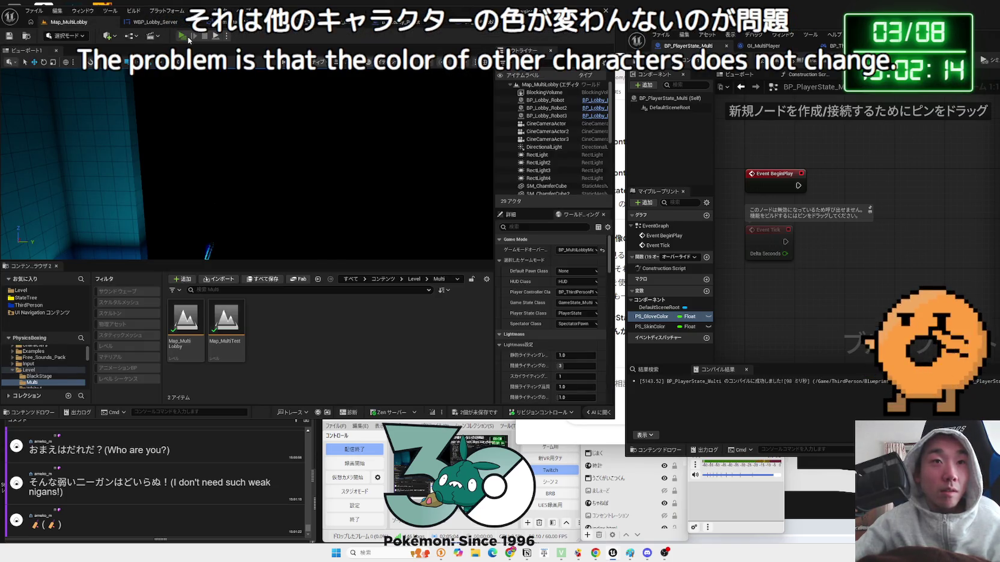
Start a multiplayer play-in-editor test of the lobby and end it right away
{"action": "left_click", "coordinate": [183, 36]}
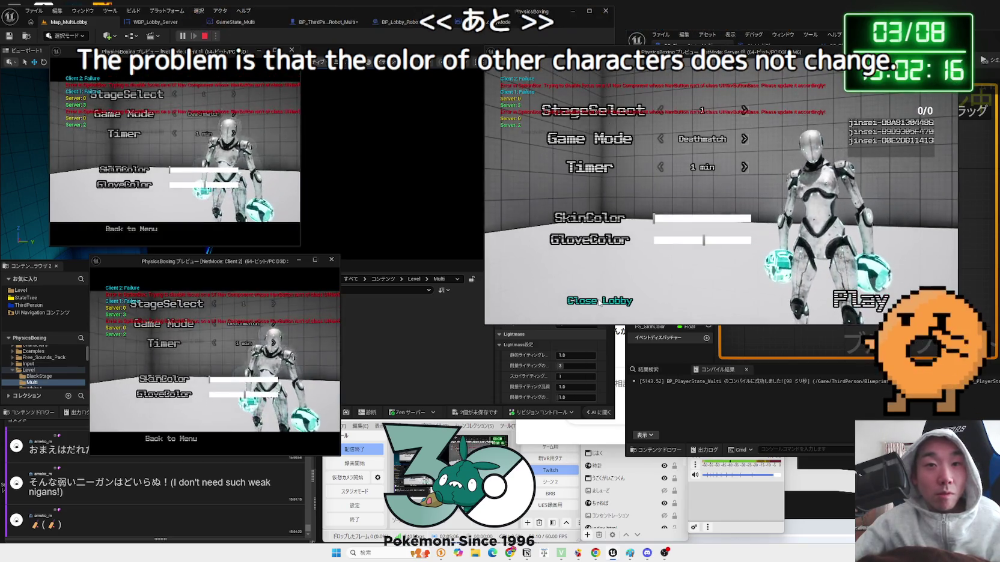
{"action": "left_click", "coordinate": [599, 302]}
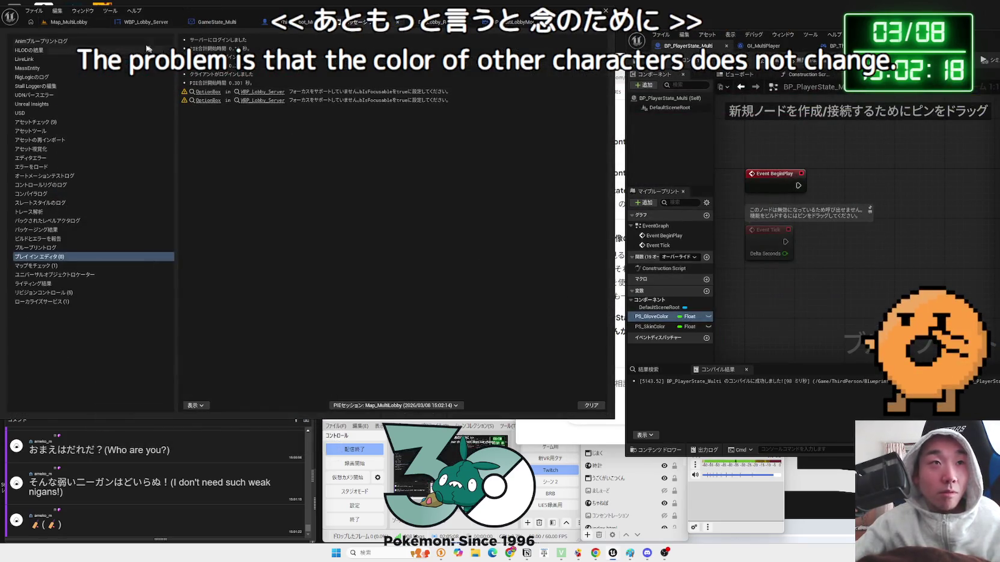
{"action": "left_click", "coordinate": [69, 22]}
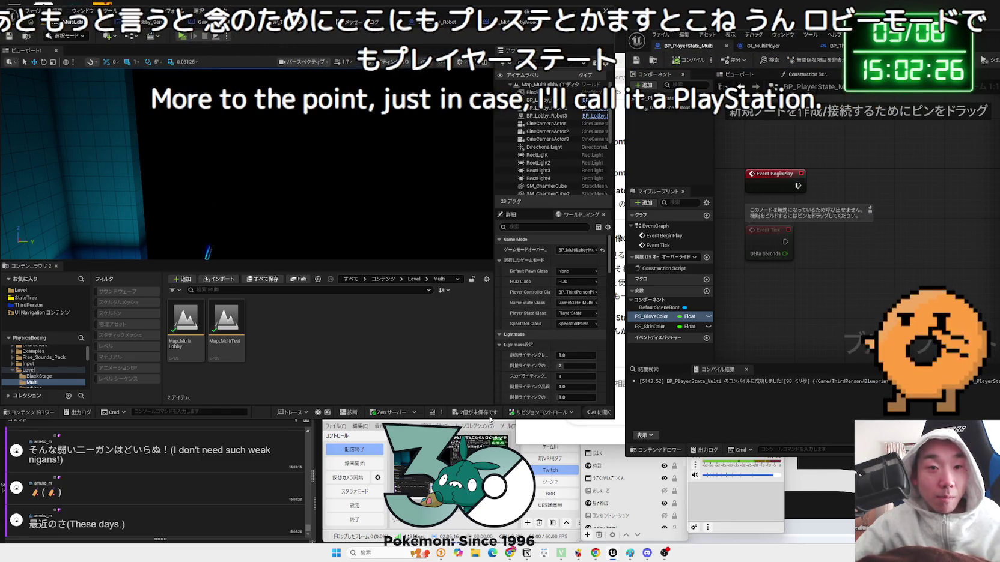
Save all blueprints, rerun the 3-player test, turn the server's gloves yellow, then stop
{"action": "key", "text": "ctrl+shift+s"}
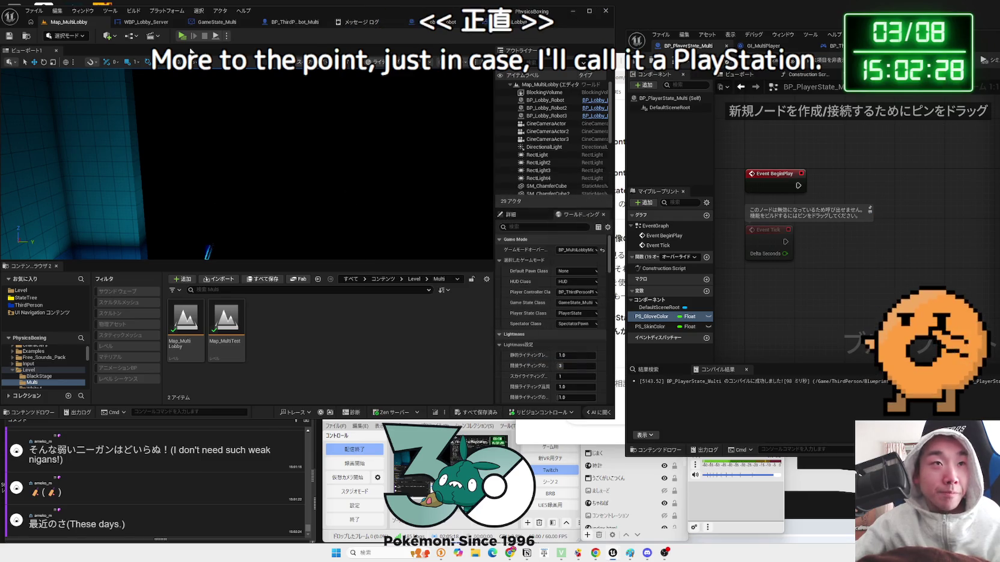
{"action": "left_click", "coordinate": [181, 37]}
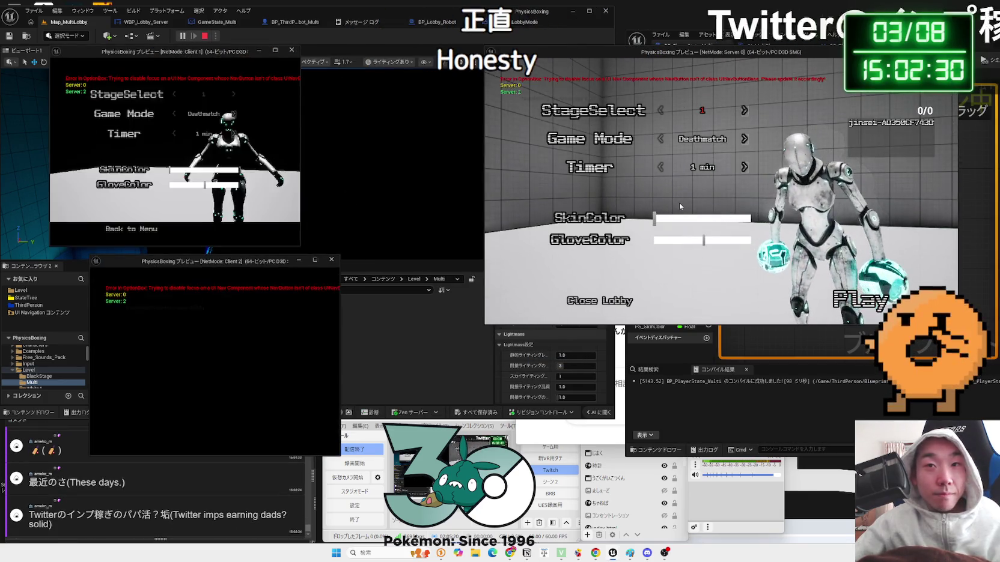
{"action": "left_click", "coordinate": [673, 241]}
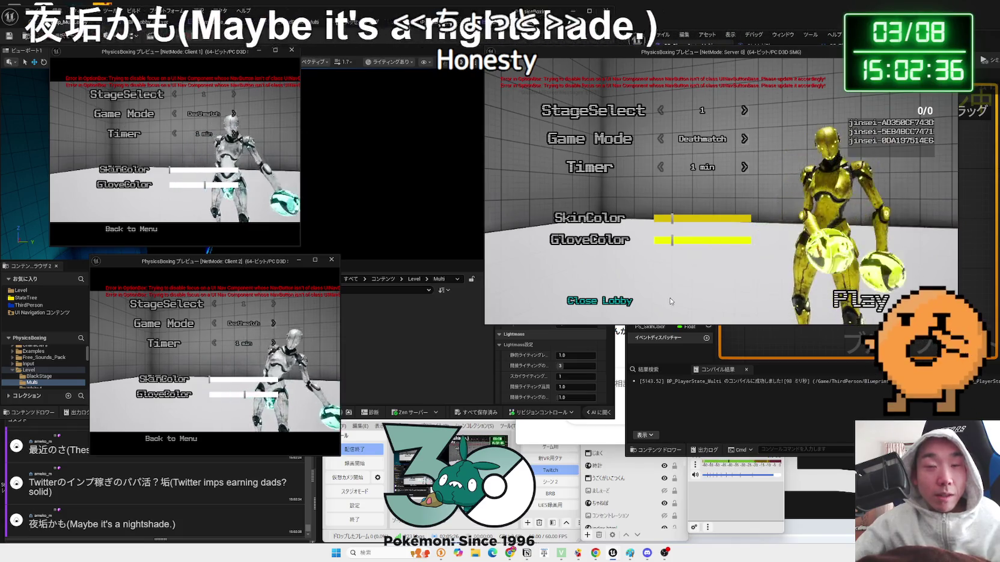
{"action": "key", "text": "Escape"}
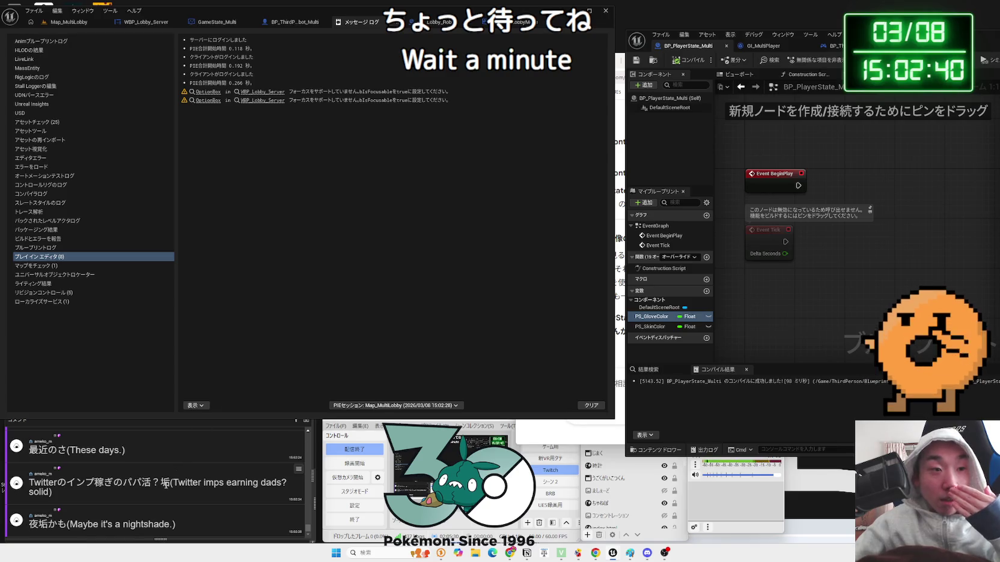
Shift the OneComme comment list aside and bring Unreal's Message Log window to the front
{"action": "left_click_drag", "start_coordinate": [165, 483], "coordinate": [54, 484]}
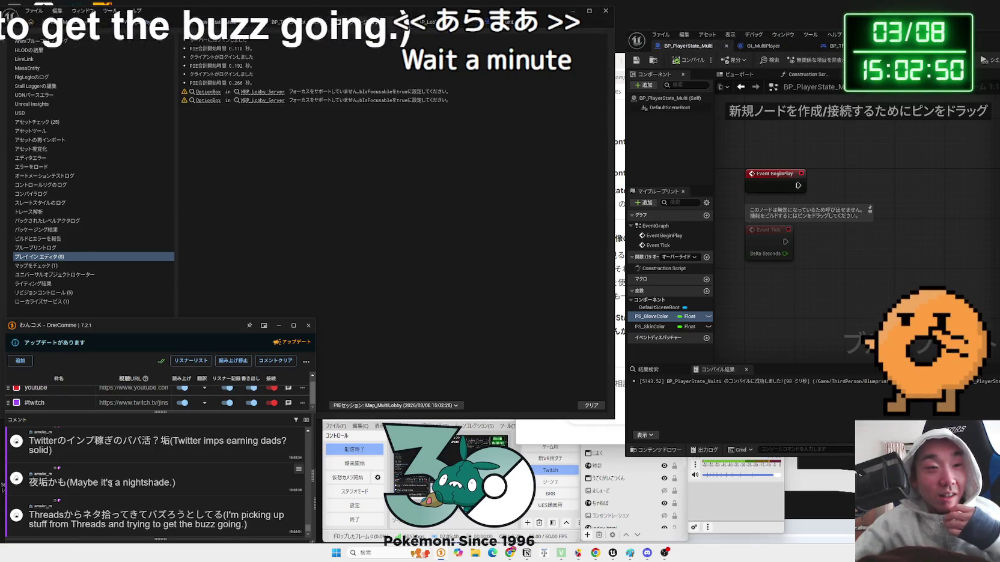
{"action": "scroll", "coordinate": [110, 486], "scroll_direction": "up", "scroll_amount": 1}
{"action": "scroll", "coordinate": [110, 487], "scroll_direction": "up", "scroll_amount": 1}
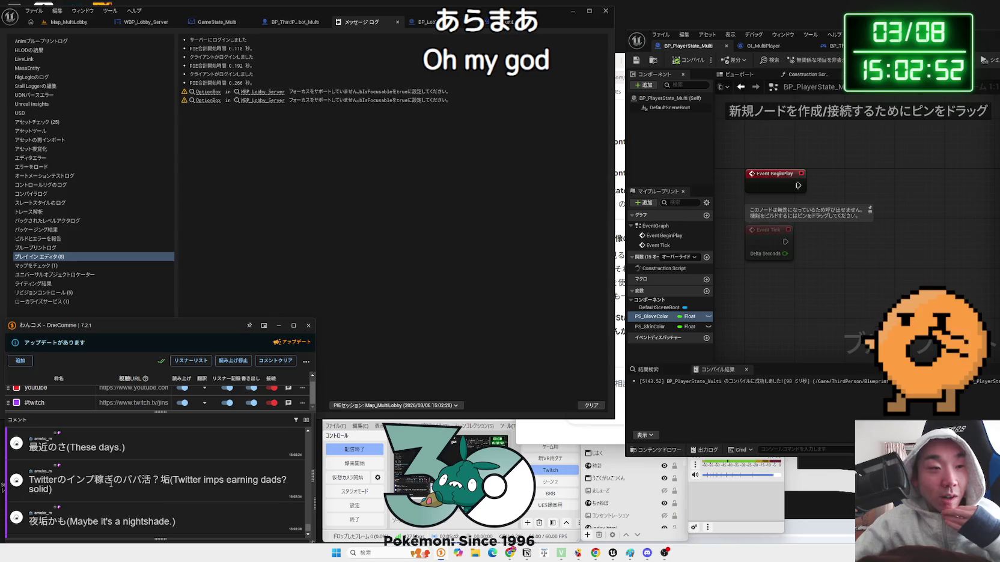
{"action": "left_click_drag", "start_coordinate": [77, 483], "coordinate": [157, 483]}
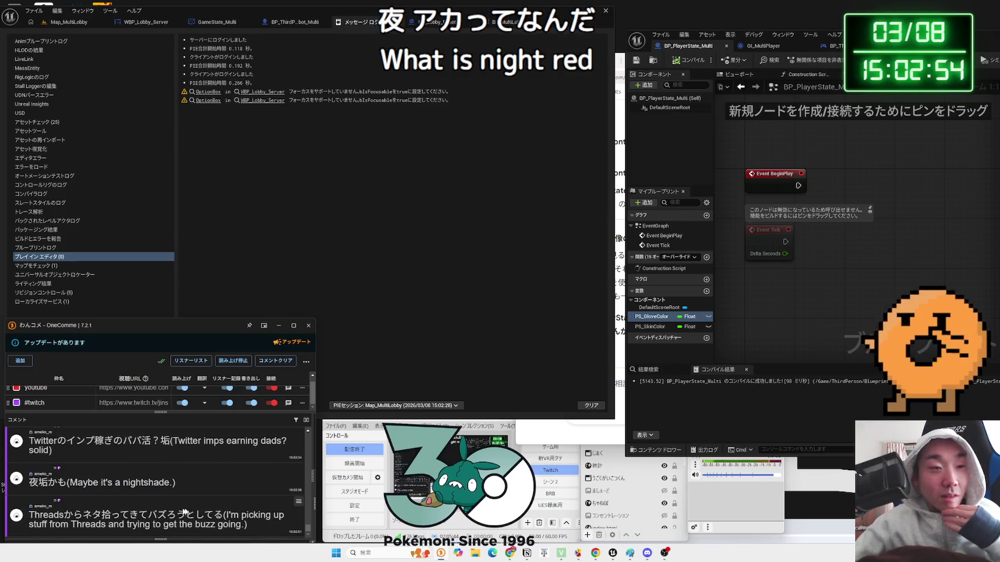
{"action": "left_click", "coordinate": [345, 256]}
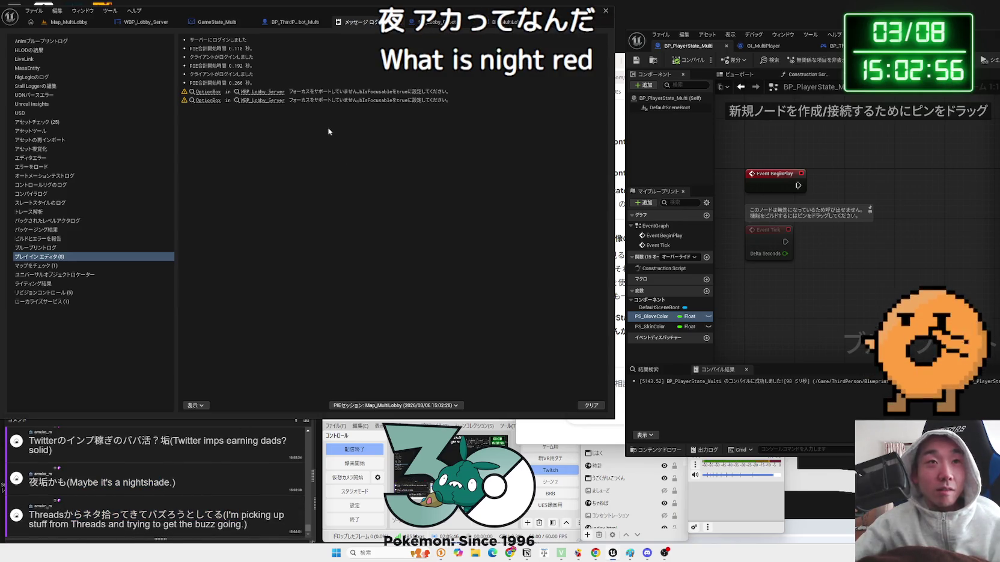
Box-select and reposition the Cast, Get Player State and Print String nodes, then return to Map_MultiLobby
{"action": "left_click", "coordinate": [314, 24]}
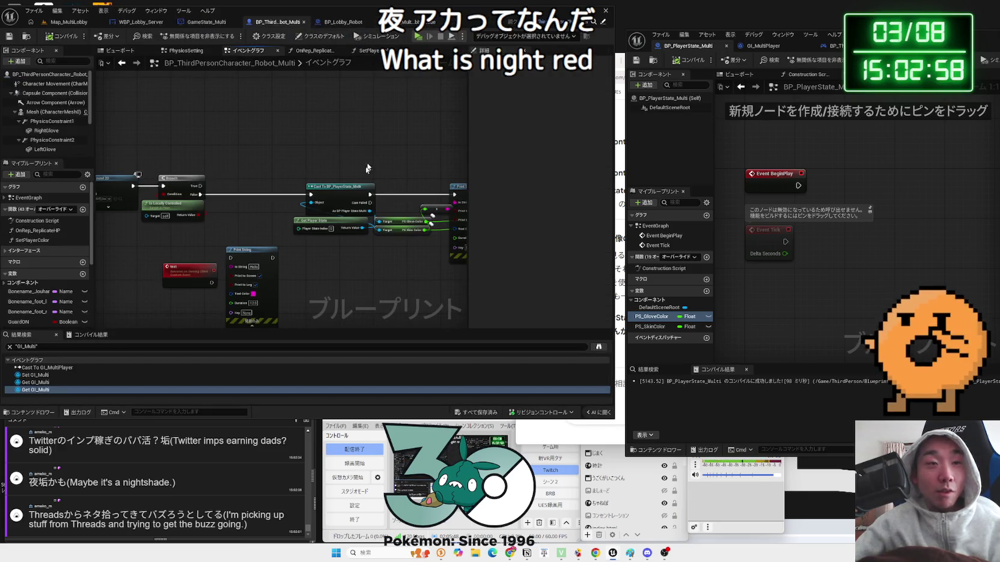
{"action": "mouse_move", "coordinate": [213, 147]}
{"action": "left_mouse_down"}
{"action": "mouse_move", "coordinate": [401, 223]}
{"action": "mouse_move", "coordinate": [385, 207]}
{"action": "mouse_move", "coordinate": [366, 207]}
{"action": "mouse_move", "coordinate": [366, 183]}
{"action": "left_mouse_up"}
{"action": "left_click", "coordinate": [366, 191]}
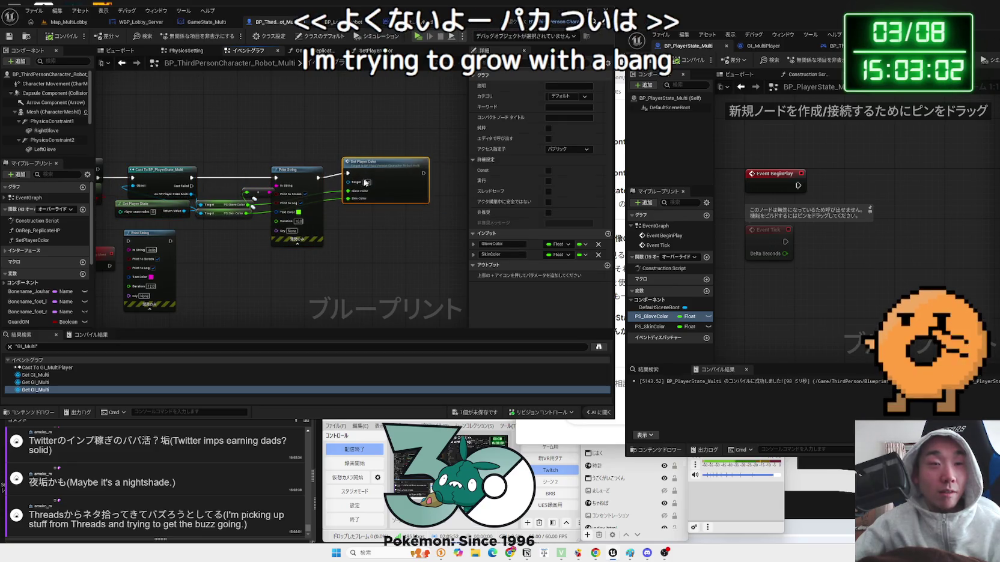
{"action": "left_click", "coordinate": [298, 174]}
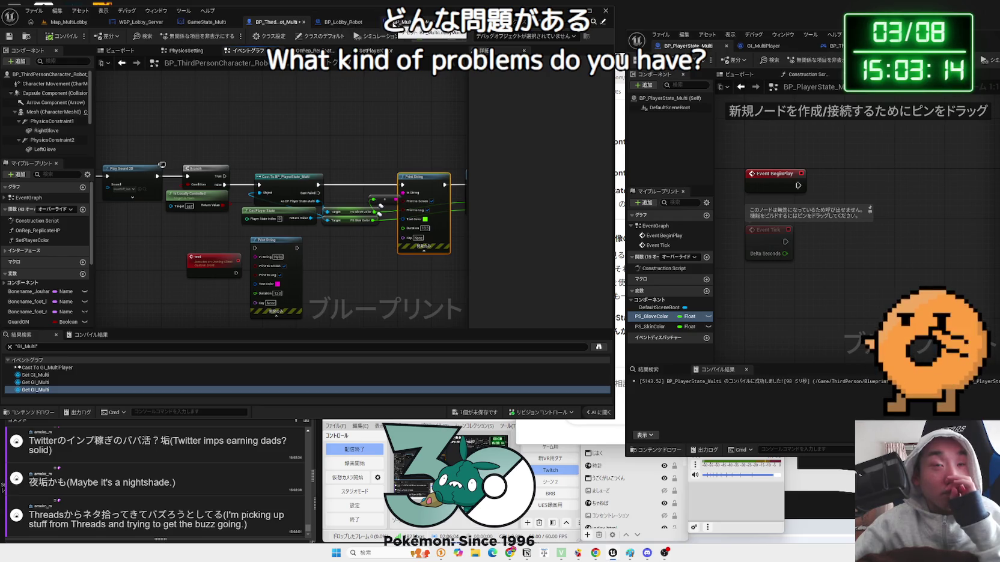
{"action": "left_click", "coordinate": [78, 24]}
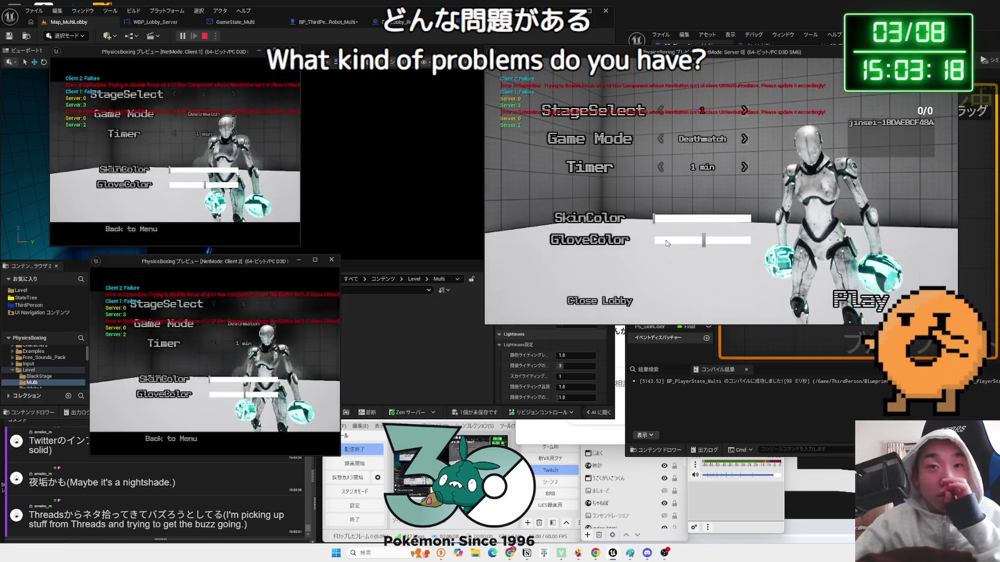
Give Client 1's robot a teal skin and Client 2's a darker skin with red gloves
{"action": "left_click", "coordinate": [204, 170]}
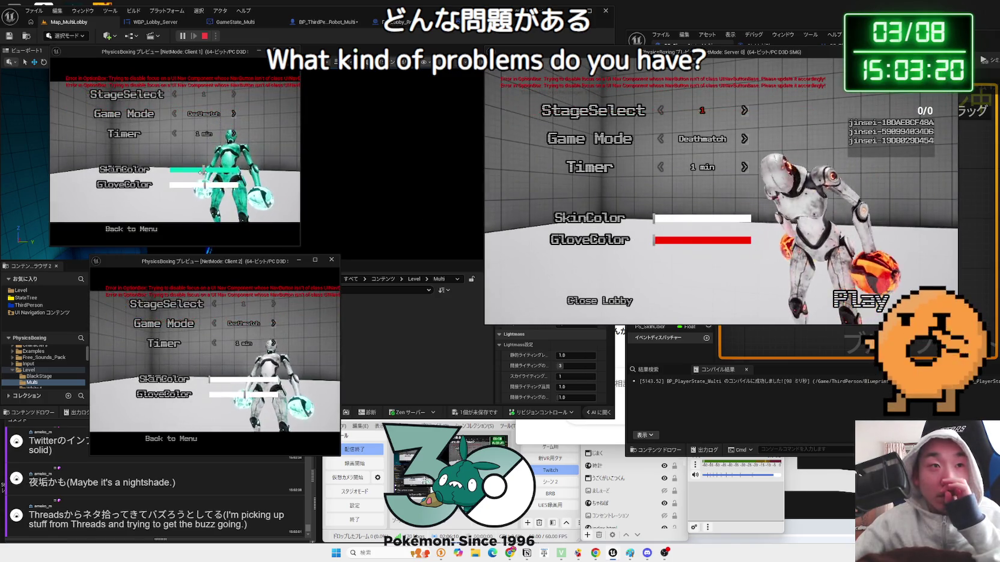
{"action": "left_click", "coordinate": [237, 379]}
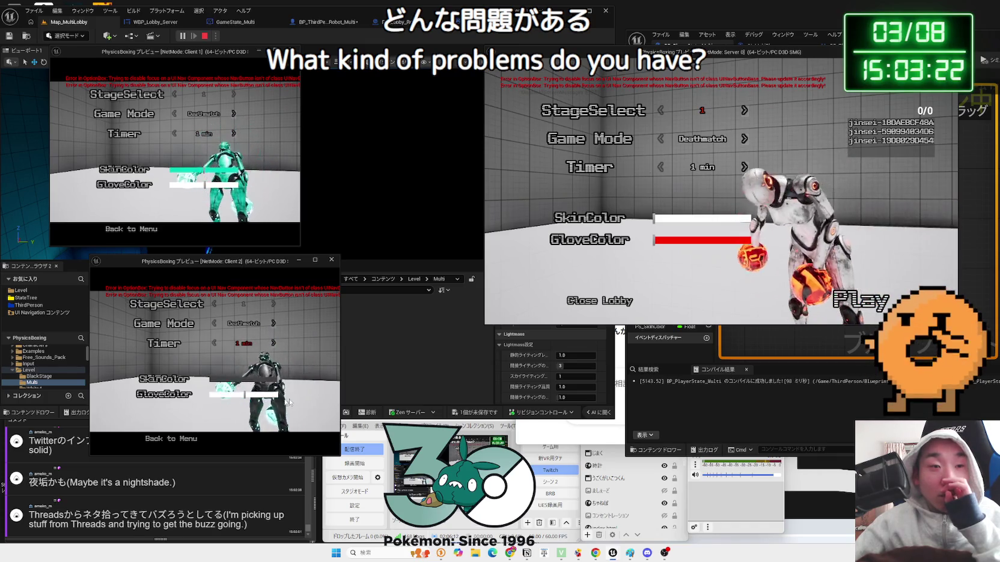
{"action": "left_click", "coordinate": [237, 395]}
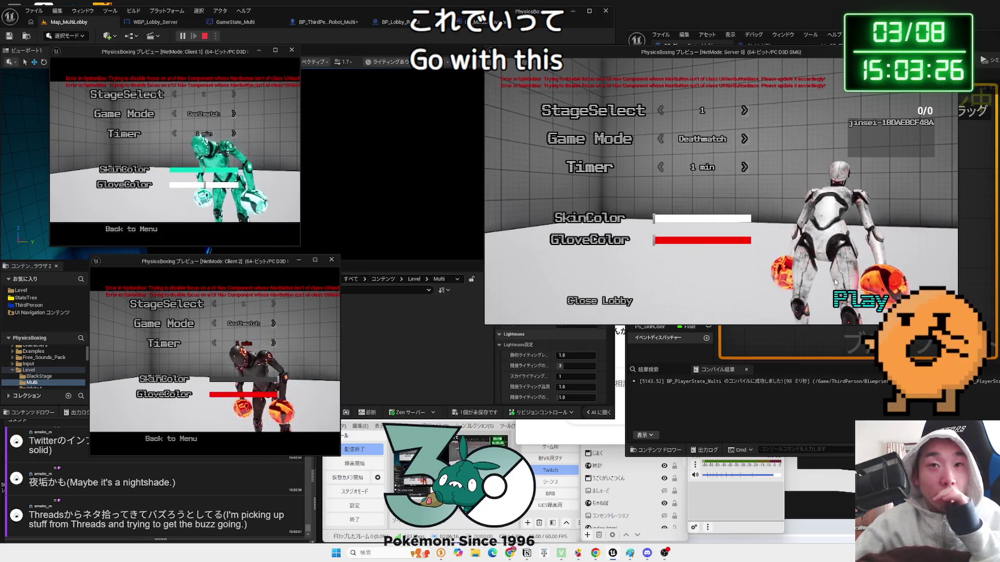
Start the match from the server lobby, control the server's robot, then stop the playtest
{"action": "left_click", "coordinate": [874, 296]}
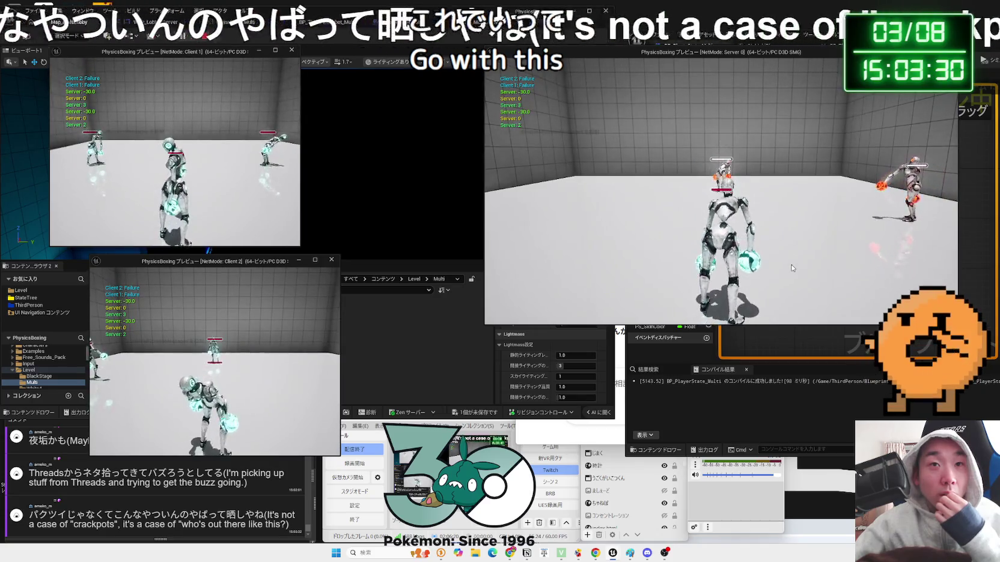
{"action": "left_click", "coordinate": [792, 268]}
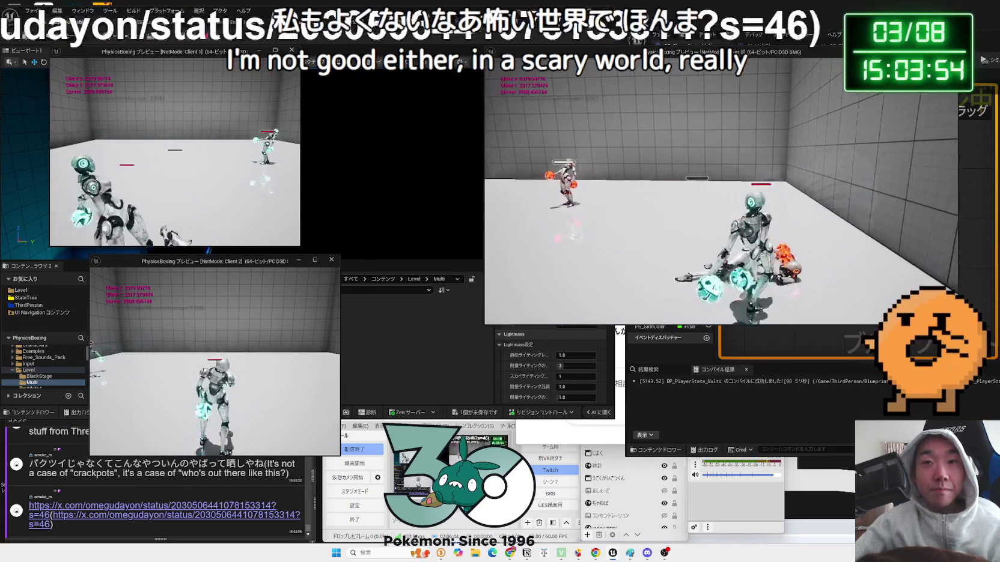
{"action": "key", "text": "Escape"}
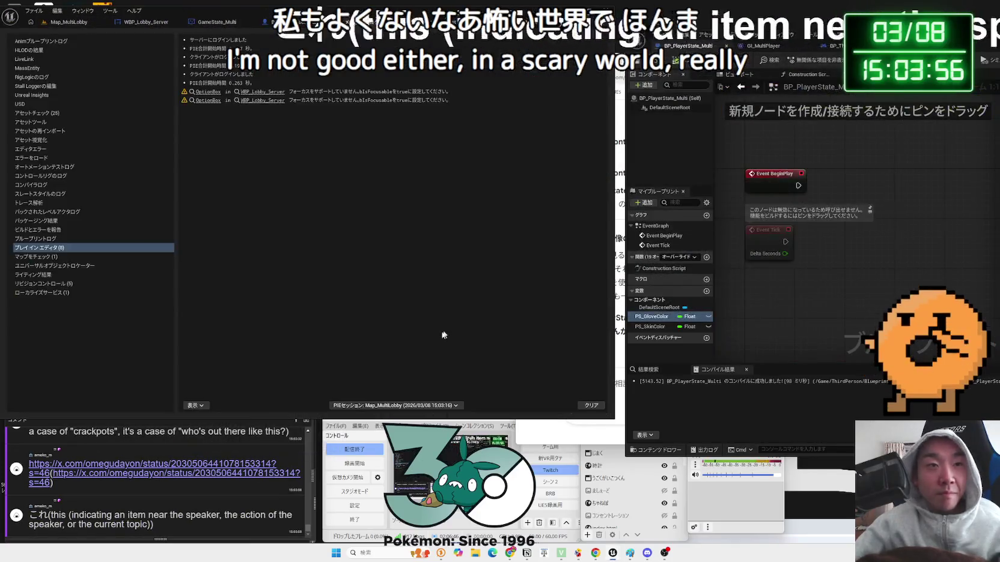
Open the chat-linked X post, view its food-container photo full size, and scroll through the replies
{"action": "left_click", "coordinate": [191, 469]}
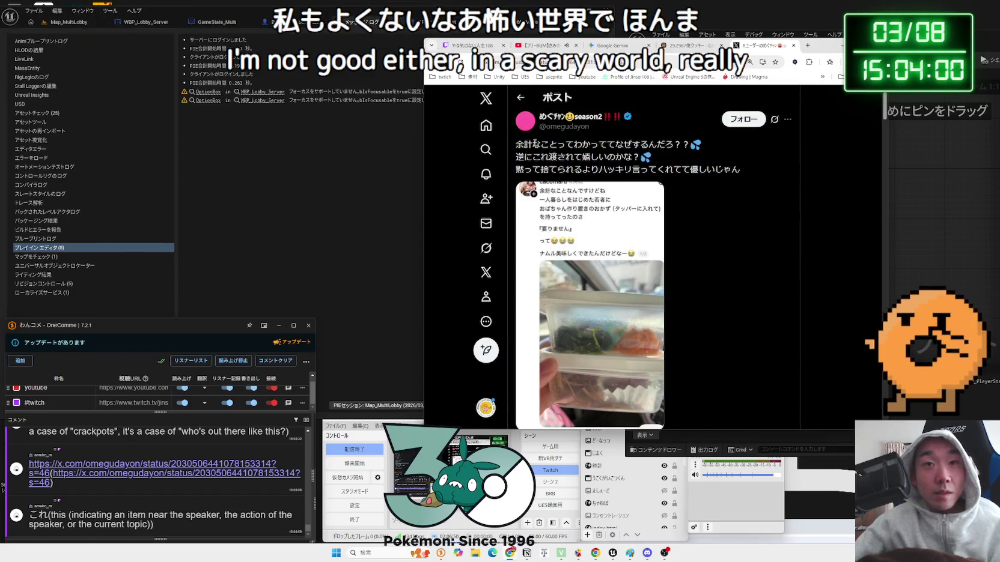
{"action": "left_click", "coordinate": [569, 191]}
{"action": "left_click", "coordinate": [536, 176]}
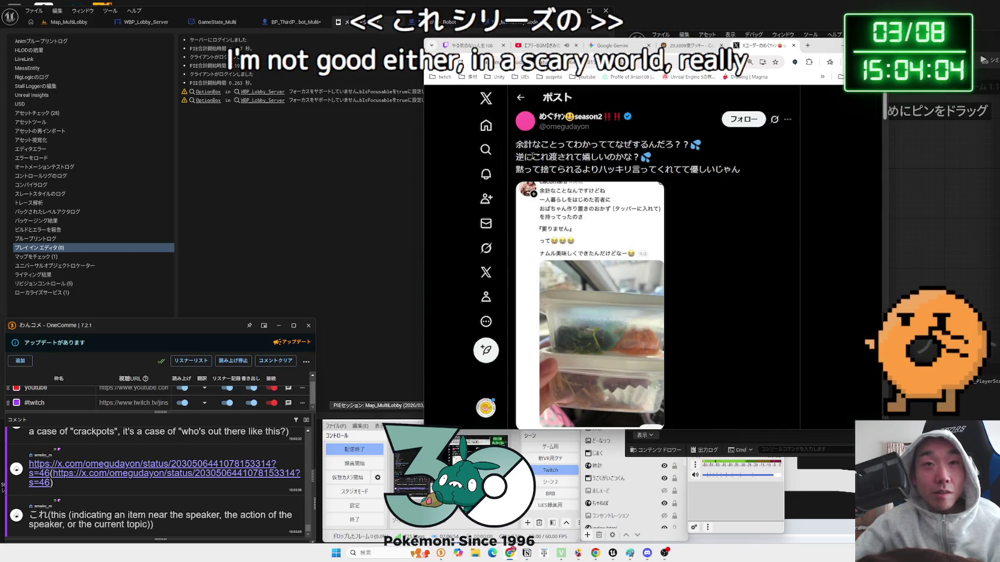
{"action": "left_click_drag", "start_coordinate": [532, 156], "coordinate": [593, 154]}
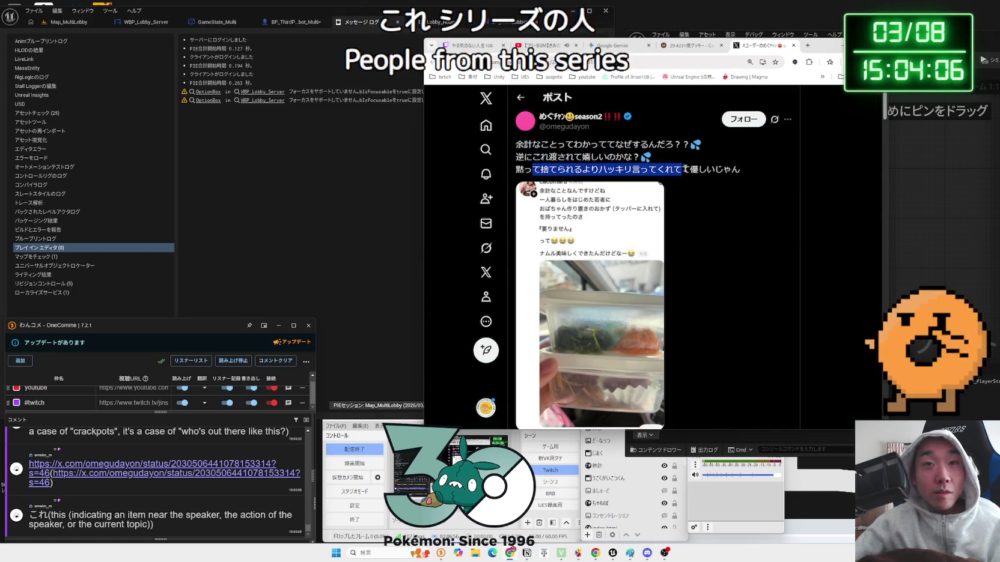
{"action": "scroll", "coordinate": [715, 170], "scroll_direction": "down", "scroll_amount": 3}
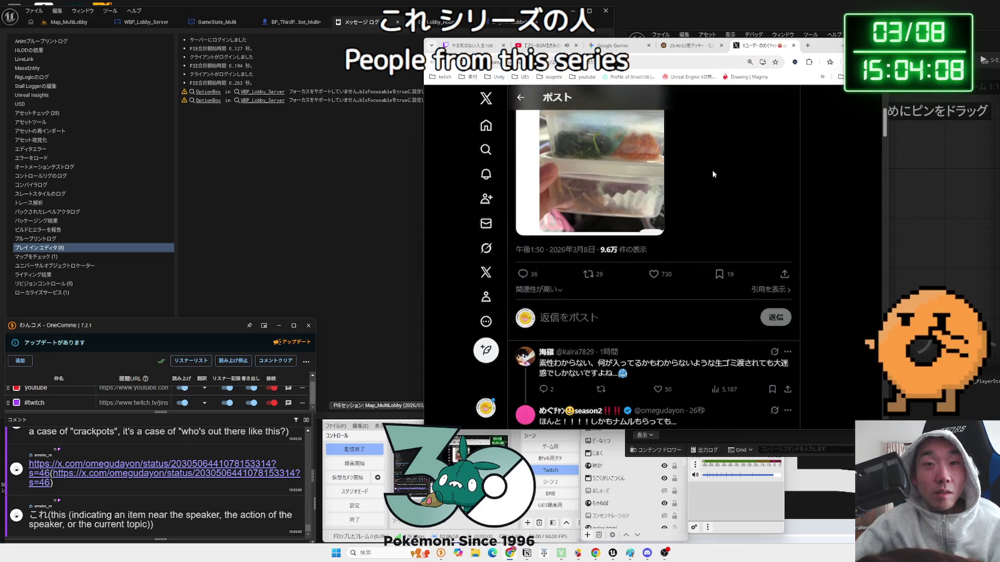
{"action": "scroll", "coordinate": [713, 170], "scroll_direction": "up", "scroll_amount": 3}
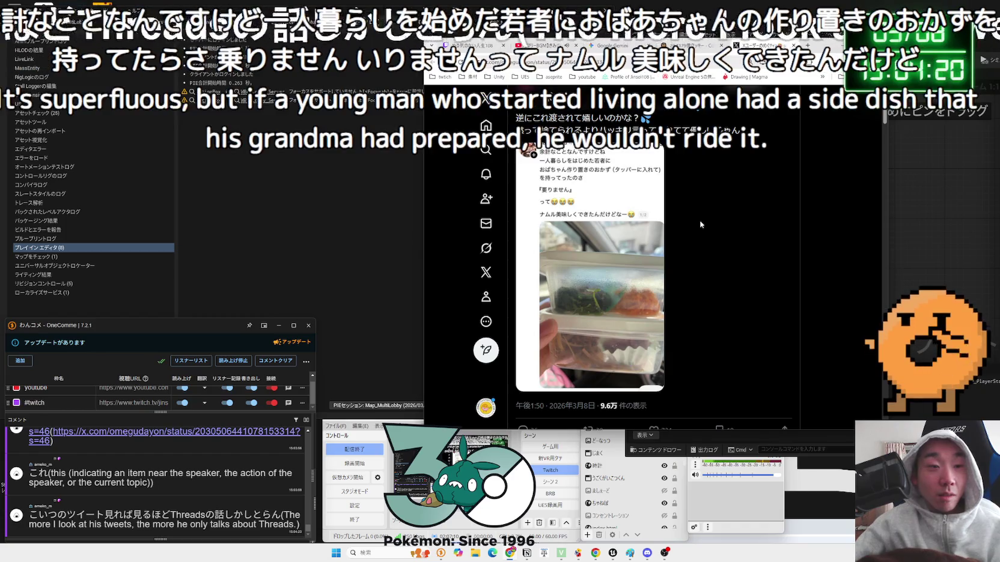
{"action": "scroll", "coordinate": [701, 225], "scroll_direction": "up", "scroll_amount": 1}
{"action": "mouse_move", "coordinate": [580, 124]}
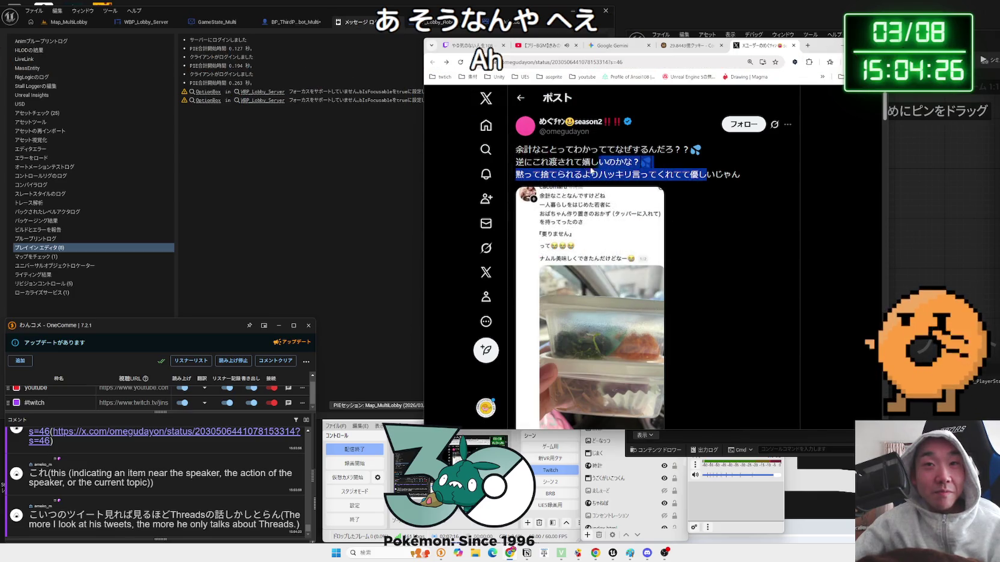
{"action": "left_click", "coordinate": [679, 198]}
{"action": "scroll", "coordinate": [680, 197], "scroll_direction": "down", "scroll_amount": 5}
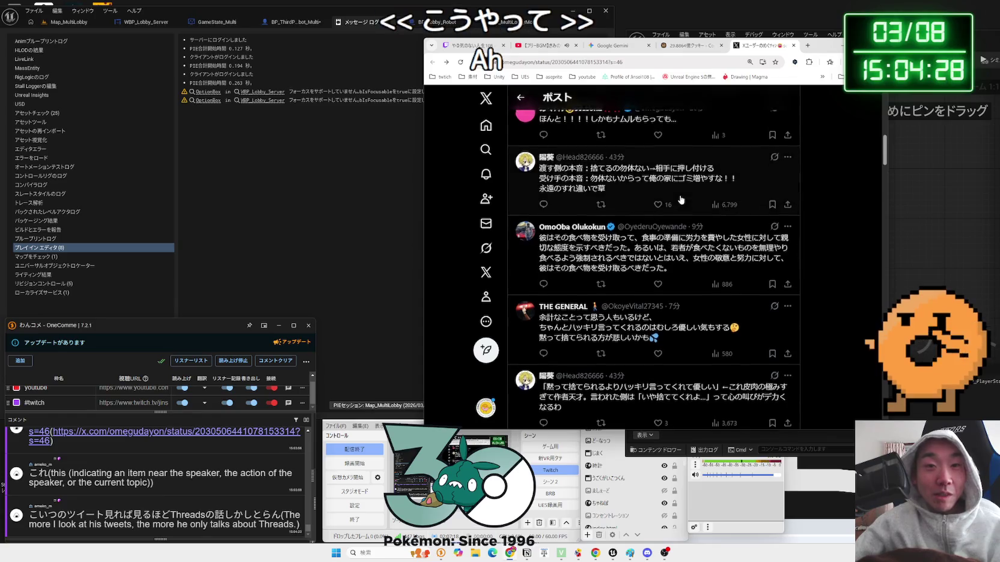
{"action": "scroll", "coordinate": [681, 199], "scroll_direction": "up", "scroll_amount": 4}
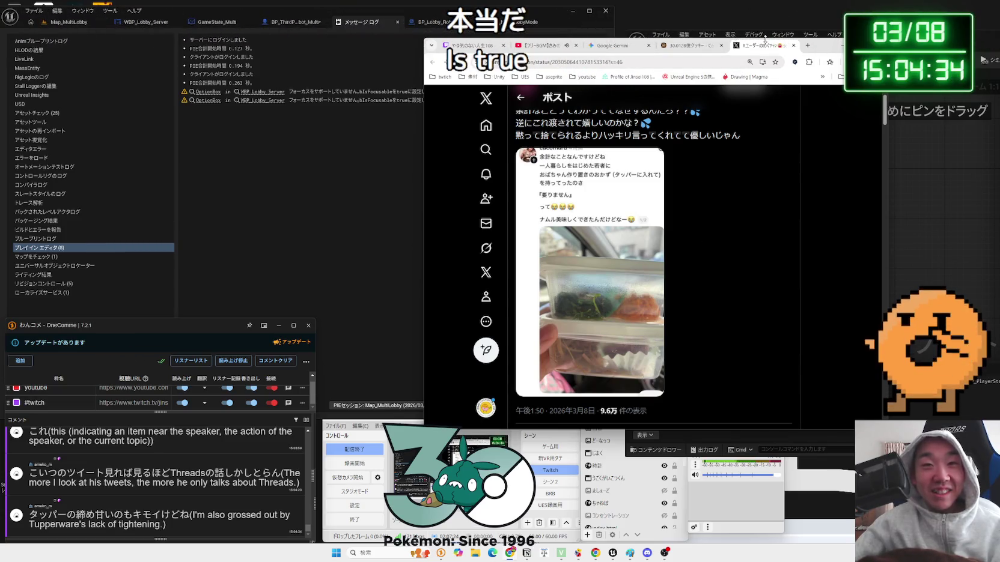
Close the X post tab and return to Cookie Clicker
{"action": "left_click", "coordinate": [791, 45]}
{"action": "left_click", "coordinate": [655, 45]}
{"action": "left_click", "coordinate": [751, 46]}
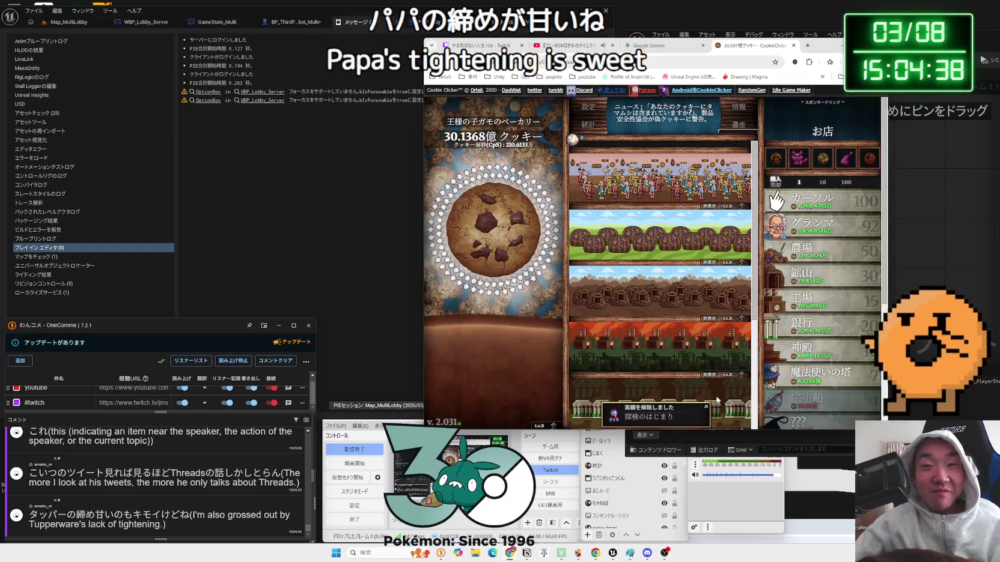
Read Gemini's RepNotify advice for PlayerState colour variables, then reopen BP_Lobby_Robot in Unreal
{"action": "left_click", "coordinate": [659, 46]}
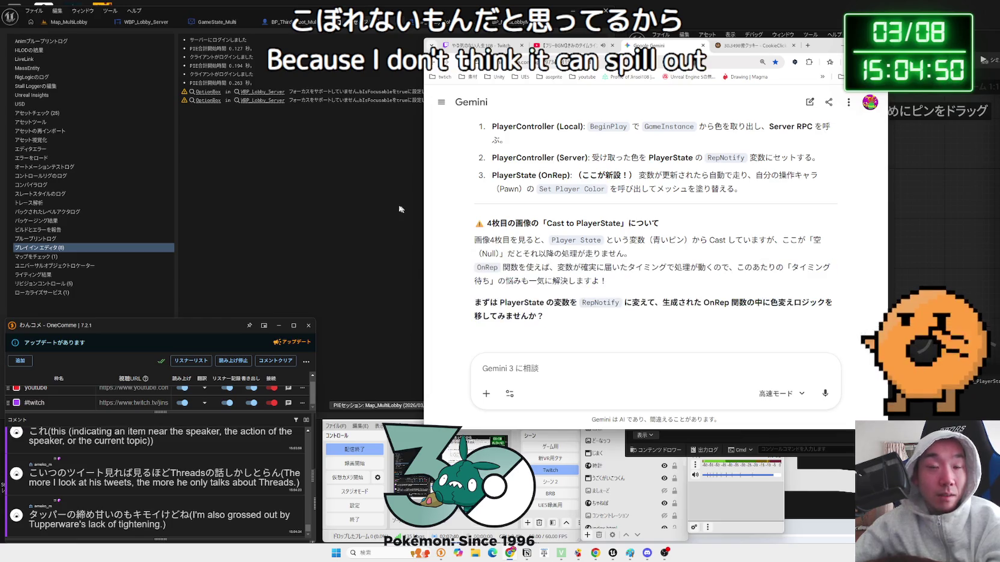
{"action": "key", "text": "alt+Tab"}
{"action": "left_click", "coordinate": [321, 23]}
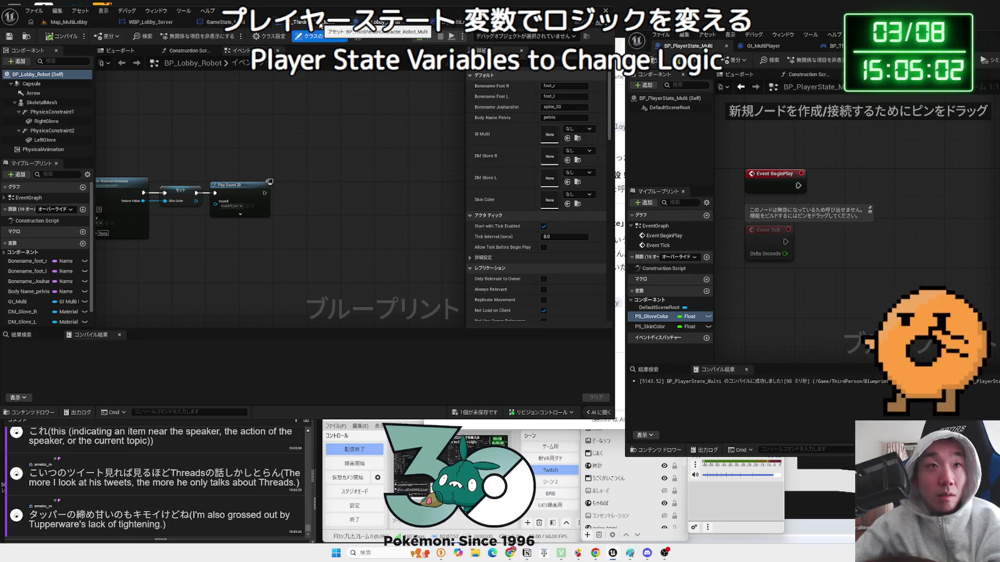
Delete the red test custom event from the robot character's graph and bring BP_PlayerState_Multi forward
{"action": "left_click", "coordinate": [321, 24]}
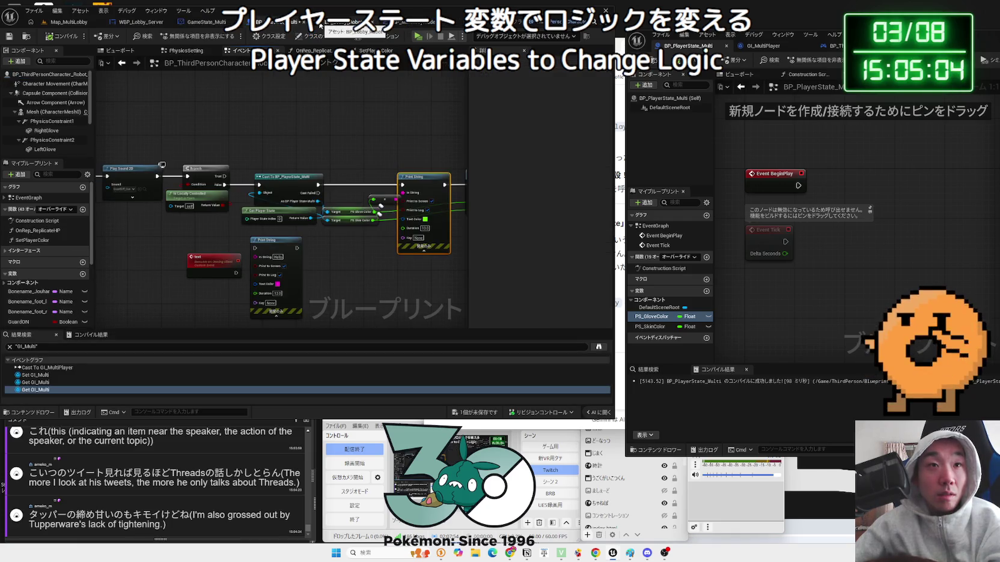
{"action": "mouse_move", "coordinate": [339, 105]}
{"action": "left_mouse_down"}
{"action": "mouse_move", "coordinate": [204, 151]}
{"action": "mouse_move", "coordinate": [378, 210]}
{"action": "mouse_move", "coordinate": [271, 198]}
{"action": "mouse_move", "coordinate": [146, 203]}
{"action": "mouse_move", "coordinate": [224, 157]}
{"action": "left_mouse_up"}
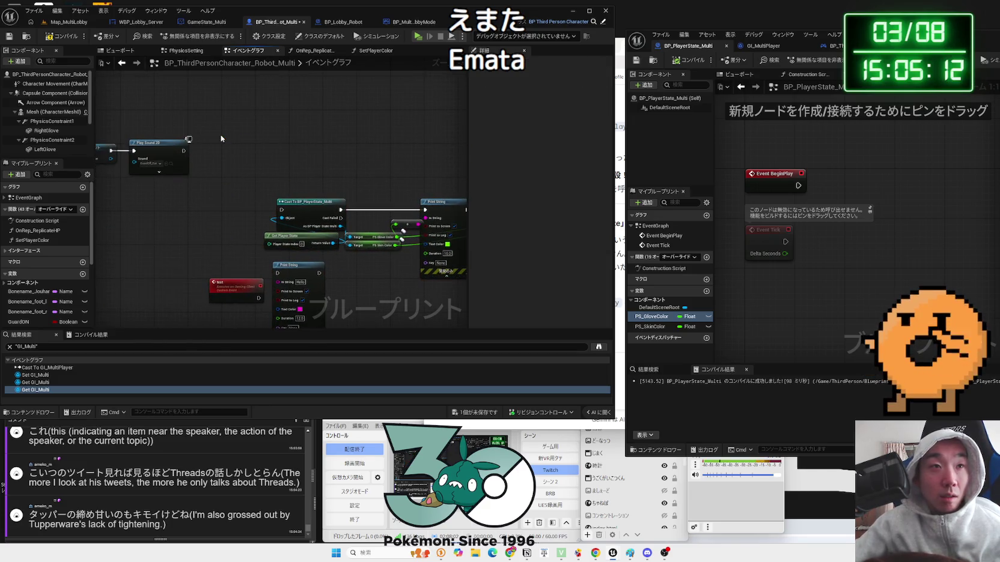
{"action": "left_click", "coordinate": [245, 293]}
{"action": "key", "text": "Delete"}
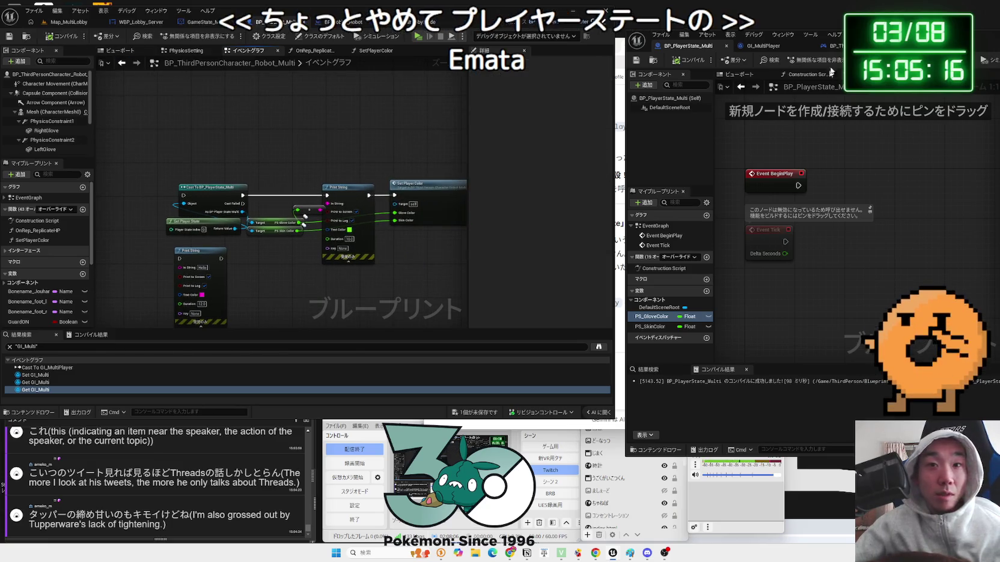
{"action": "left_click_drag", "start_coordinate": [913, 42], "coordinate": [593, 30]}
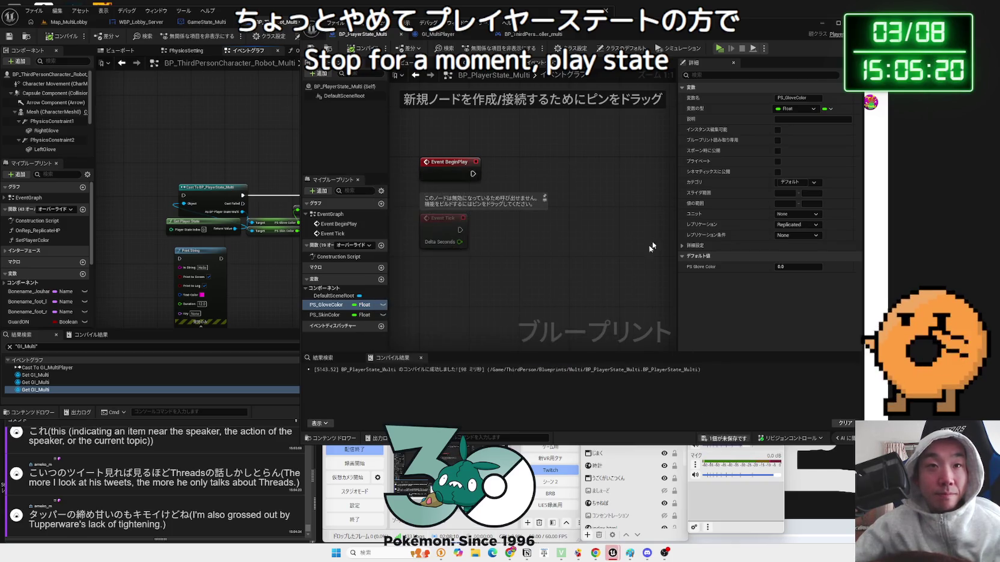
Widen the blueprint window and graph panel, then view the player controller's ColorChange_Server graph
{"action": "left_click_drag", "start_coordinate": [863, 141], "coordinate": [924, 146]}
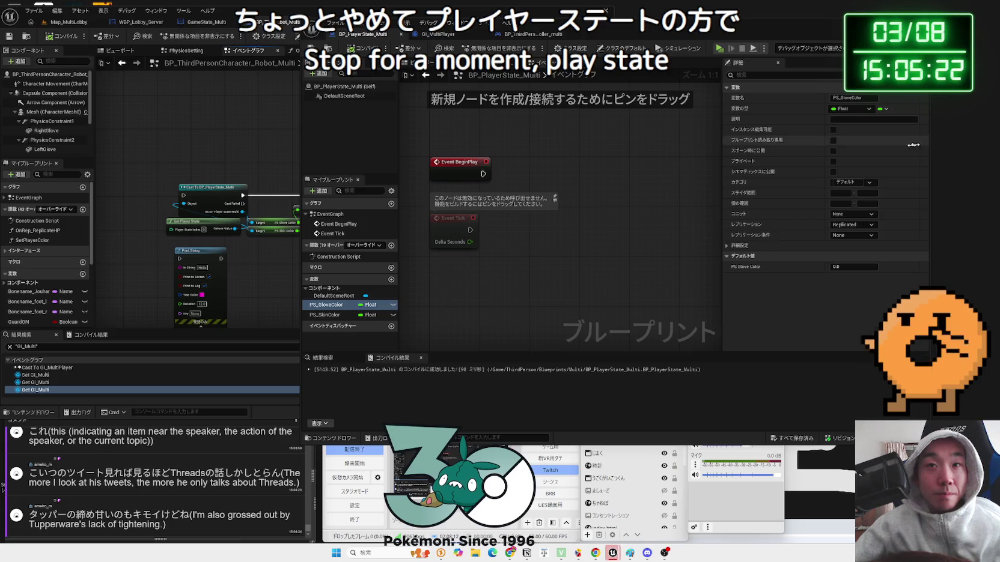
{"action": "left_click_drag", "start_coordinate": [721, 161], "coordinate": [754, 159]}
{"action": "left_click", "coordinate": [528, 36]}
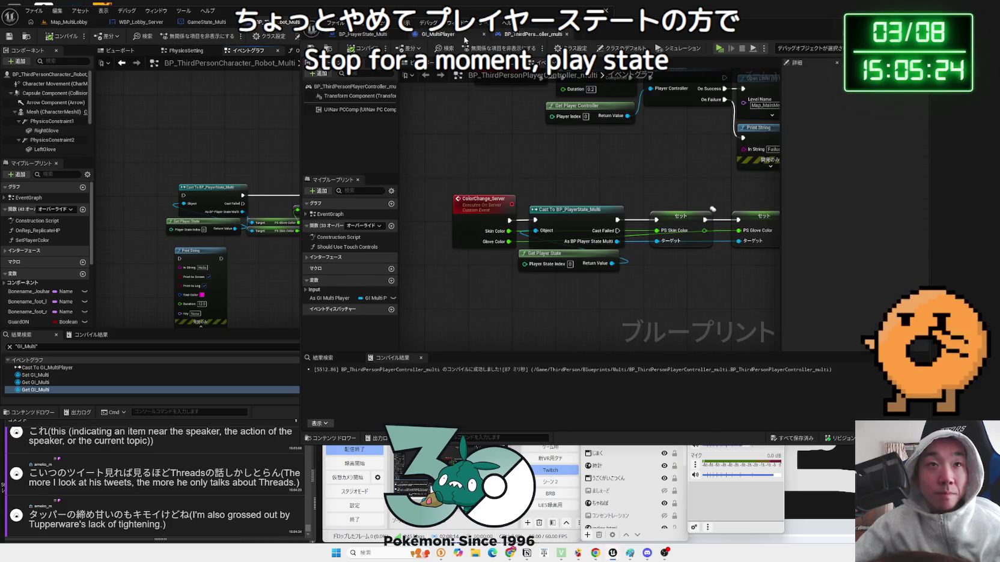
{"action": "scroll", "coordinate": [529, 190], "scroll_direction": "down", "scroll_amount": 2}
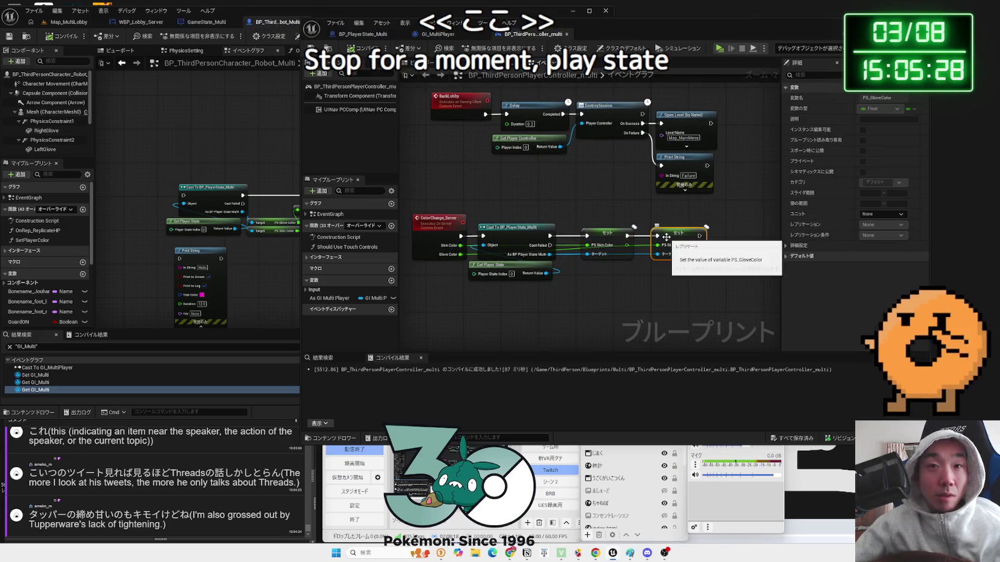
{"action": "scroll", "coordinate": [535, 277], "scroll_direction": "up", "scroll_amount": 2}
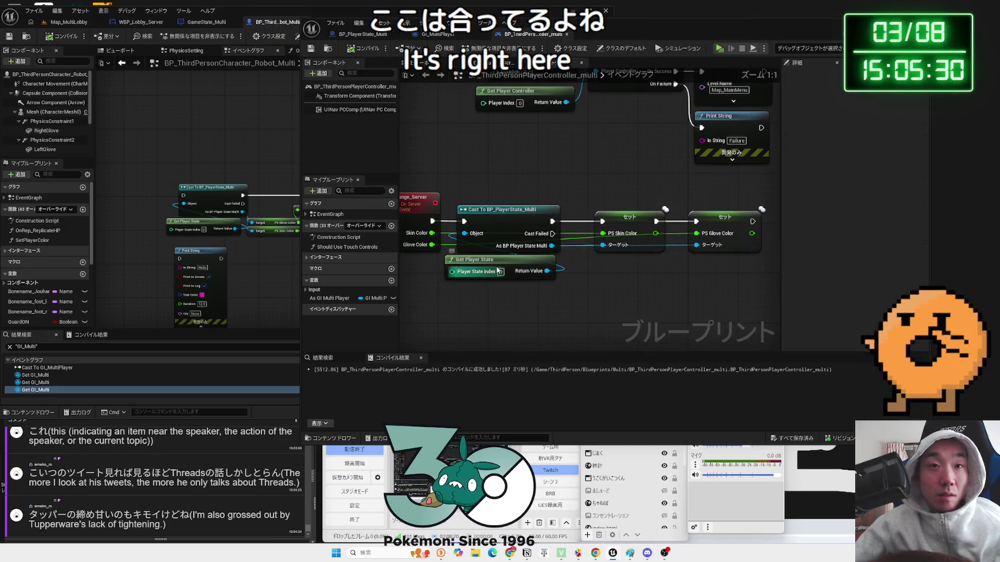
Align the PS Skin Color Set node with the other ColorChange_Server nodes
{"action": "left_click", "coordinate": [630, 215]}
{"action": "left_click", "coordinate": [724, 218], "text": "ctrl"}
{"action": "left_click_drag", "start_coordinate": [722, 284], "coordinate": [510, 191]}
{"action": "left_click", "coordinate": [724, 304]}
{"action": "left_click_drag", "start_coordinate": [632, 228], "coordinate": [645, 202]}
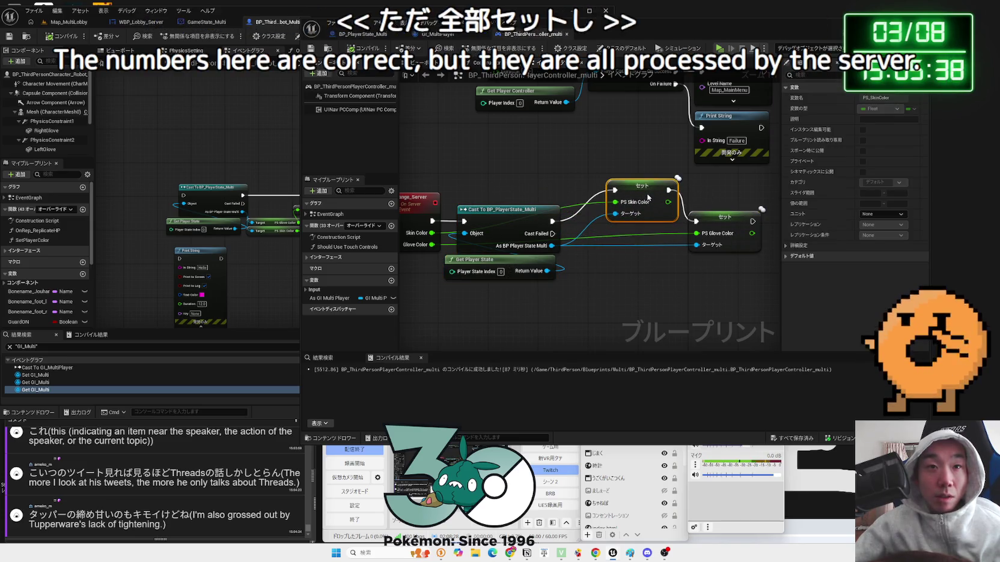
{"action": "left_click_drag", "start_coordinate": [648, 196], "coordinate": [628, 226]}
{"action": "left_click", "coordinate": [610, 207]}
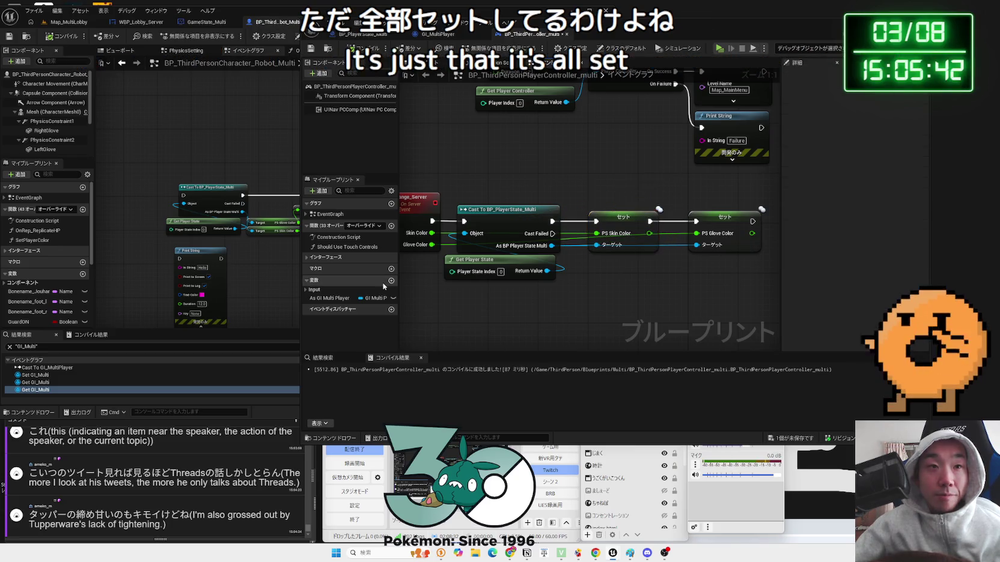
{"action": "left_click", "coordinate": [438, 34]}
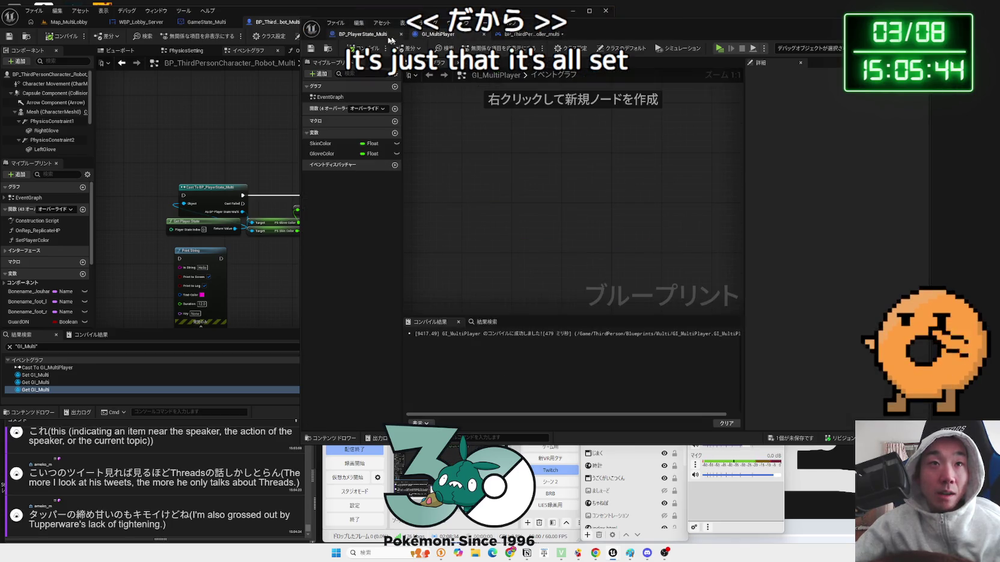
Set PS_SkinColor's Replication to RepNotify and open the generated OnRep_PS_SkinColor function
{"action": "left_click", "coordinate": [366, 35]}
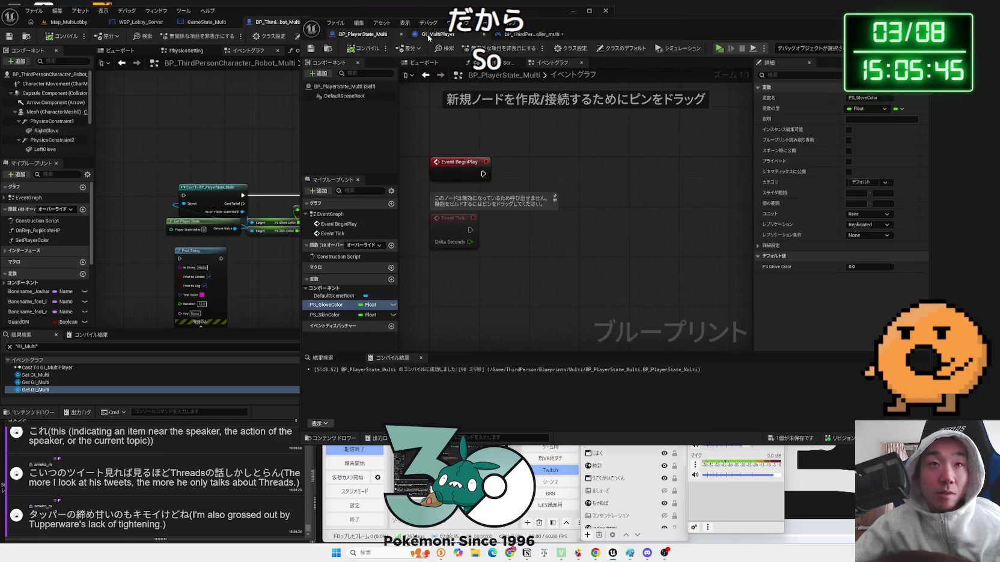
{"action": "right_click", "coordinate": [333, 310]}
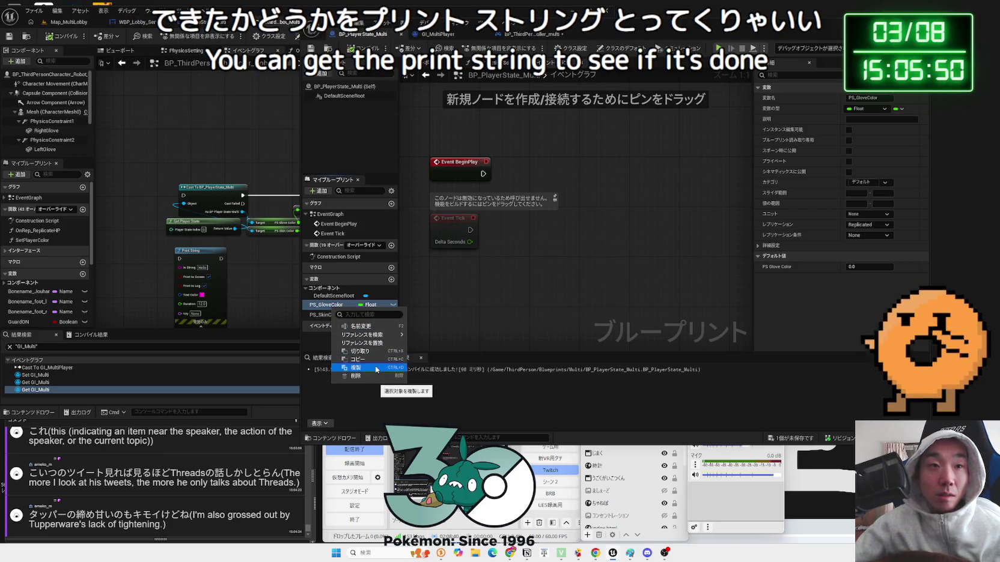
{"action": "key", "text": "Escape"}
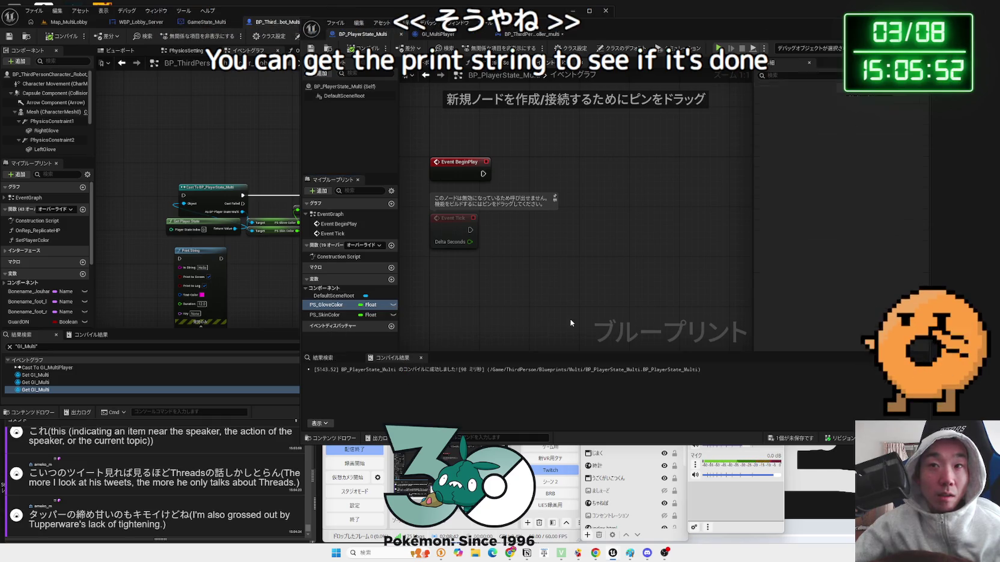
{"action": "left_click", "coordinate": [330, 313]}
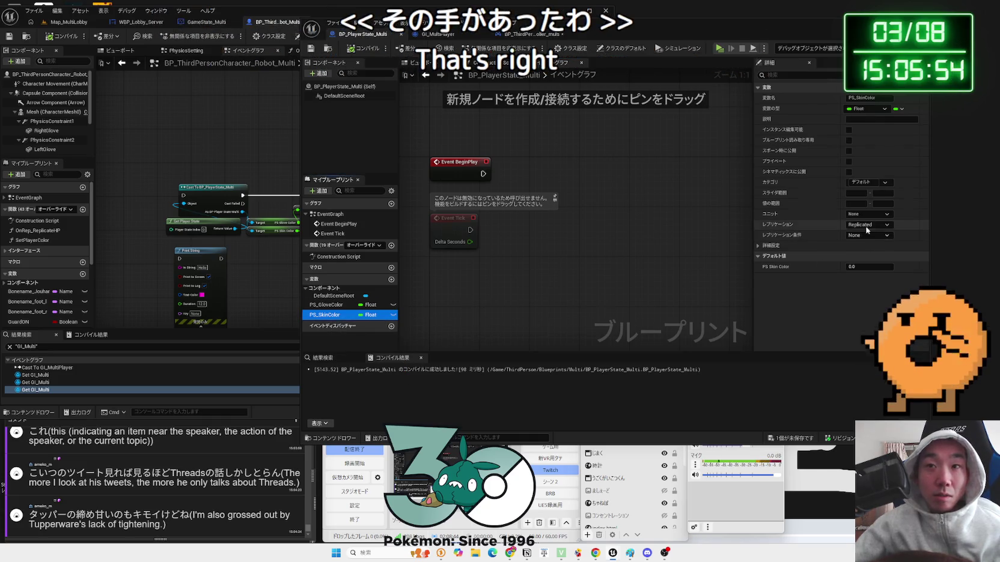
{"action": "left_click", "coordinate": [861, 249]}
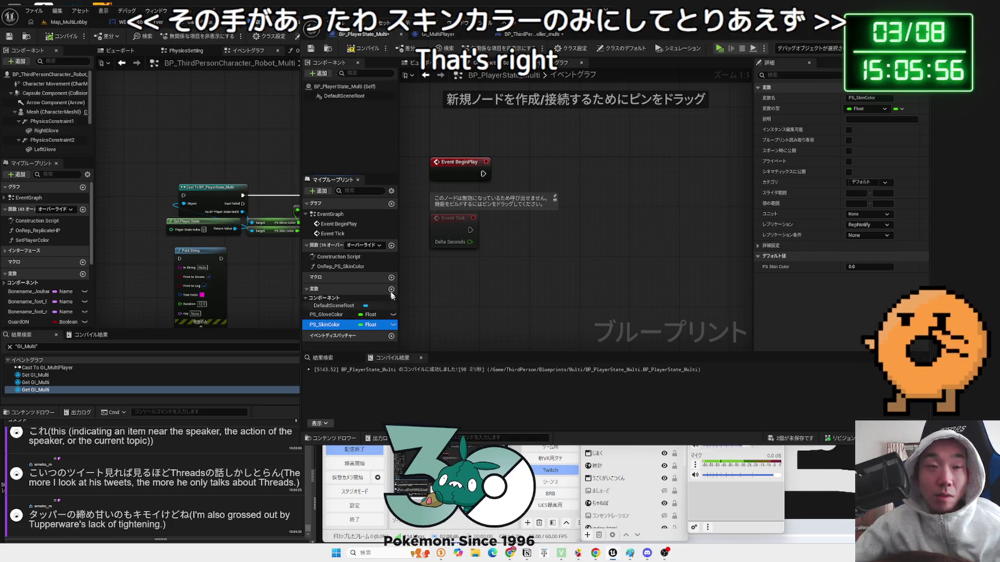
{"action": "double_click", "coordinate": [337, 266]}
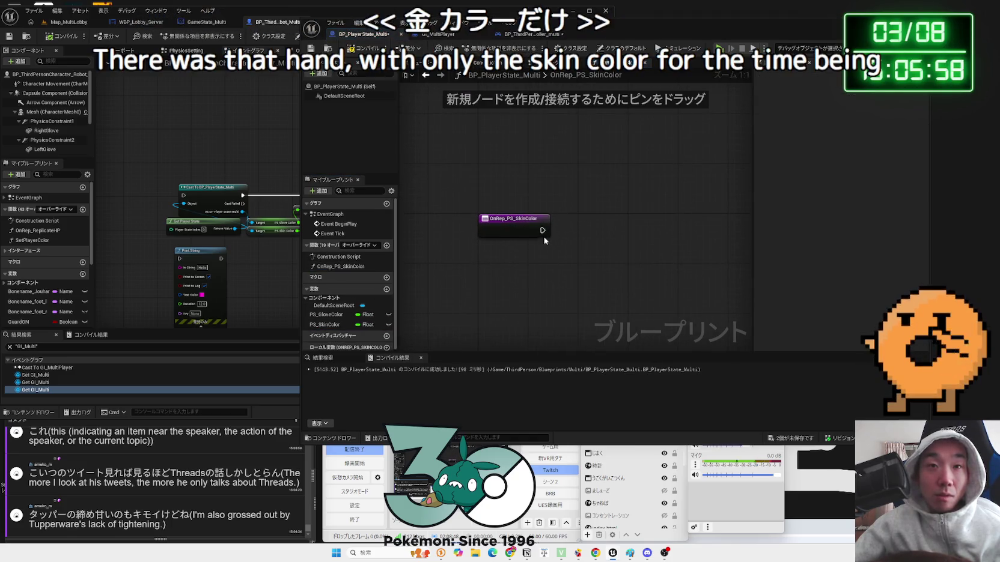
Wire a PS Skin Color getter into a Print String on the OnRep exec, with Duration 20
{"action": "left_click_drag", "start_coordinate": [319, 325], "coordinate": [636, 238]}
{"action": "type", "text": "print"}
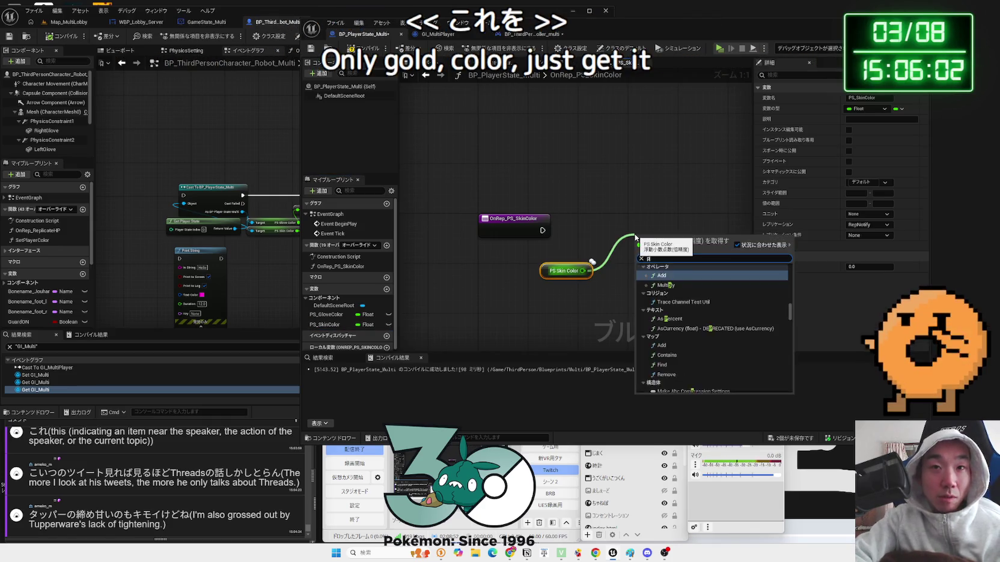
{"action": "left_click", "coordinate": [673, 311]}
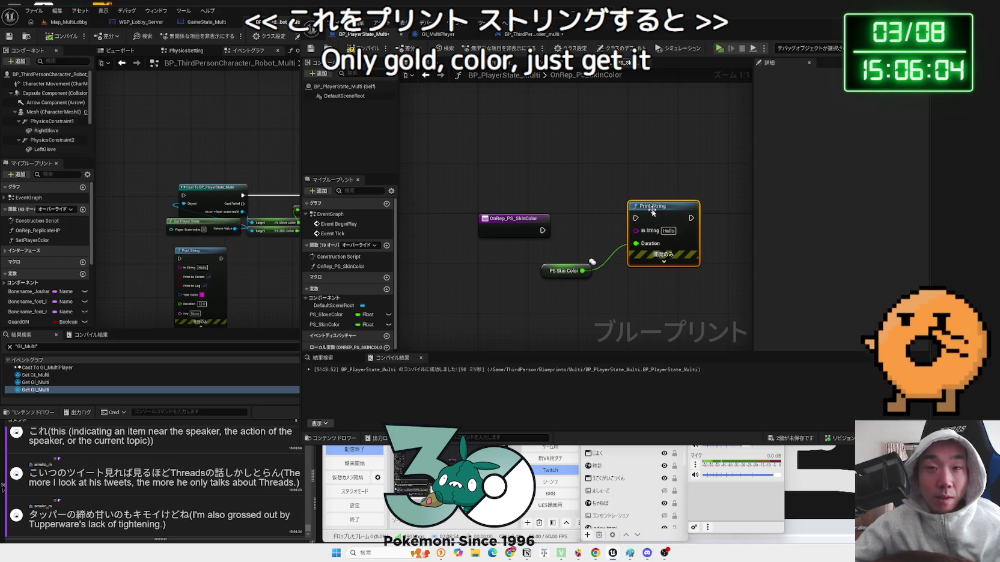
{"action": "mouse_move", "coordinate": [636, 244]}
{"action": "left_mouse_down"}
{"action": "mouse_move", "coordinate": [592, 263]}
{"action": "mouse_move", "coordinate": [637, 247]}
{"action": "mouse_move", "coordinate": [636, 230]}
{"action": "left_mouse_up"}
{"action": "left_click_drag", "start_coordinate": [542, 230], "coordinate": [635, 217]}
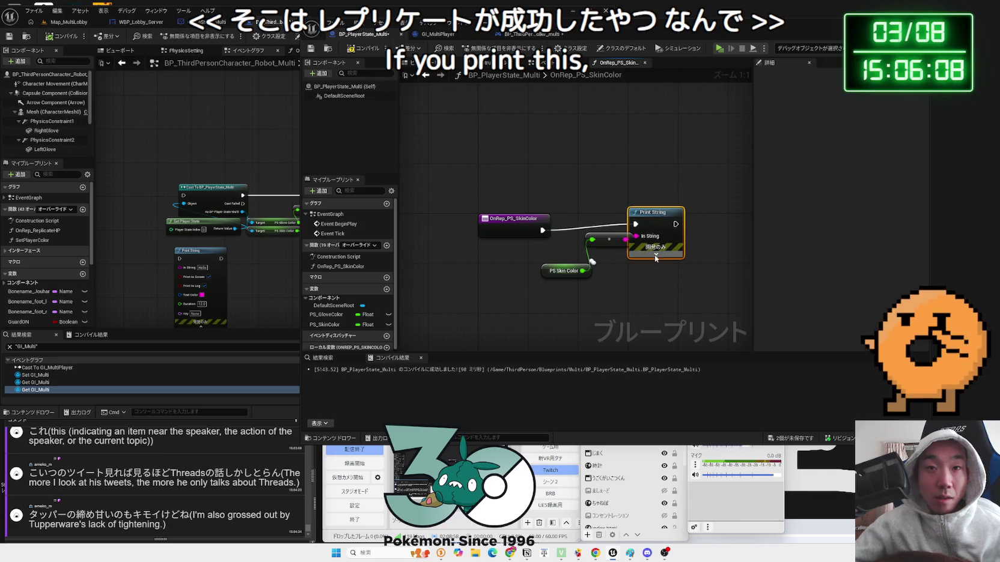
{"action": "left_click", "coordinate": [656, 254]}
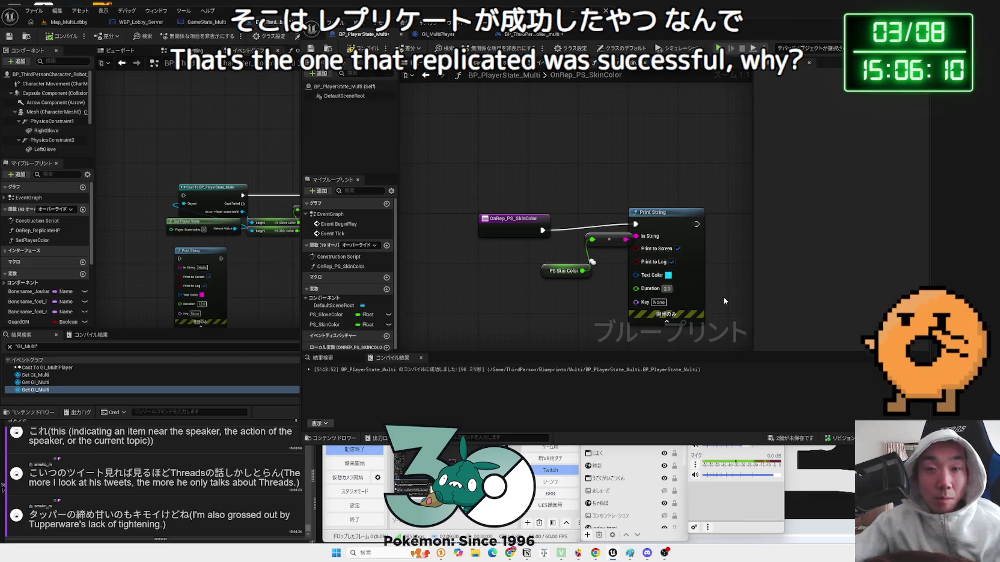
{"action": "type", "text": "0"}
{"action": "key", "text": "Return"}
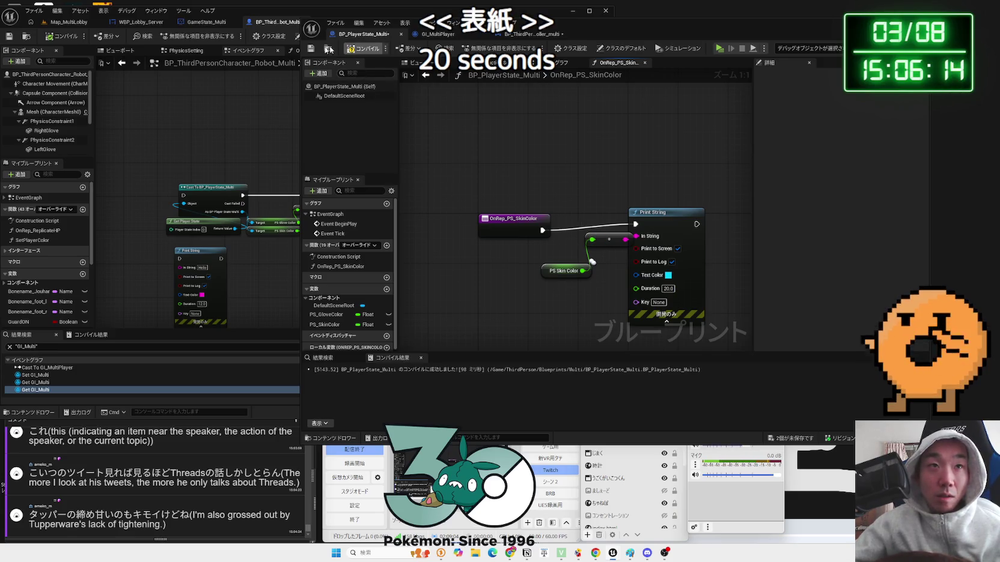
{"action": "left_click", "coordinate": [70, 24]}
Playtest with a server and two clients choosing skin and glove colours, start the match, then stop
{"action": "left_click", "coordinate": [183, 36]}
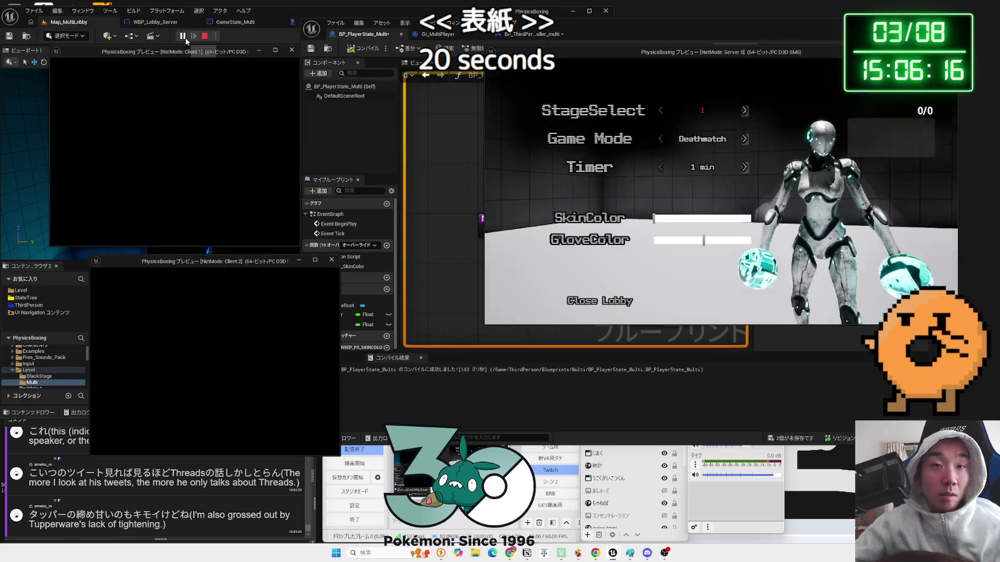
{"action": "left_click_drag", "start_coordinate": [641, 240], "coordinate": [643, 241]}
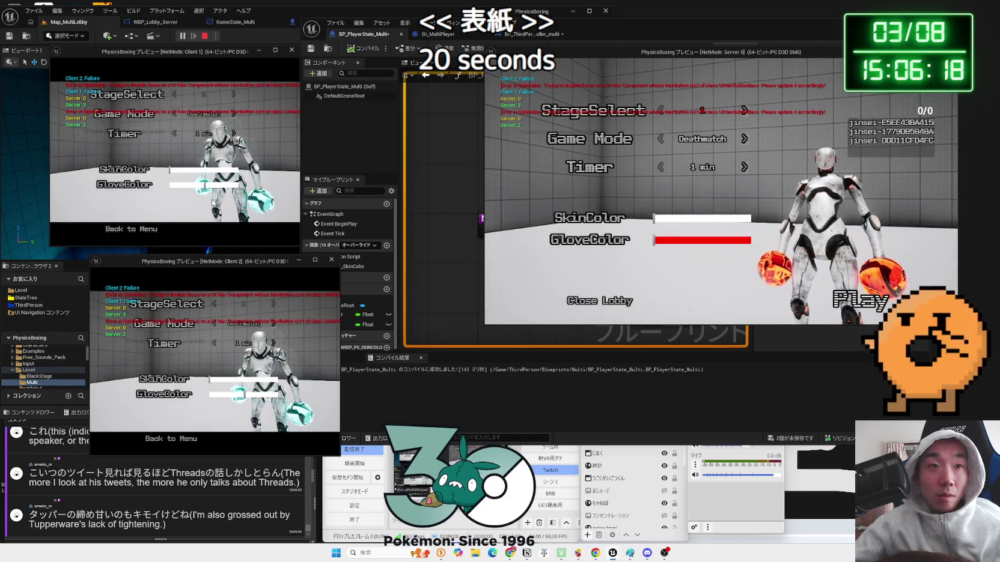
{"action": "left_click", "coordinate": [204, 169]}
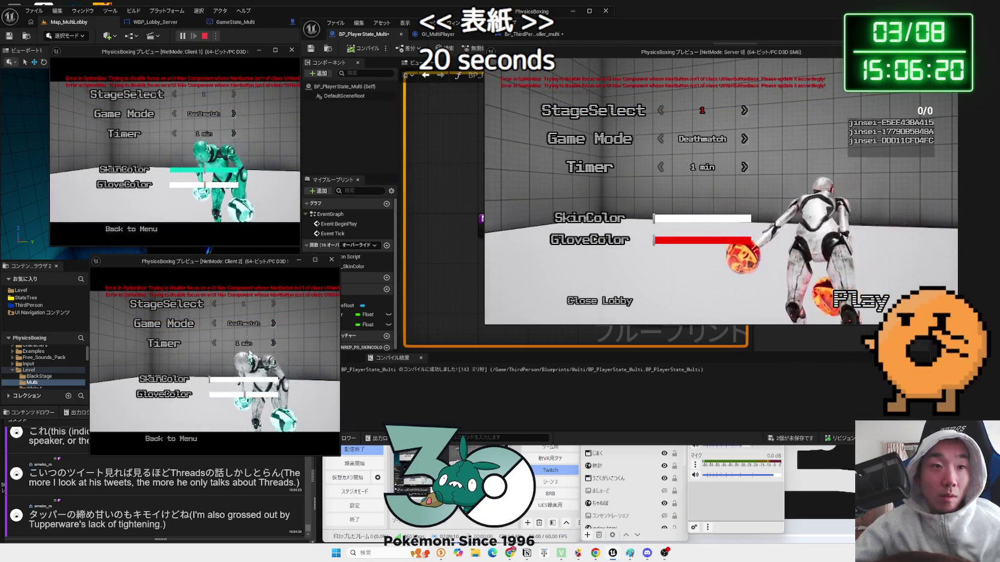
{"action": "left_click_drag", "start_coordinate": [240, 394], "coordinate": [337, 396]}
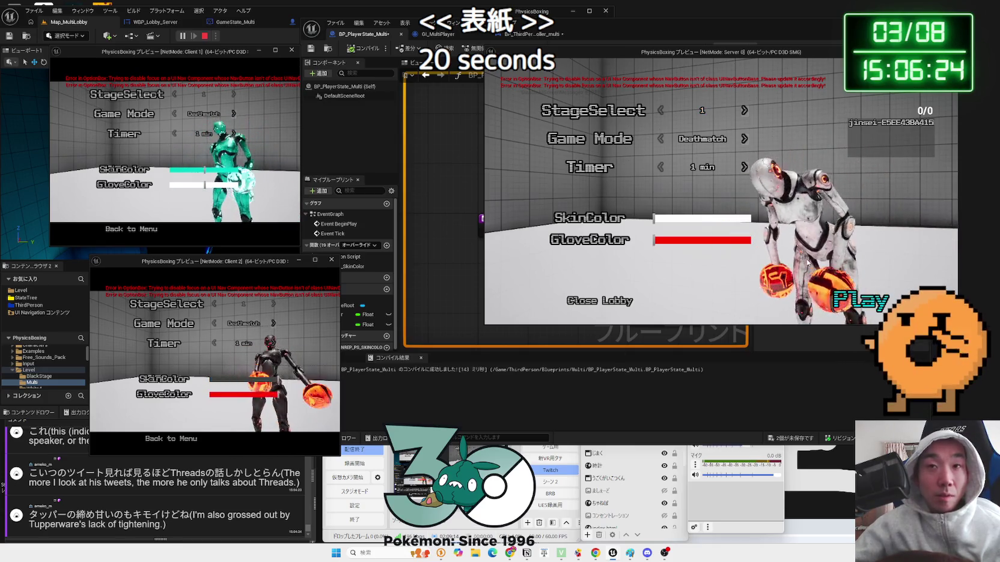
{"action": "left_click", "coordinate": [849, 306]}
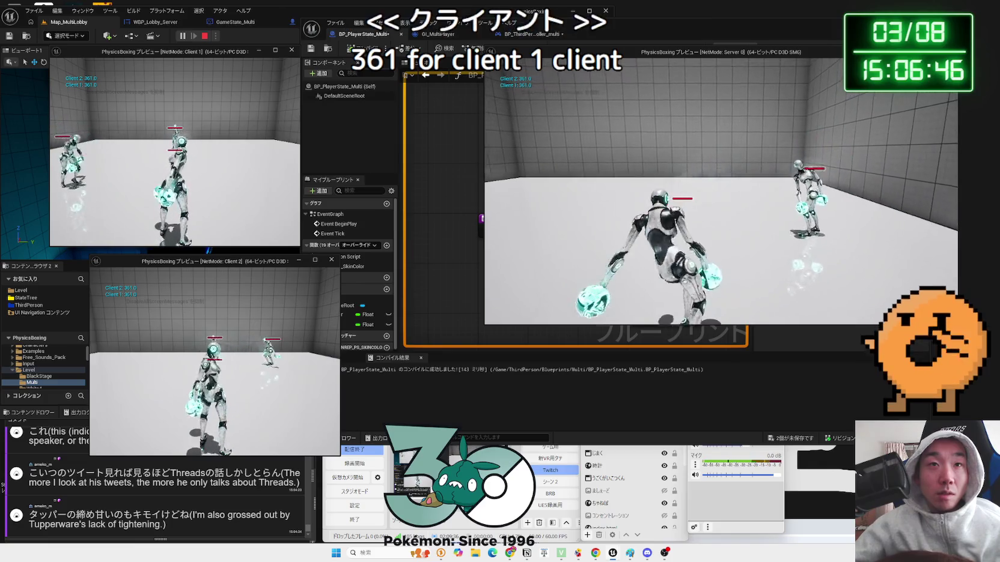
{"action": "key", "text": "Escape"}
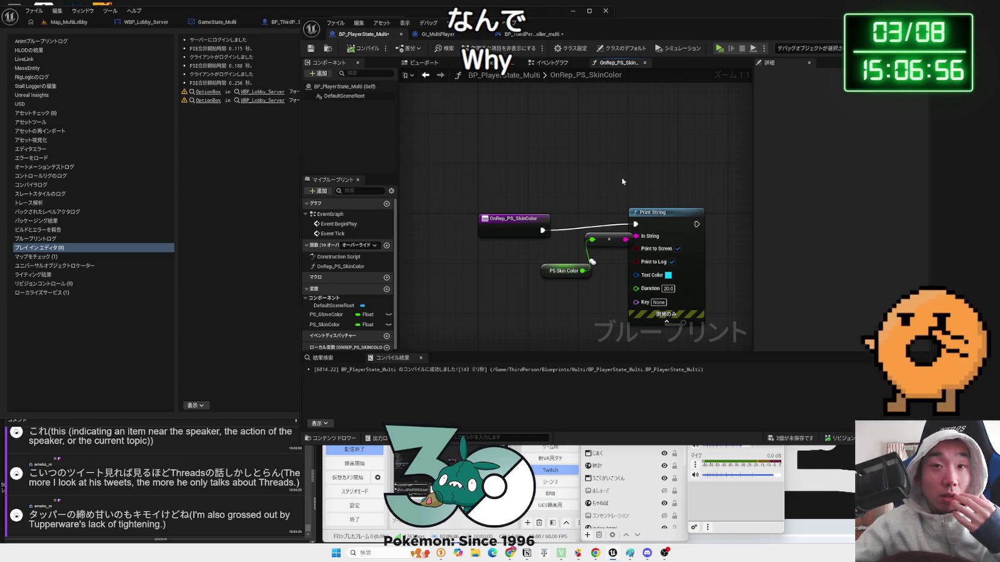
Run another server-and-two-client playtest with yellow, teal and red colour choices, then stop it
{"action": "left_click_drag", "start_coordinate": [657, 229], "coordinate": [659, 227]}
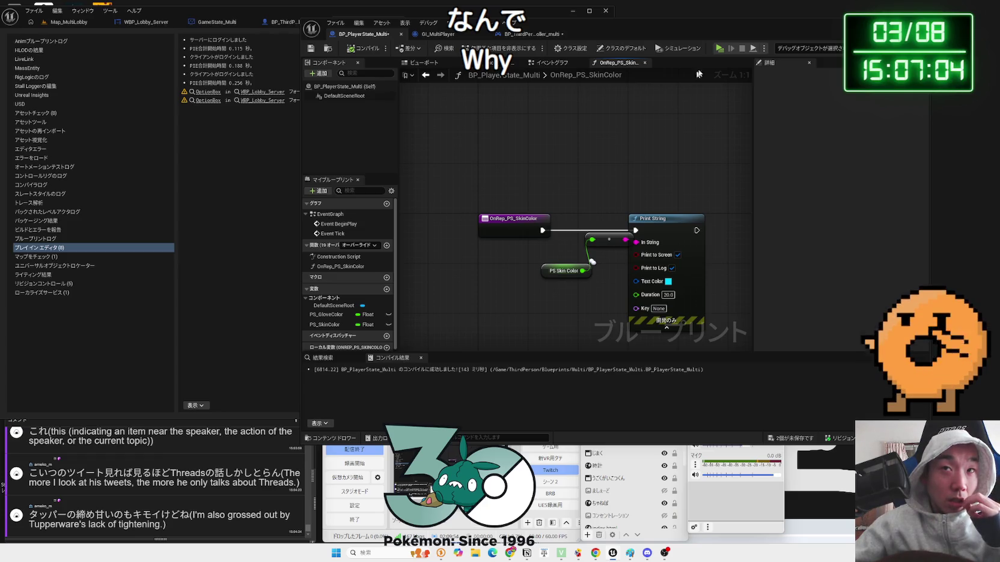
{"action": "left_click", "coordinate": [719, 49]}
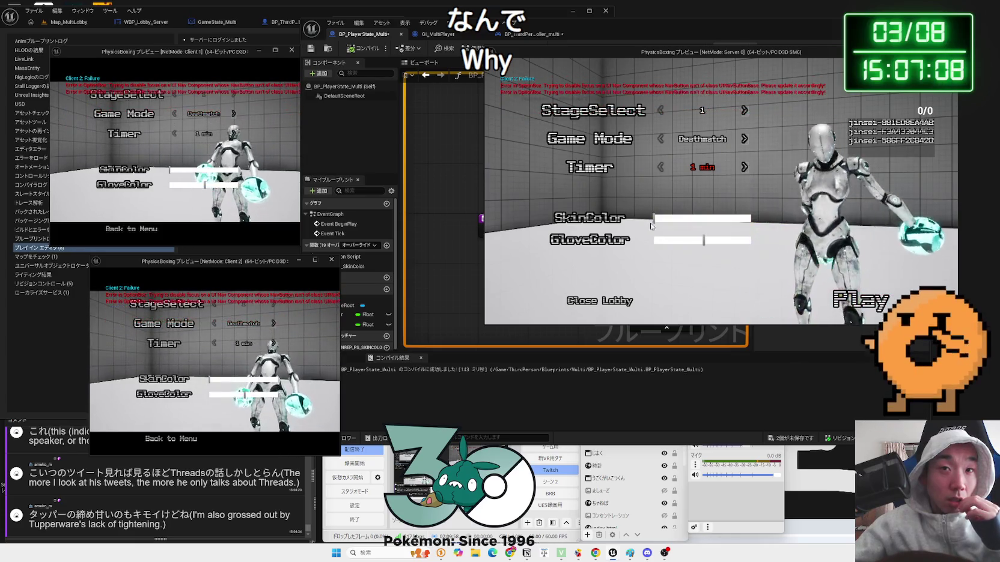
{"action": "mouse_move", "coordinate": [654, 220]}
{"action": "left_mouse_down"}
{"action": "mouse_move", "coordinate": [676, 218]}
{"action": "mouse_move", "coordinate": [697, 240]}
{"action": "mouse_move", "coordinate": [675, 238]}
{"action": "left_mouse_up"}
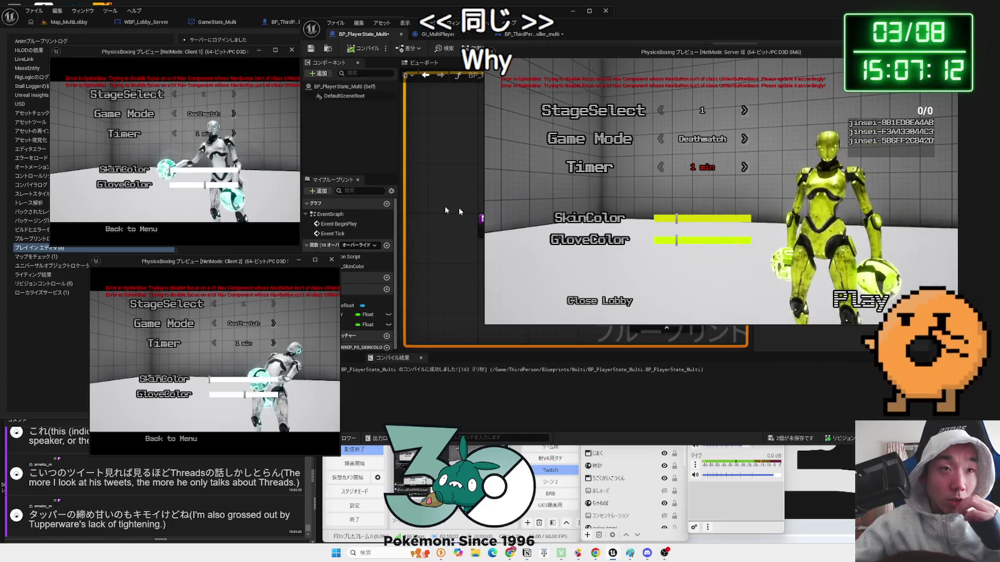
{"action": "left_click", "coordinate": [204, 172]}
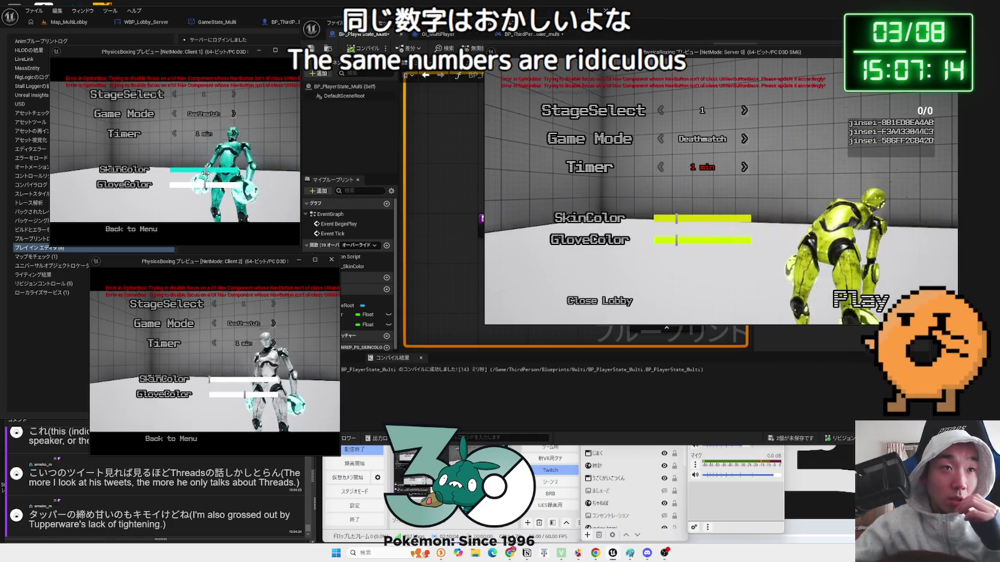
{"action": "left_click", "coordinate": [252, 397]}
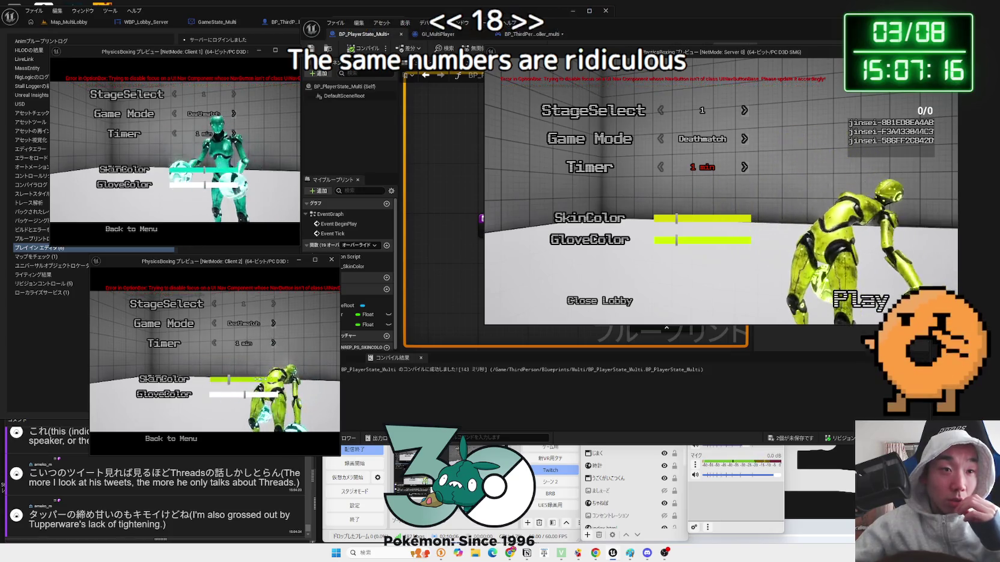
{"action": "left_click", "coordinate": [251, 397]}
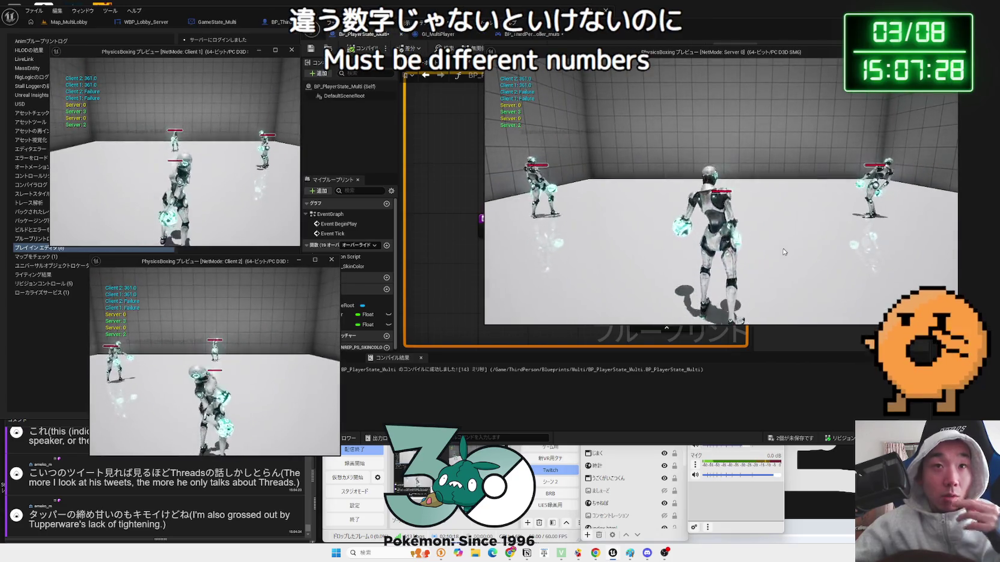
{"action": "left_click", "coordinate": [753, 230]}
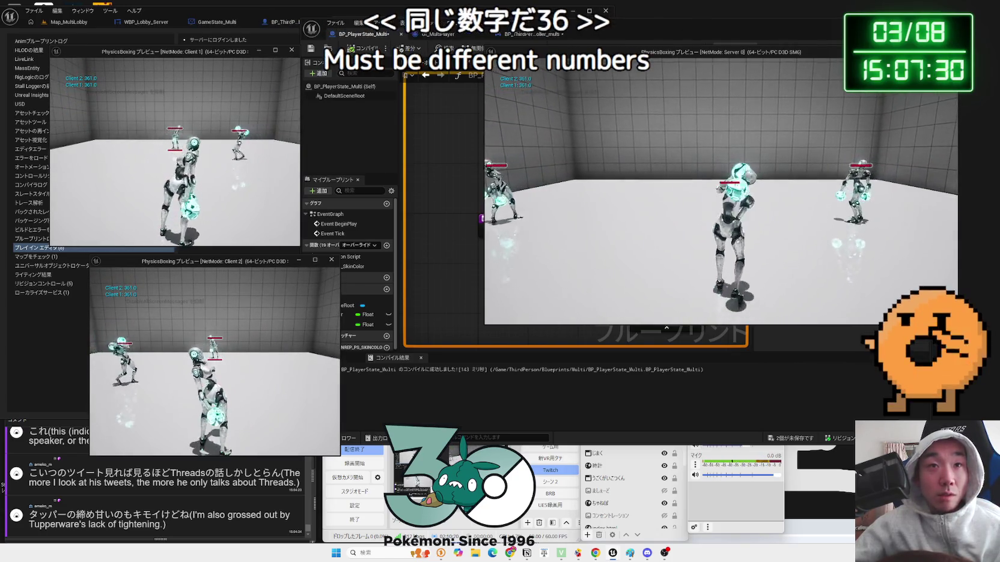
{"action": "key", "text": "Escape"}
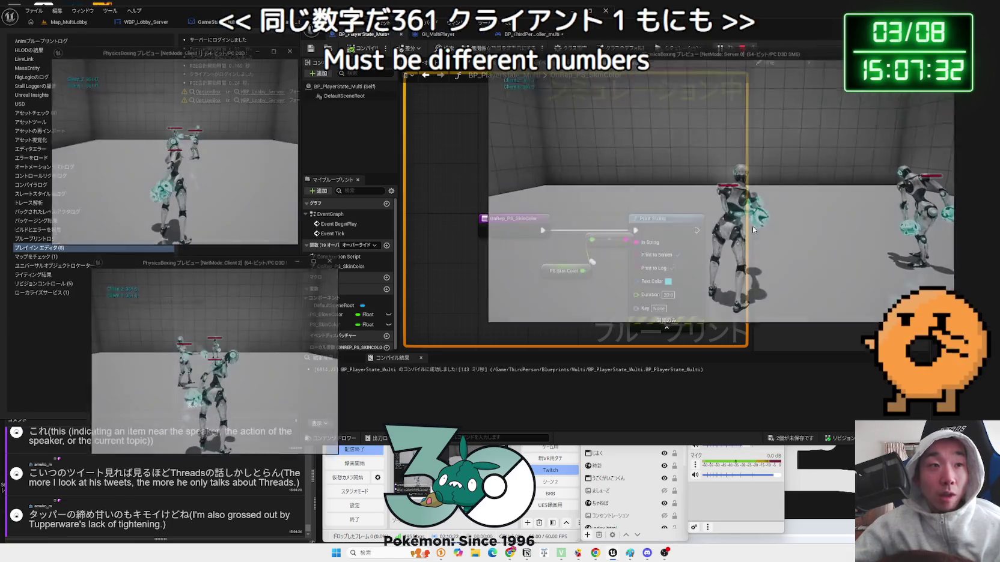
In the player controller graph, nudge the PS Skin Color Set node up
{"action": "left_click_drag", "start_coordinate": [596, 294], "coordinate": [562, 260]}
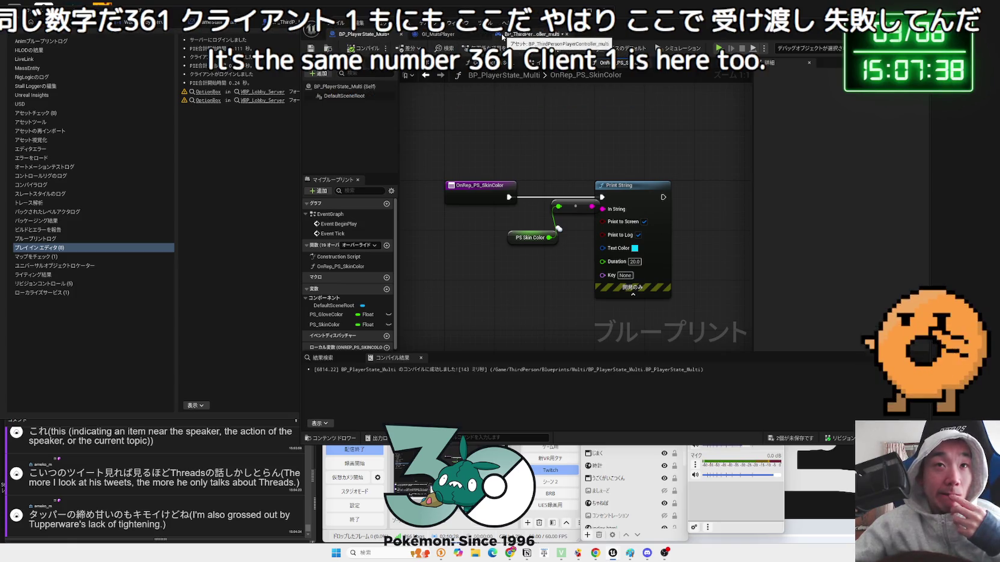
{"action": "left_click", "coordinate": [503, 37]}
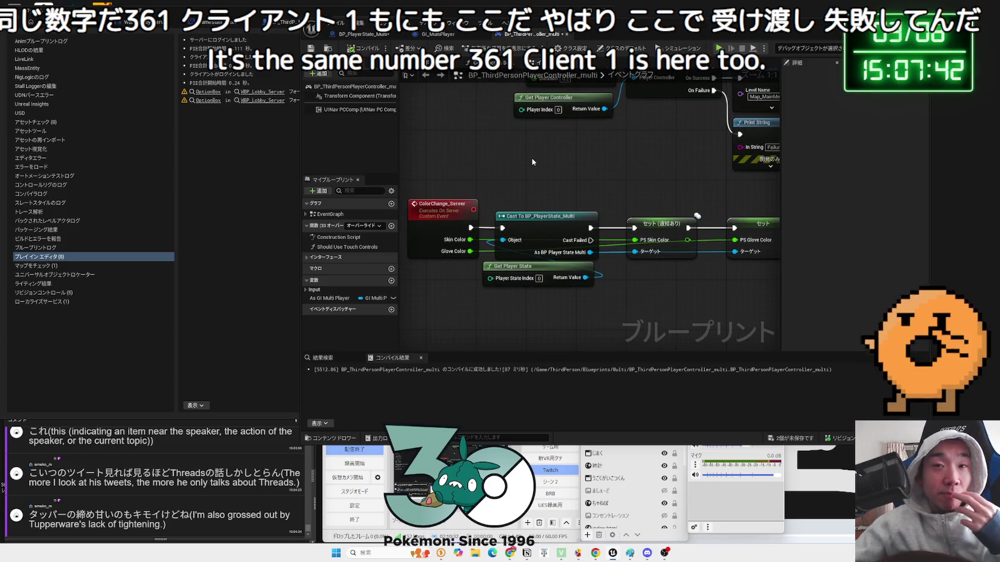
{"action": "left_click_drag", "start_coordinate": [531, 158], "coordinate": [531, 154]}
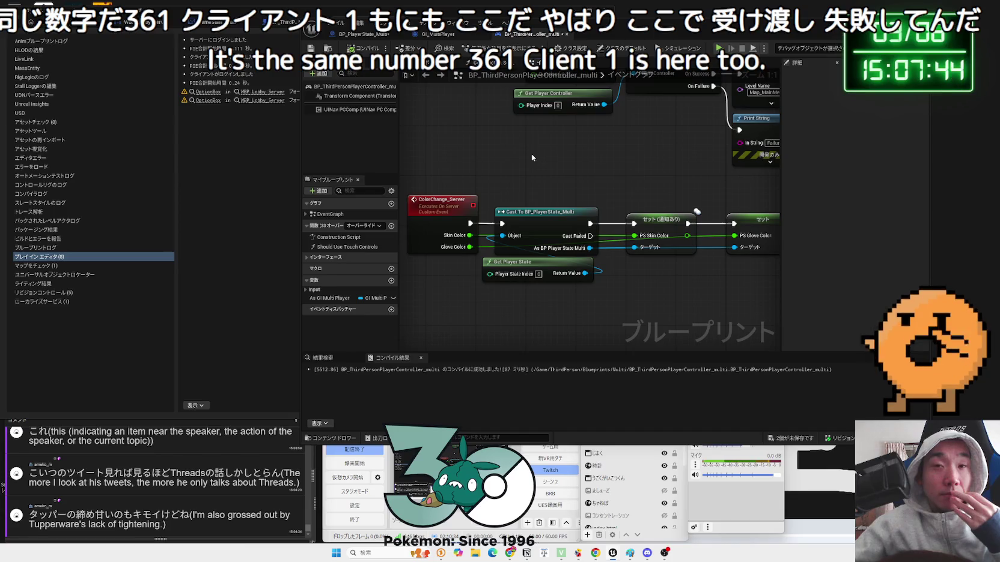
{"action": "mouse_move", "coordinate": [656, 226]}
{"action": "left_mouse_down"}
{"action": "mouse_move", "coordinate": [656, 207]}
{"action": "mouse_move", "coordinate": [657, 220]}
{"action": "left_mouse_up"}
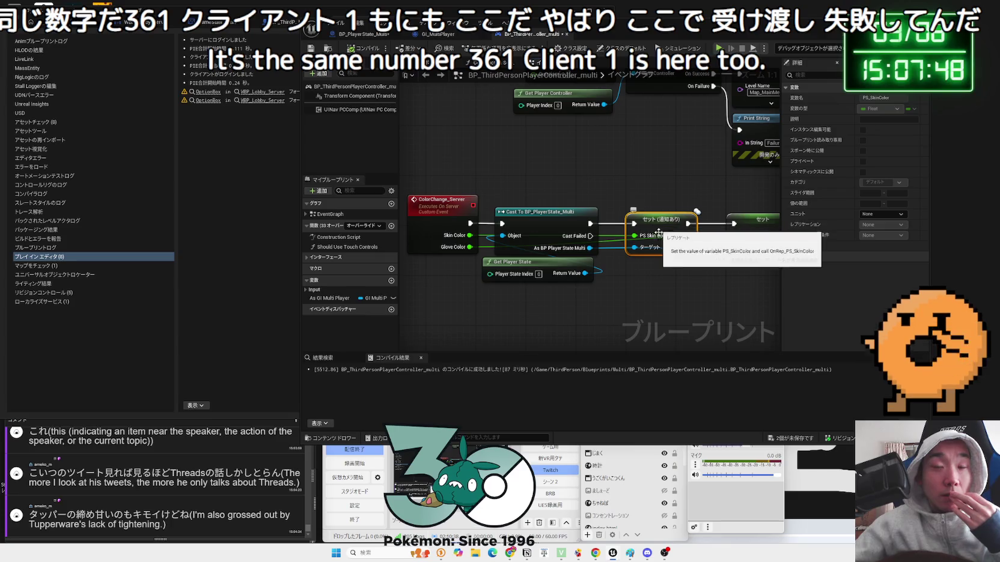
{"action": "left_click", "coordinate": [668, 311]}
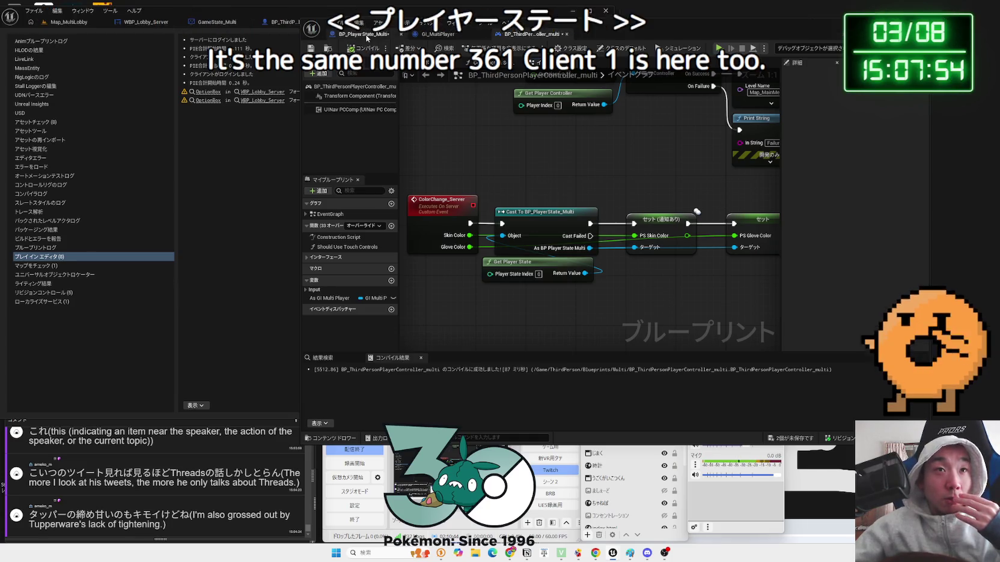
In BP_PlayerState_Multi, move the PS Skin Color getter up and to the right
{"action": "left_click", "coordinate": [366, 36]}
{"action": "mouse_move", "coordinate": [588, 280]}
{"action": "left_mouse_down"}
{"action": "mouse_move", "coordinate": [601, 271]}
{"action": "mouse_move", "coordinate": [536, 181]}
{"action": "left_mouse_up"}
{"action": "left_click_drag", "start_coordinate": [529, 239], "coordinate": [561, 221]}
{"action": "left_click", "coordinate": [544, 204]}
{"action": "left_click", "coordinate": [558, 239]}
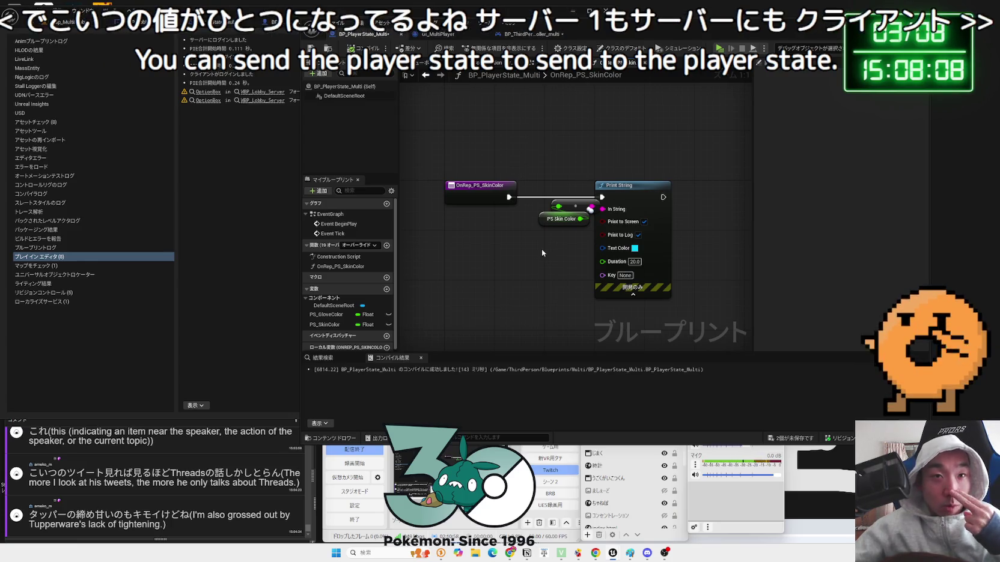
Inspect the Set w/ Notify PS Skin Color node and pan to the glove colour Set node
{"action": "left_click", "coordinate": [529, 34]}
{"action": "left_click", "coordinate": [651, 217]}
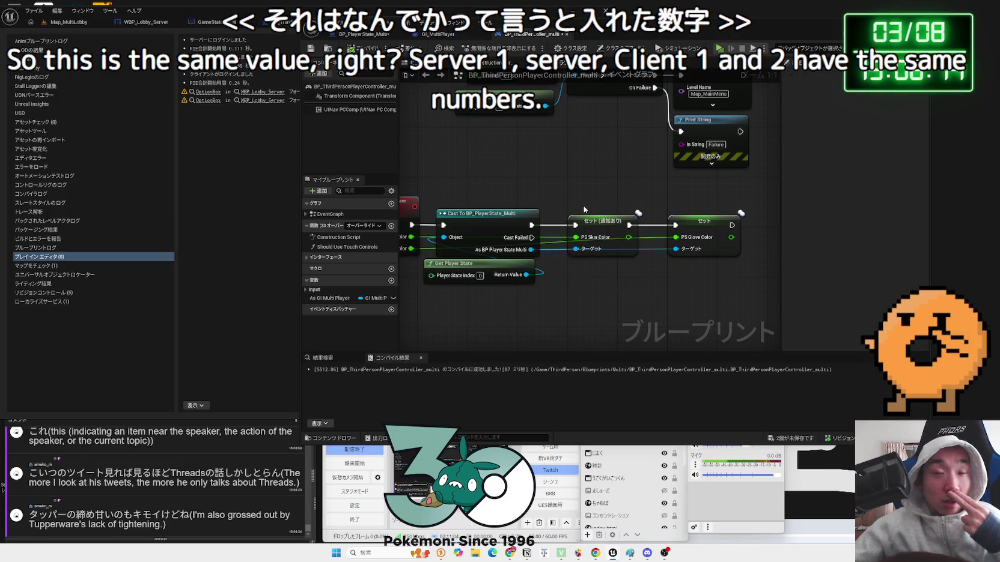
{"action": "left_click", "coordinate": [584, 209]}
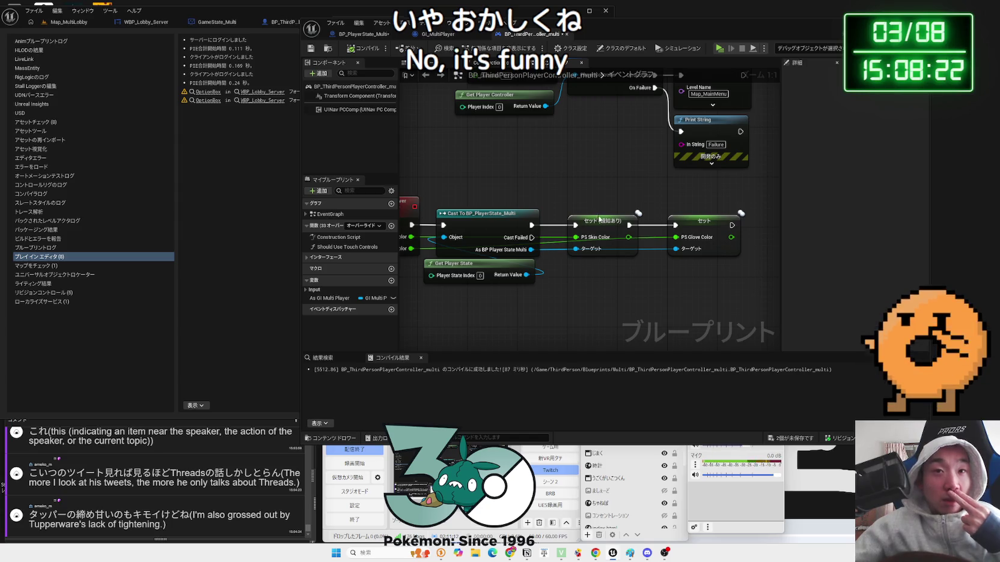
{"action": "mouse_move", "coordinate": [601, 274]}
{"action": "left_mouse_down"}
{"action": "mouse_move", "coordinate": [668, 299]}
{"action": "mouse_move", "coordinate": [627, 289]}
{"action": "left_mouse_up"}
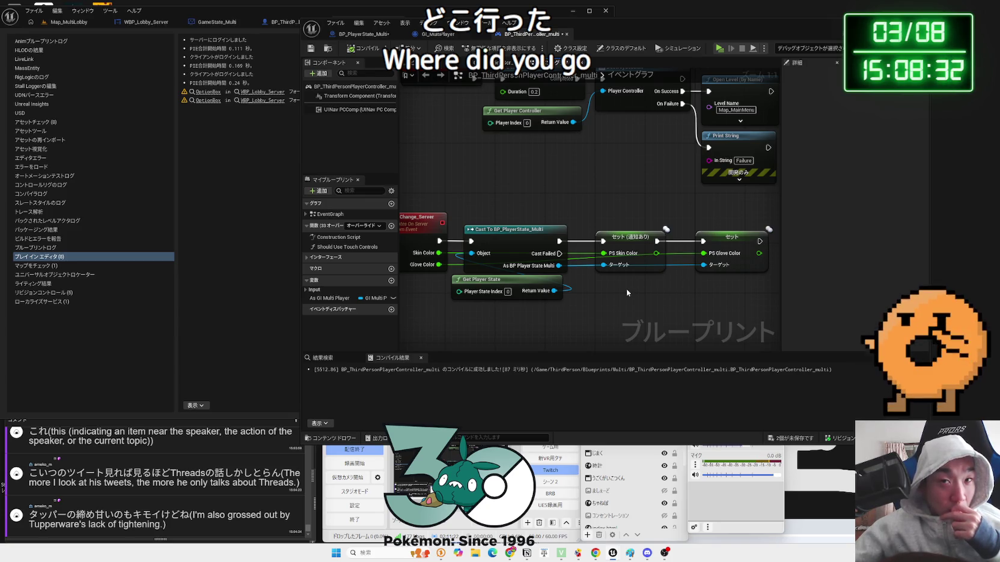
{"action": "left_click_drag", "start_coordinate": [626, 289], "coordinate": [537, 285]}
Insert a Print String between the skin colour and glove colour Set nodes
{"action": "left_click", "coordinate": [644, 236]}
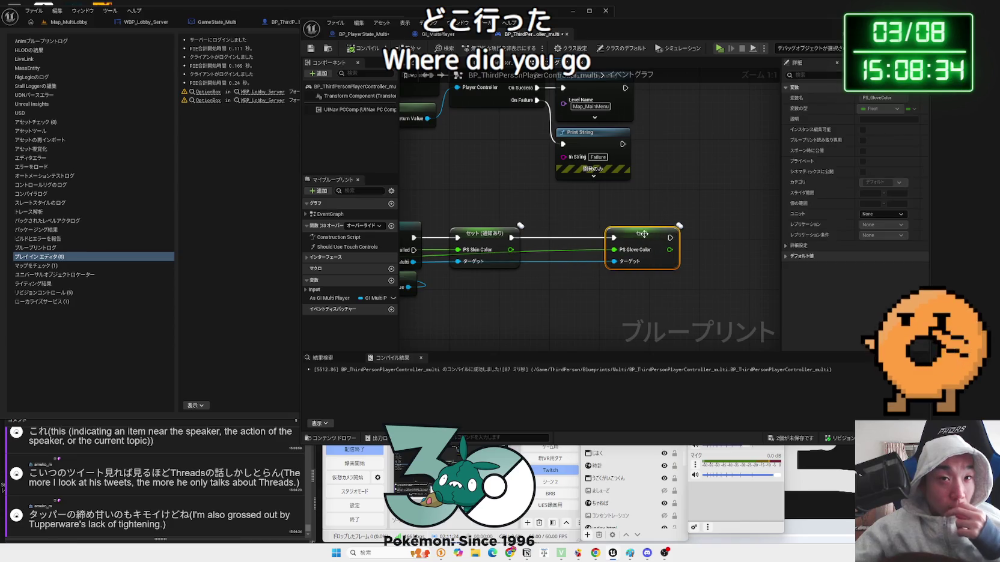
{"action": "left_click_drag", "start_coordinate": [515, 242], "coordinate": [544, 233]}
{"action": "type", "text": "print"}
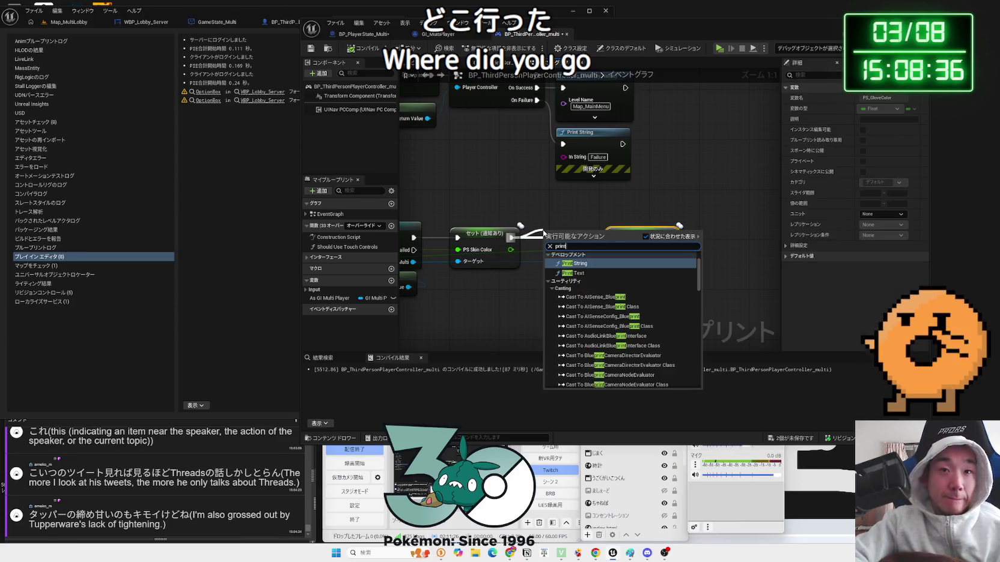
{"action": "left_click", "coordinate": [577, 263]}
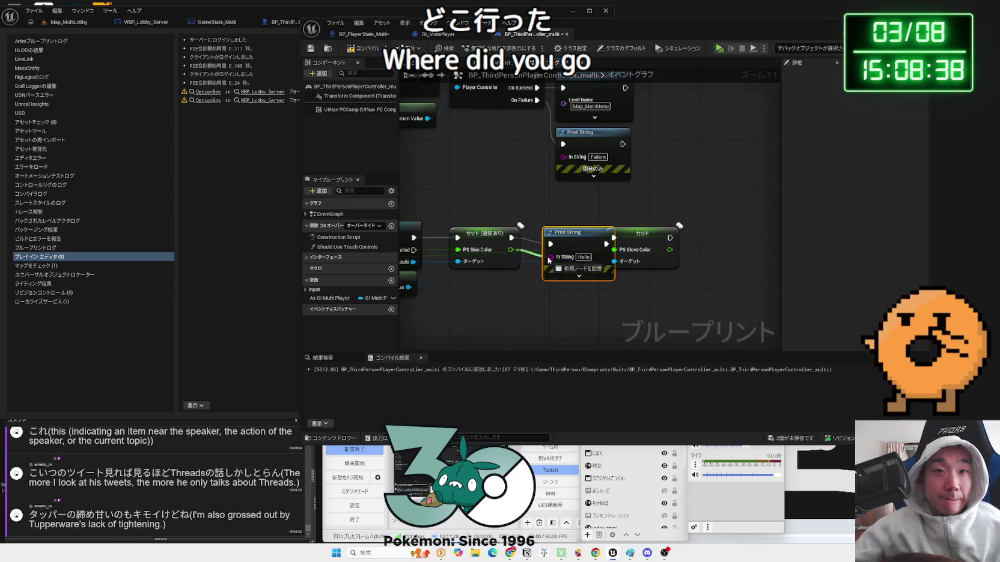
{"action": "left_click_drag", "start_coordinate": [643, 233], "coordinate": [667, 234]}
Give the Print String green text and a 10.0-second duration, compile, and launch a multiplayer test
{"action": "left_click", "coordinate": [579, 275]}
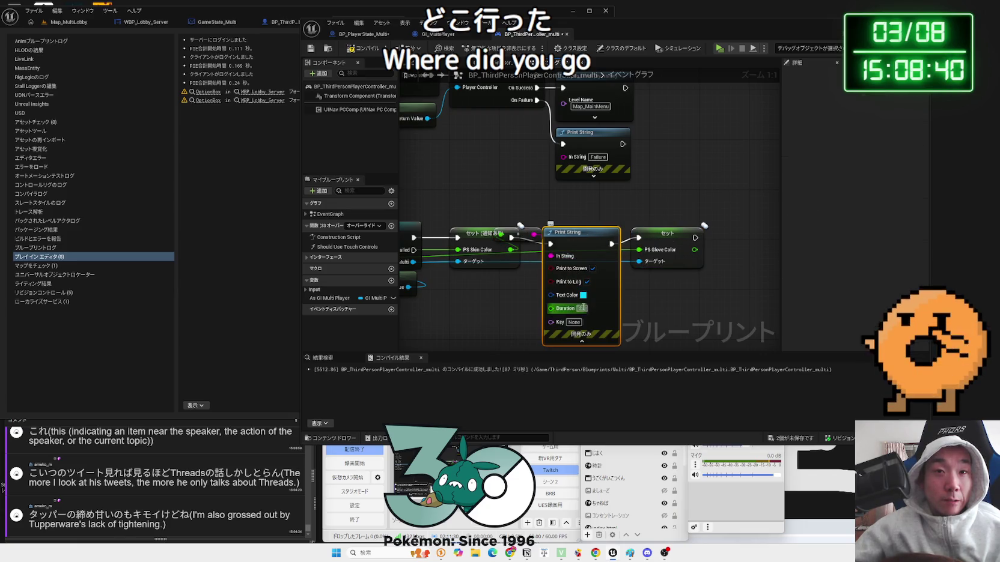
{"action": "left_click", "coordinate": [582, 295]}
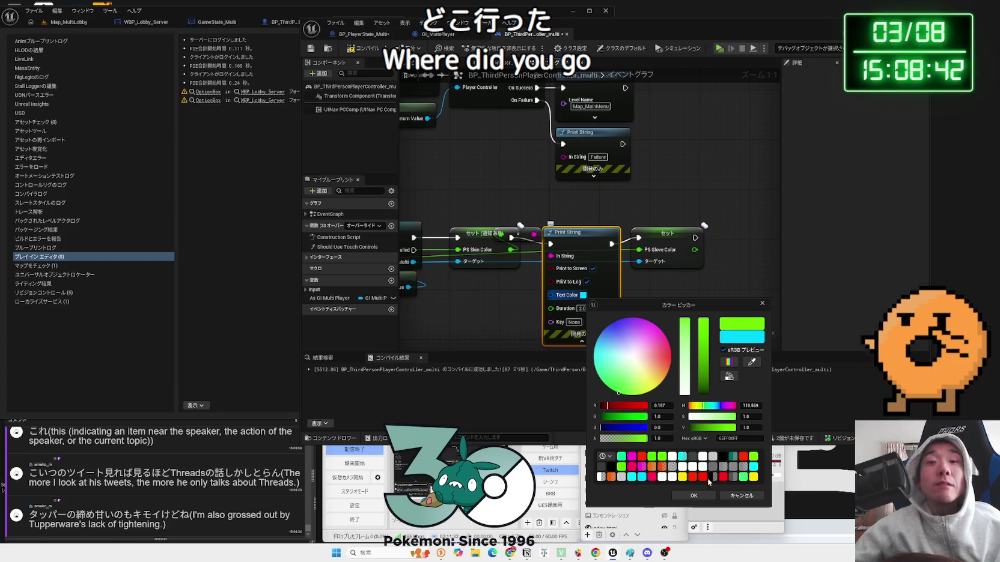
{"action": "left_click", "coordinate": [697, 495]}
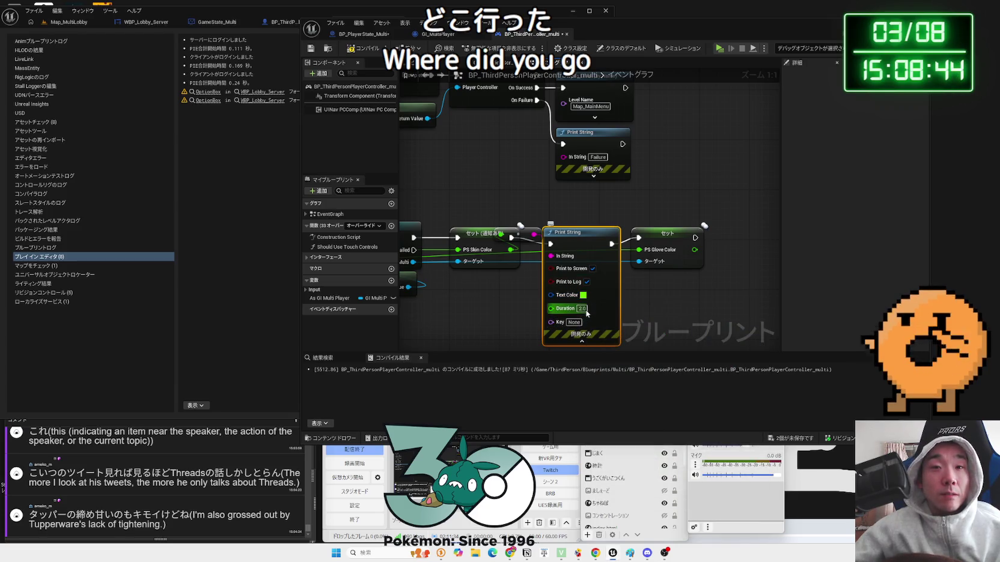
{"action": "left_click", "coordinate": [586, 310]}
{"action": "type", "text": "10"}
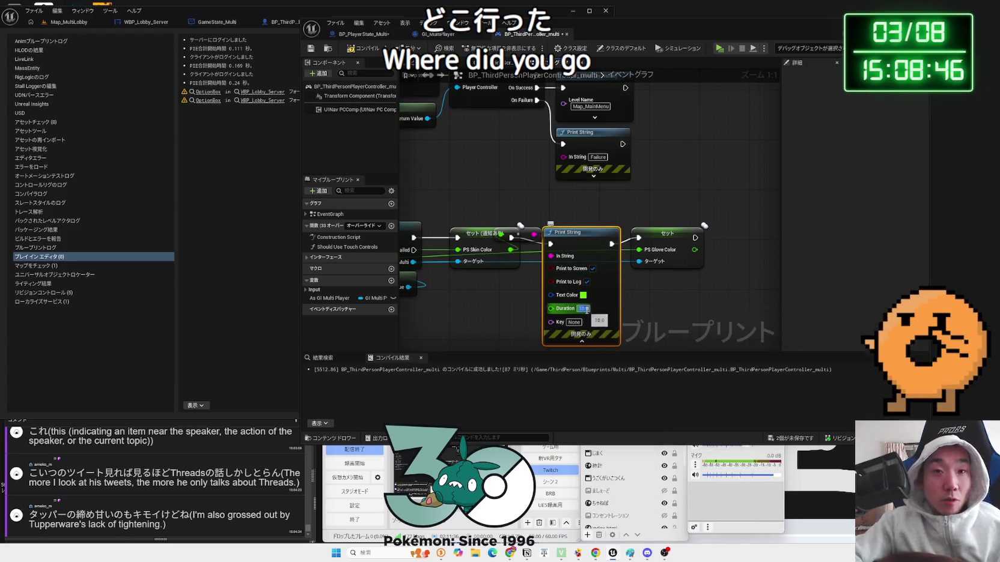
{"action": "left_click", "coordinate": [623, 317]}
{"action": "left_click", "coordinate": [357, 51]}
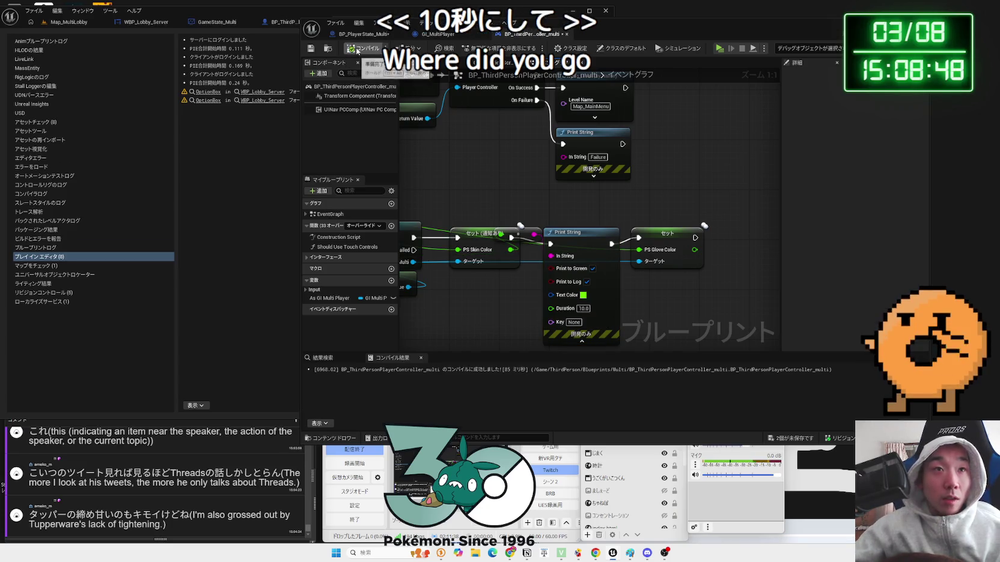
{"action": "left_click", "coordinate": [717, 49]}
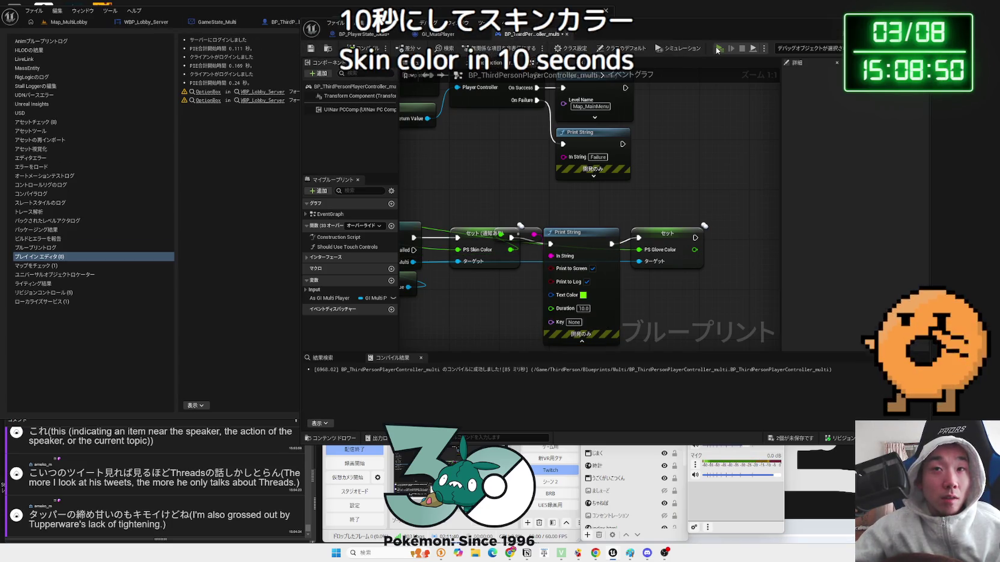
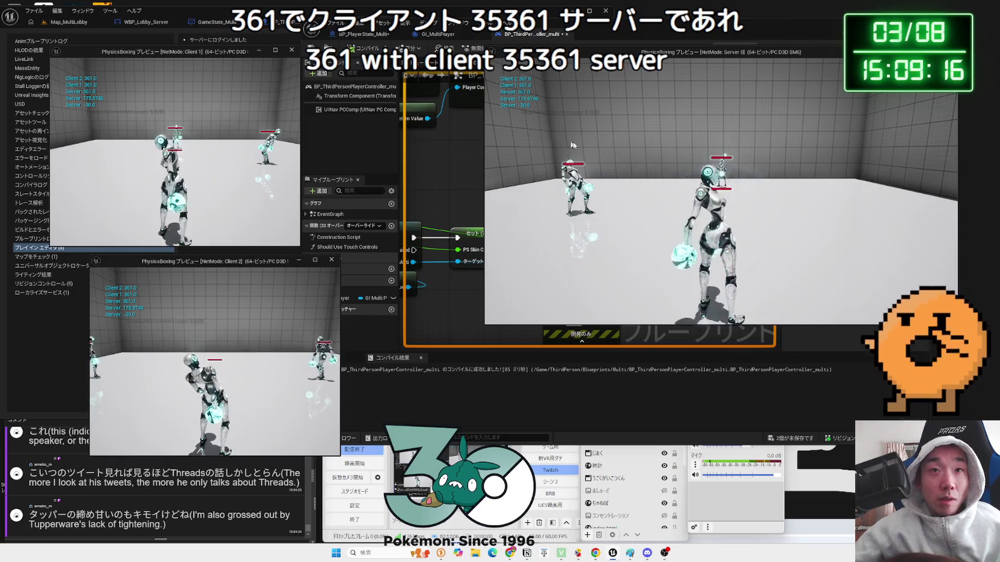
Stop the Play In Editor session and pan the controller graph to the Print String nodes
{"action": "key", "text": "Escape"}
{"action": "left_click_drag", "start_coordinate": [684, 195], "coordinate": [741, 192]}
{"action": "left_click_drag", "start_coordinate": [540, 100], "coordinate": [543, 140]}
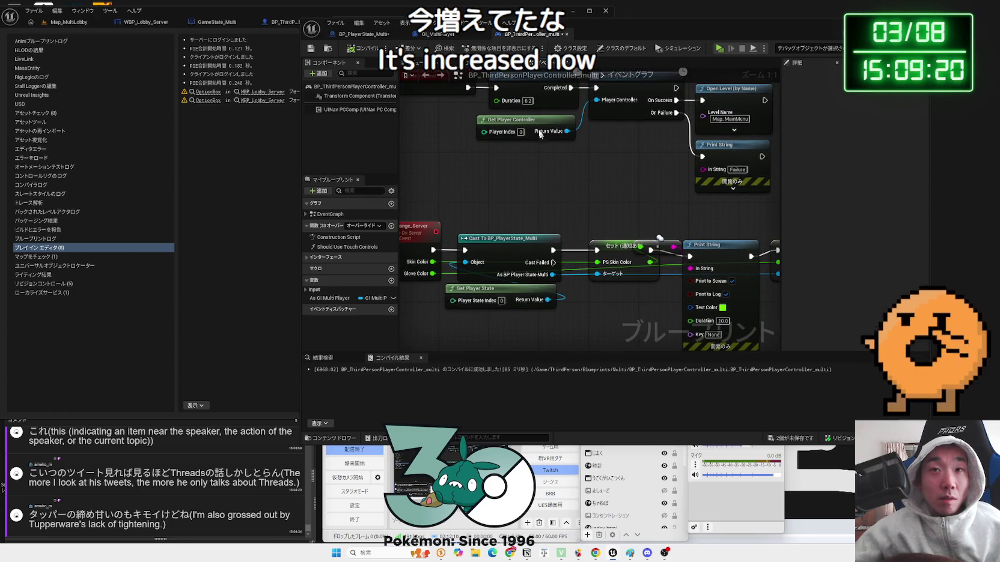
{"action": "mouse_move", "coordinate": [576, 195]}
{"action": "left_mouse_down"}
{"action": "mouse_move", "coordinate": [623, 188]}
{"action": "mouse_move", "coordinate": [518, 179]}
{"action": "left_mouse_up"}
{"action": "scroll", "coordinate": [622, 188], "scroll_direction": "down", "scroll_amount": 1}
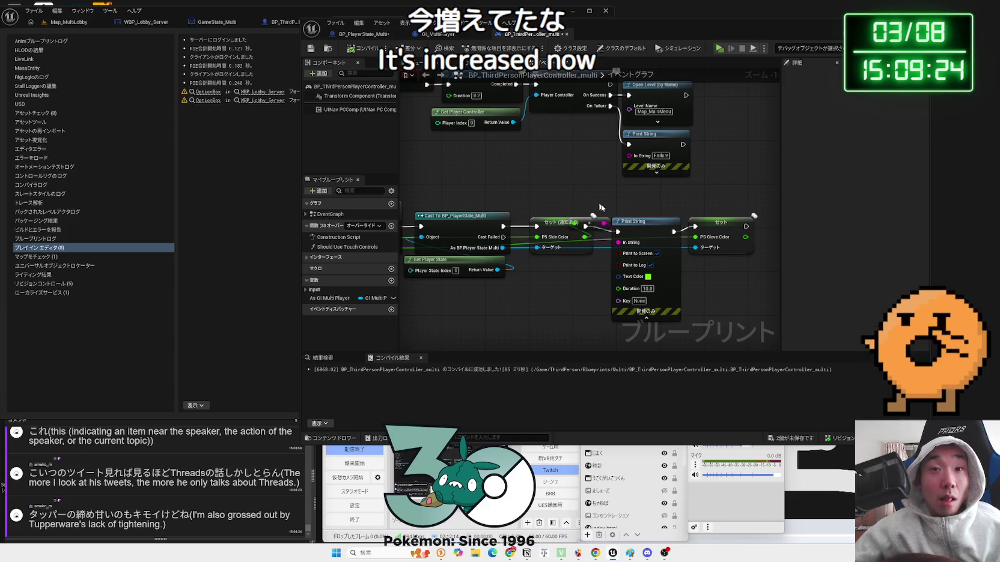
{"action": "left_click_drag", "start_coordinate": [641, 223], "coordinate": [640, 217]}
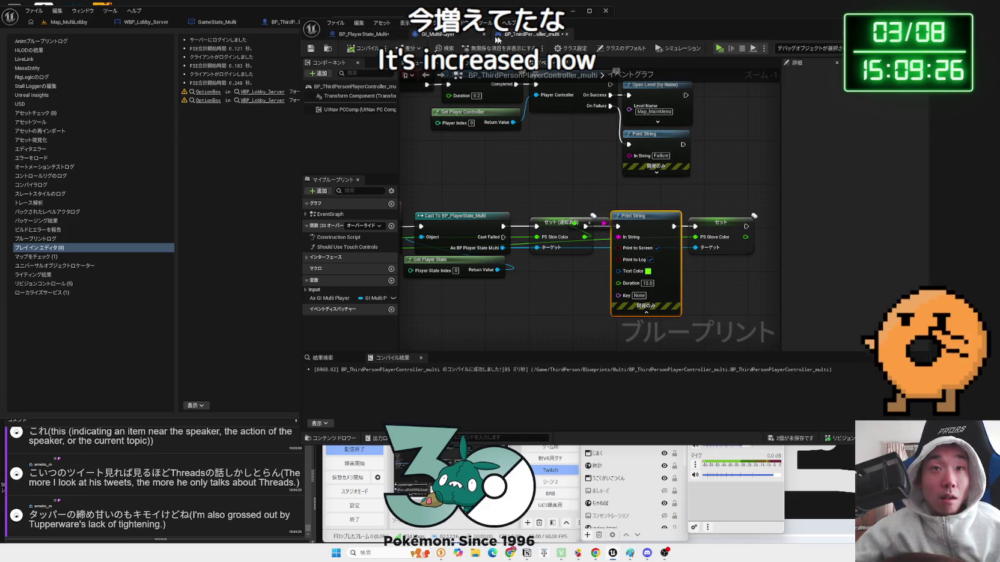
Compare the BP_PlayerState_Multi OnRep_PS_SkinColor graph with the controller event graph, ending on the controller
{"action": "left_click", "coordinate": [361, 35]}
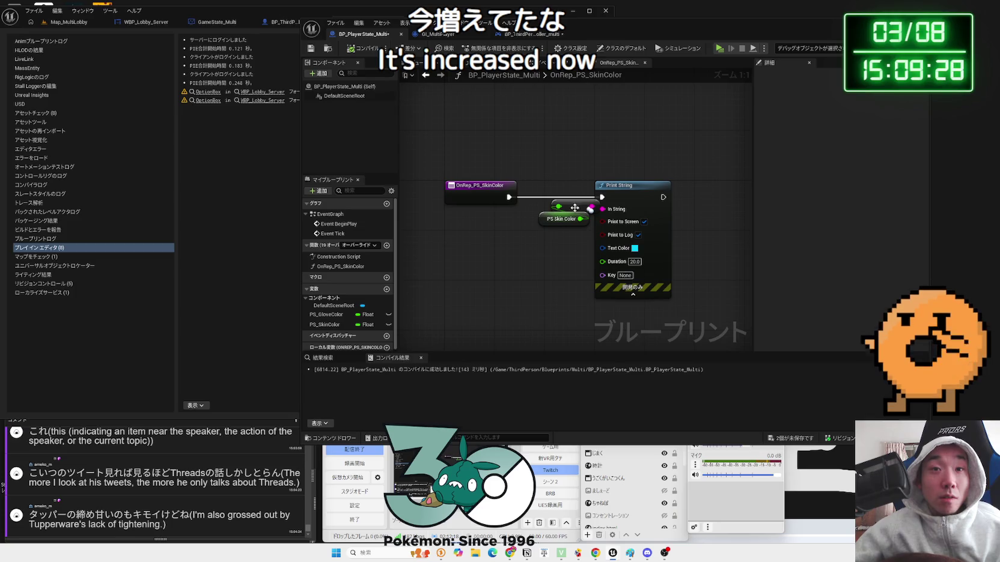
{"action": "left_click", "coordinate": [532, 35]}
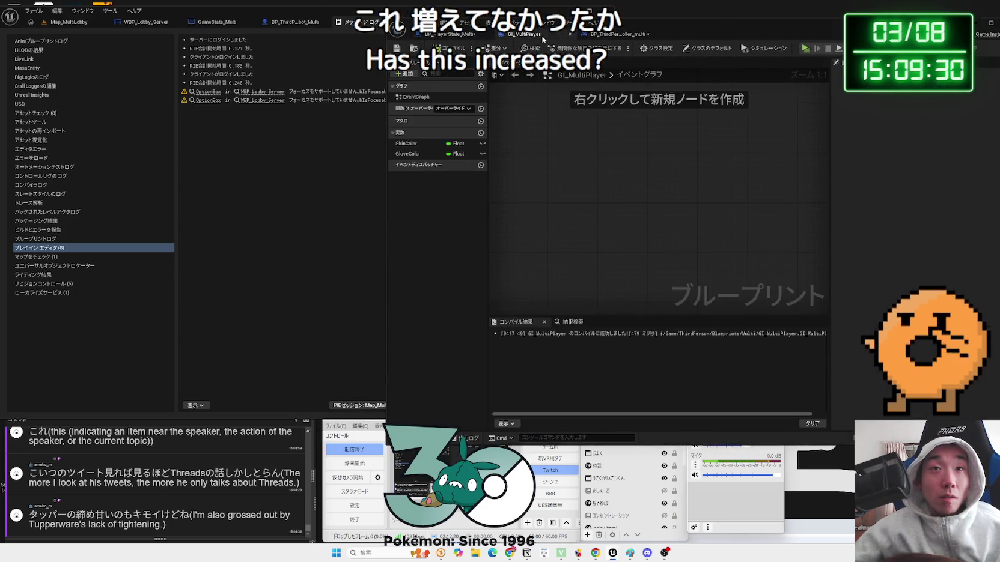
{"action": "left_click", "coordinate": [457, 35]}
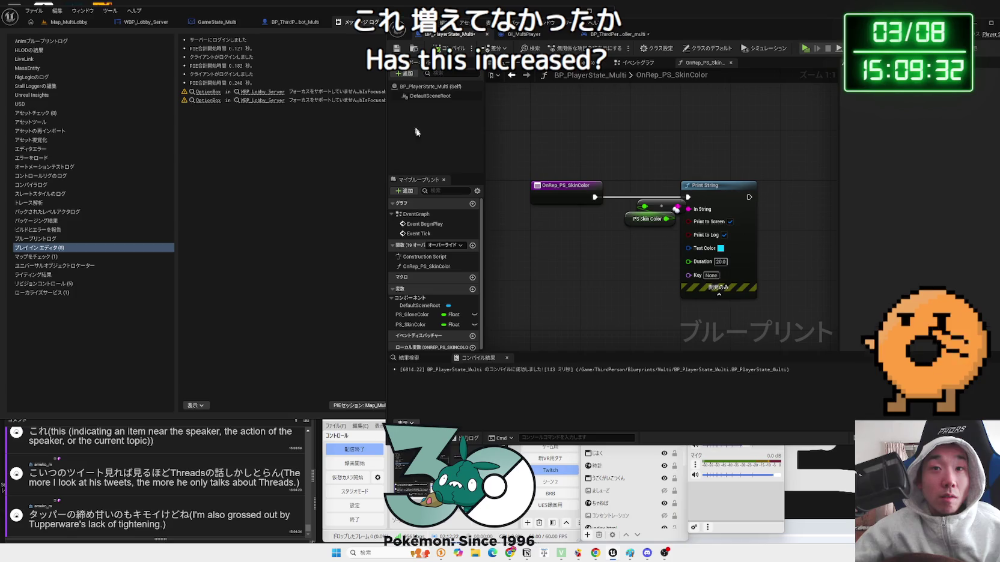
{"action": "left_click", "coordinate": [607, 34]}
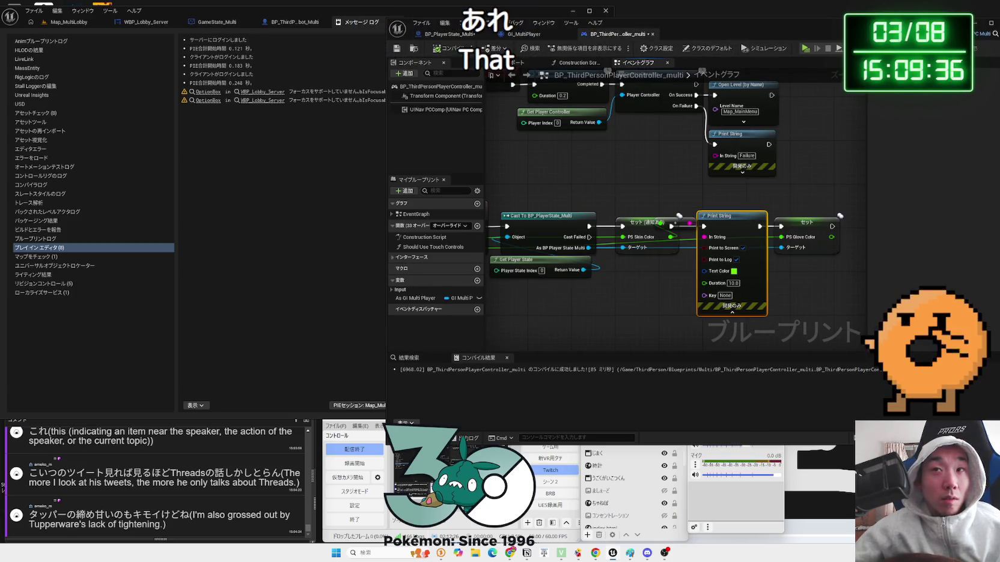
Relaunch the multiplayer test, change Client 1's SkinColor, and snip the server's printed debug values
{"action": "key", "text": "alt+p"}
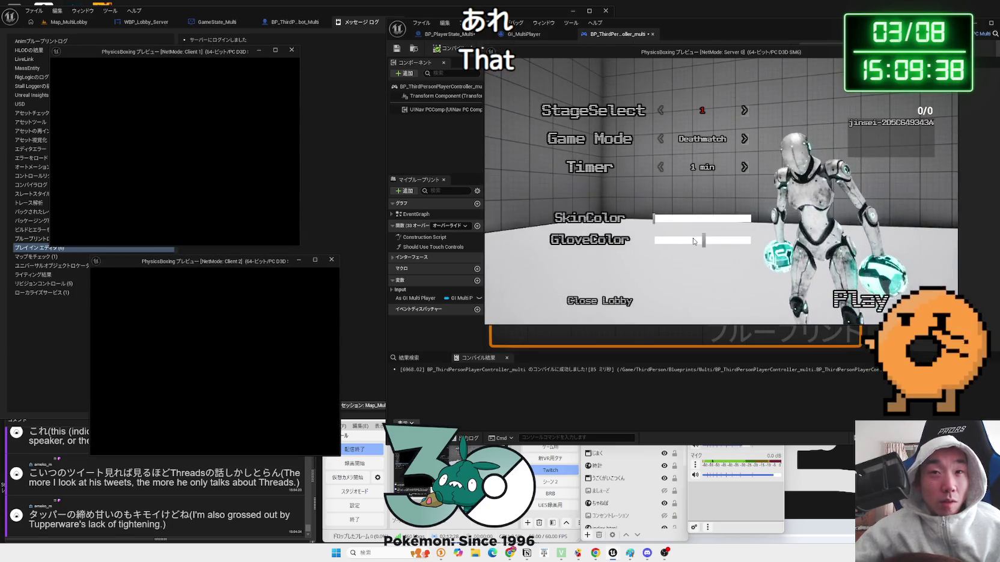
{"action": "left_click", "coordinate": [207, 171]}
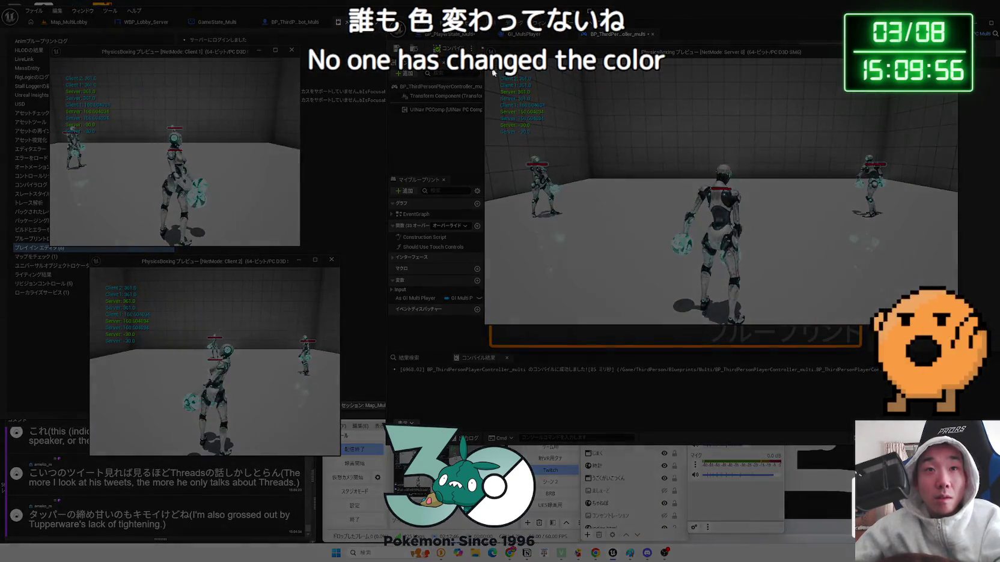
{"action": "left_click_drag", "start_coordinate": [491, 67], "coordinate": [559, 147]}
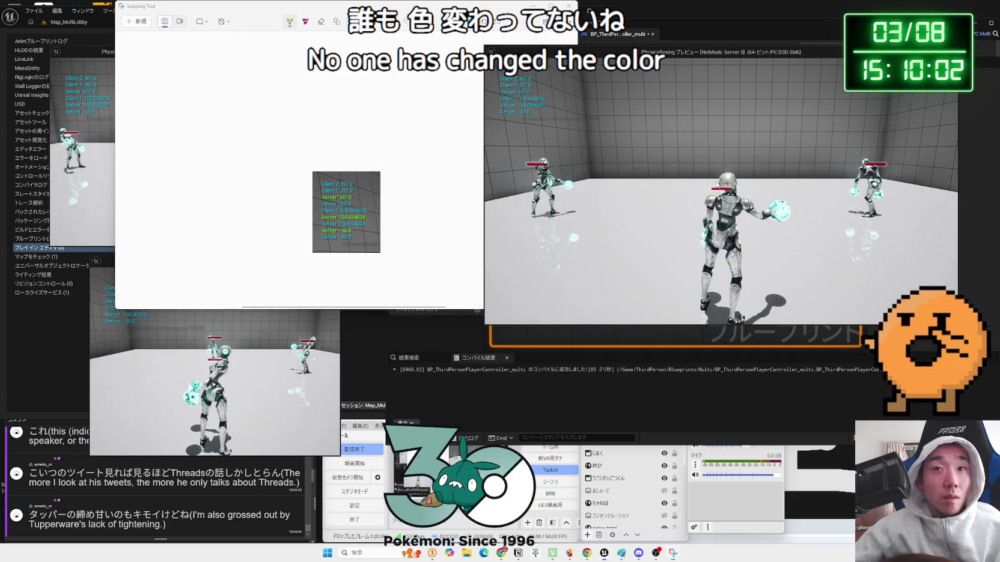
Move the snip showing 361.0, 160.604034 and -30.0 lower, then reopen Unreal's OnRep_PS_SkinColor graph
{"action": "scroll", "coordinate": [378, 223], "scroll_direction": "up", "scroll_amount": 5}
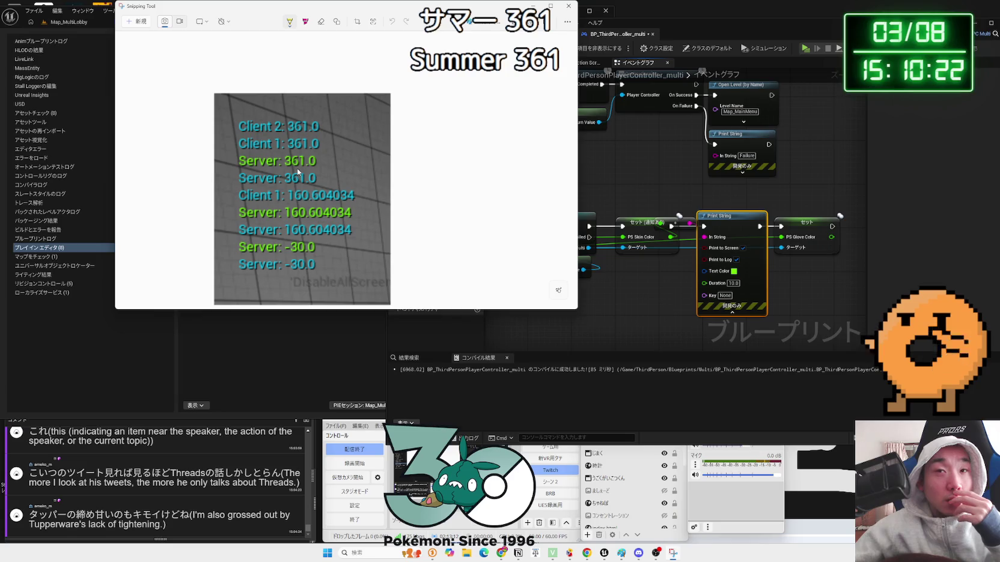
{"action": "mouse_move", "coordinate": [409, 9]}
{"action": "left_mouse_down"}
{"action": "mouse_move", "coordinate": [874, 168]}
{"action": "mouse_move", "coordinate": [887, 326]}
{"action": "mouse_move", "coordinate": [563, 286]}
{"action": "mouse_move", "coordinate": [427, 255]}
{"action": "left_mouse_up"}
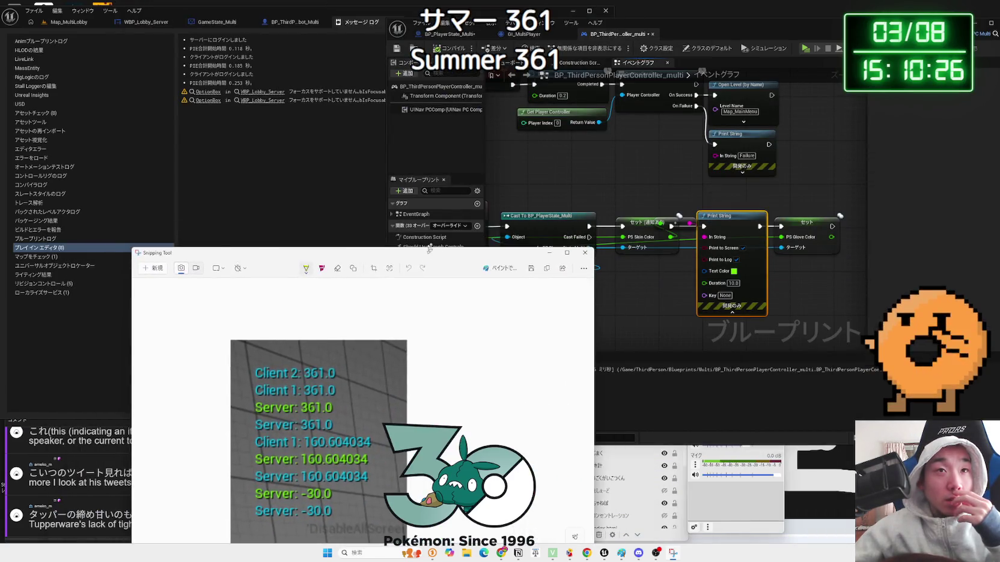
{"action": "left_click", "coordinate": [596, 169]}
{"action": "mouse_move", "coordinate": [596, 169]}
{"action": "left_mouse_down"}
{"action": "mouse_move", "coordinate": [700, 166]}
{"action": "mouse_move", "coordinate": [655, 176]}
{"action": "left_mouse_up"}
{"action": "left_click", "coordinate": [459, 33]}
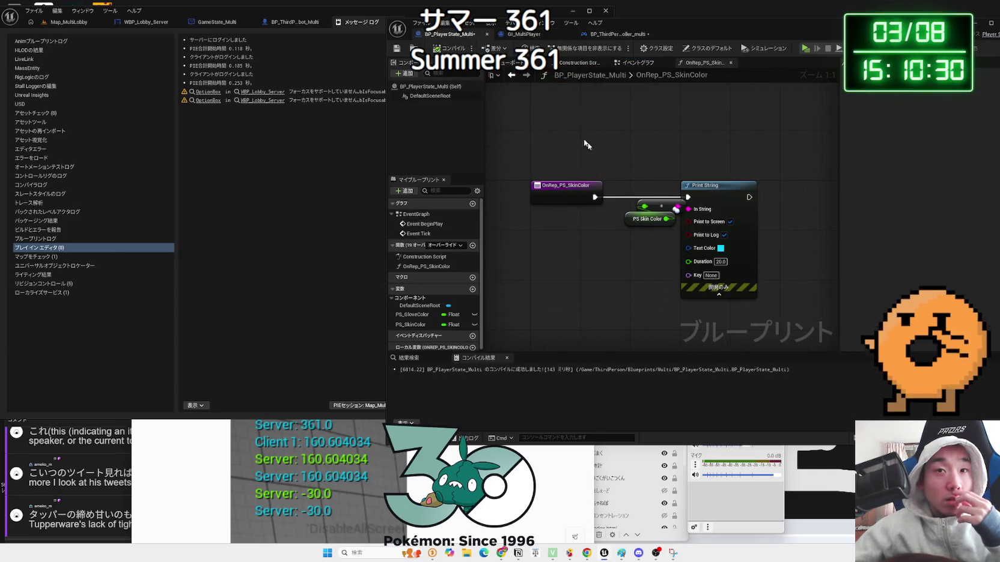
Shift the Print String nodes right and discard a mistakenly added Is Local Player Talking node
{"action": "left_click_drag", "start_coordinate": [710, 188], "coordinate": [792, 188]}
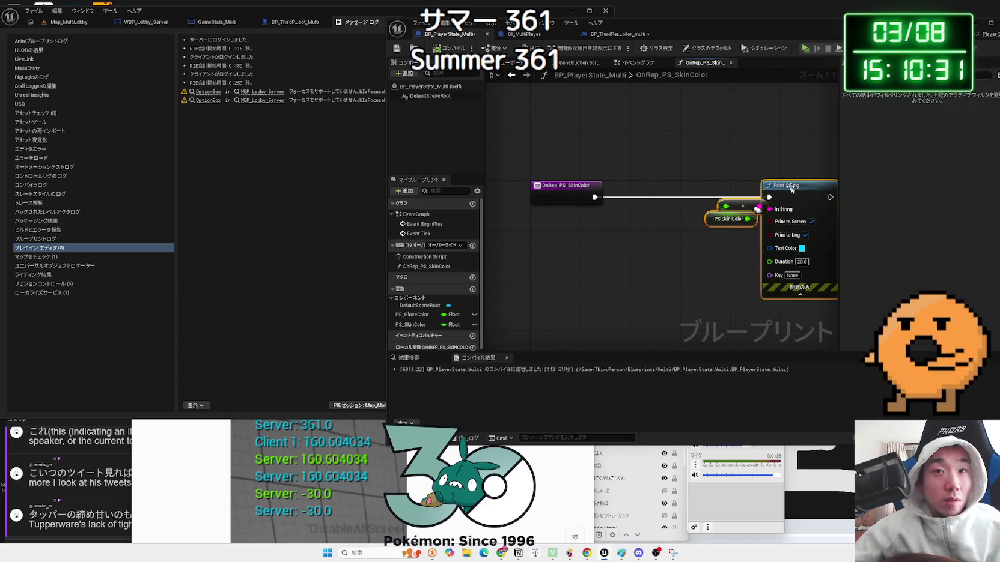
{"action": "right_click", "coordinate": [602, 235]}
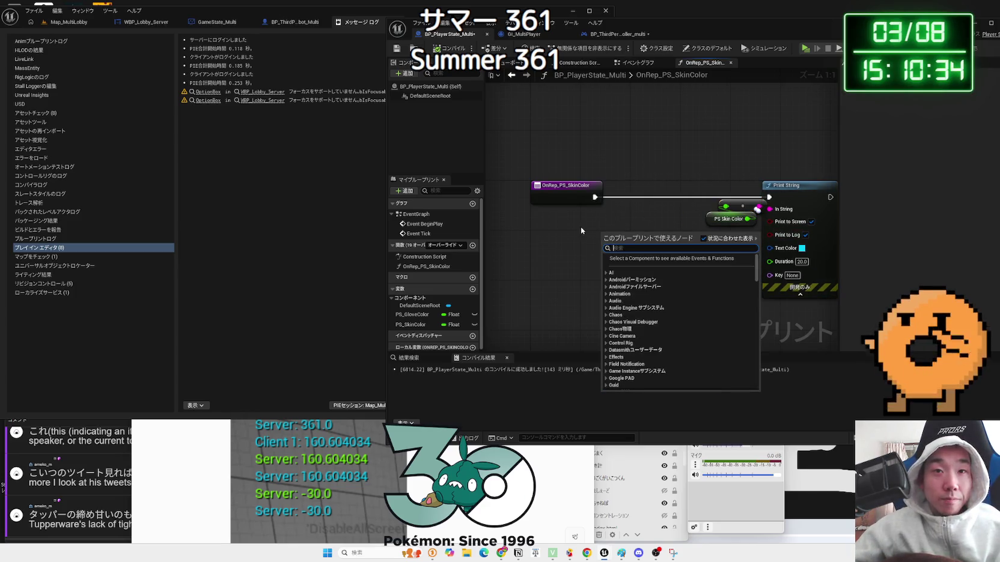
{"action": "type", "text": "is local"}
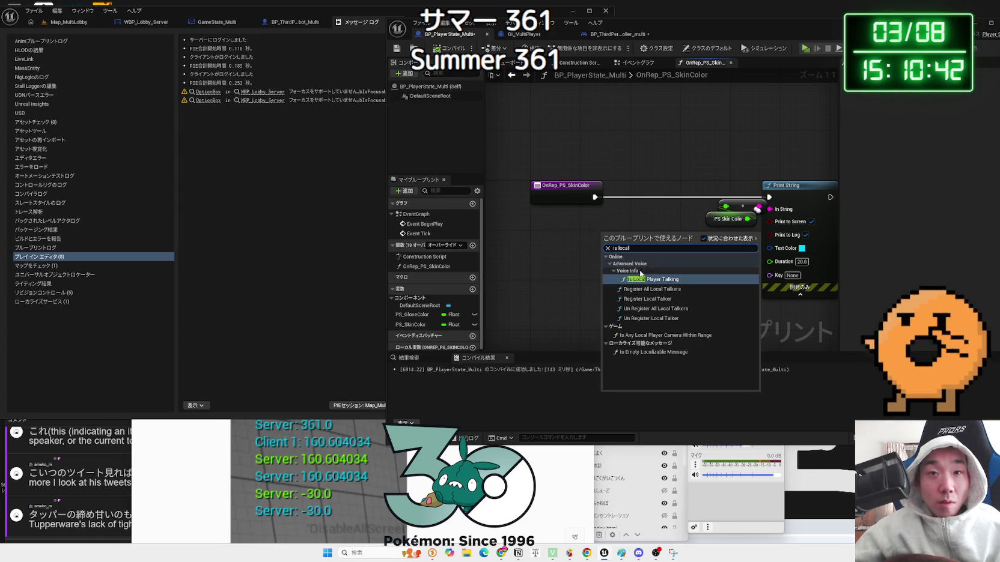
{"action": "left_click", "coordinate": [662, 280]}
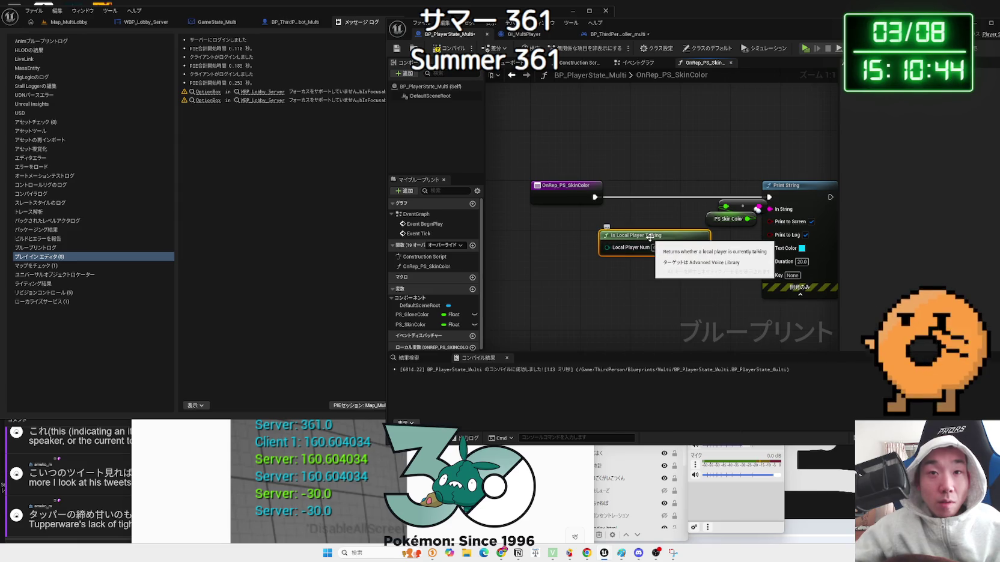
{"action": "key", "text": "Delete"}
Add Get Player Controller feeding an Is Local Player Controller check, and position both nodes
{"action": "right_click", "coordinate": [609, 234]}
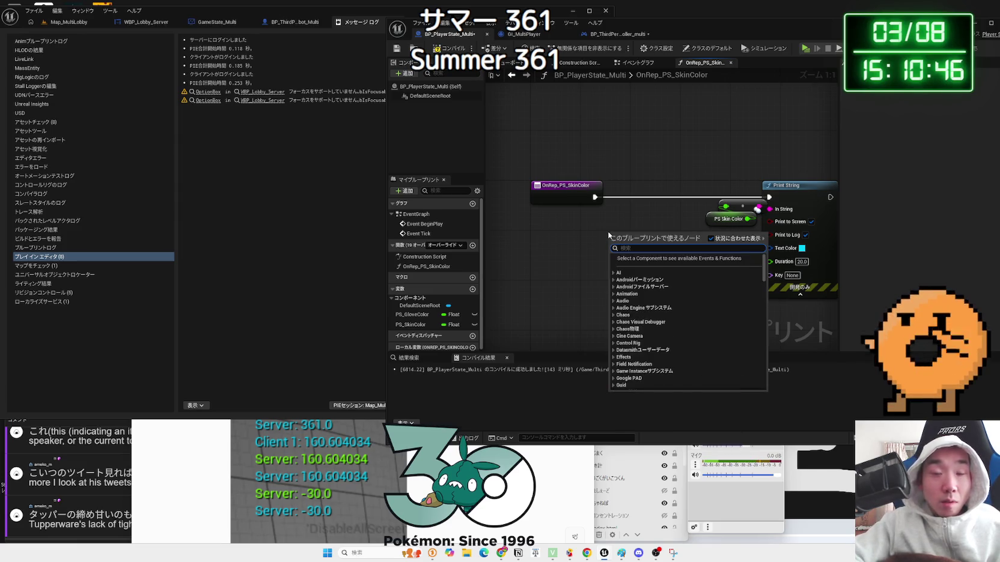
{"action": "type", "text": "get player"}
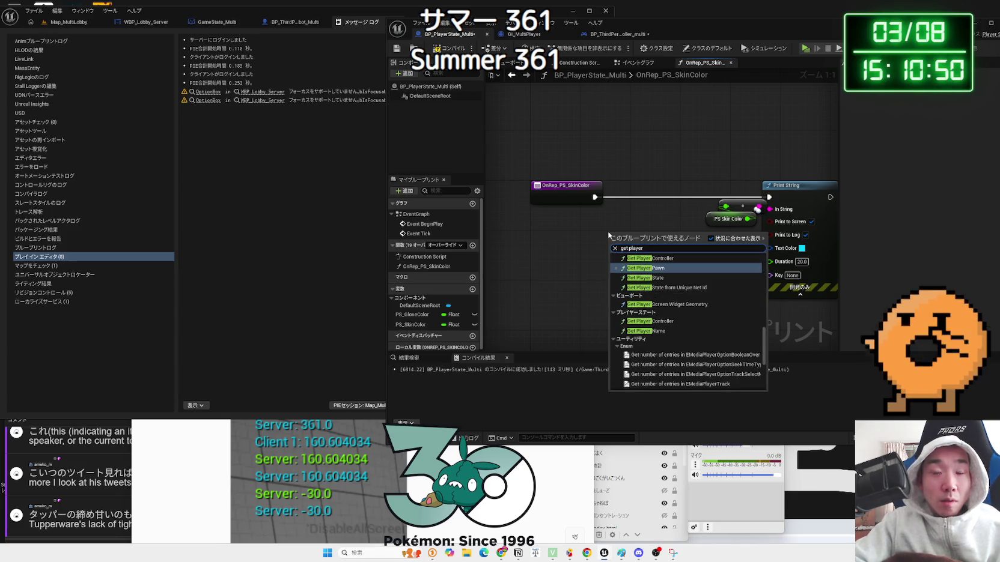
{"action": "left_click", "coordinate": [644, 258]}
{"action": "left_click_drag", "start_coordinate": [621, 253], "coordinate": [645, 250]}
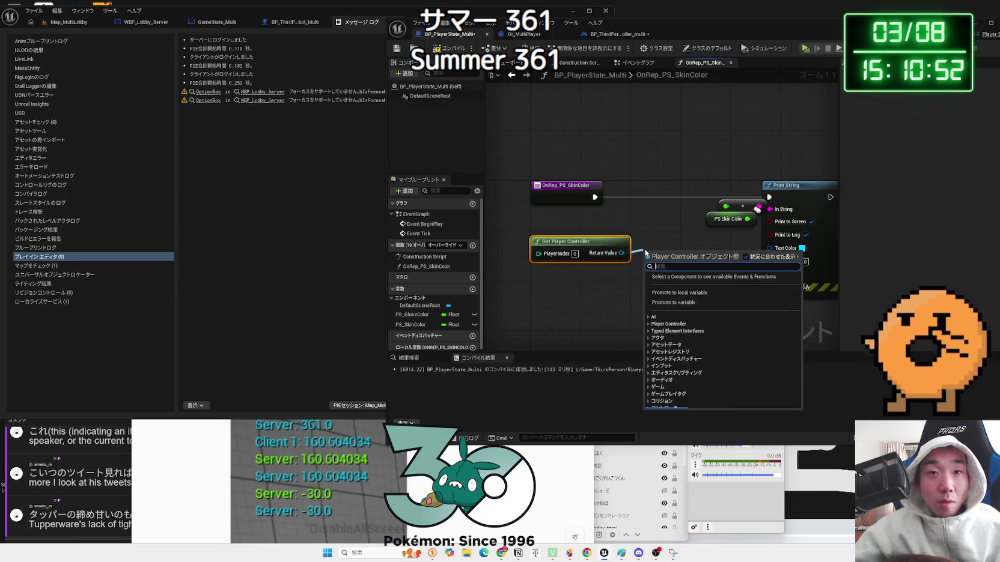
{"action": "type", "text": "is local"}
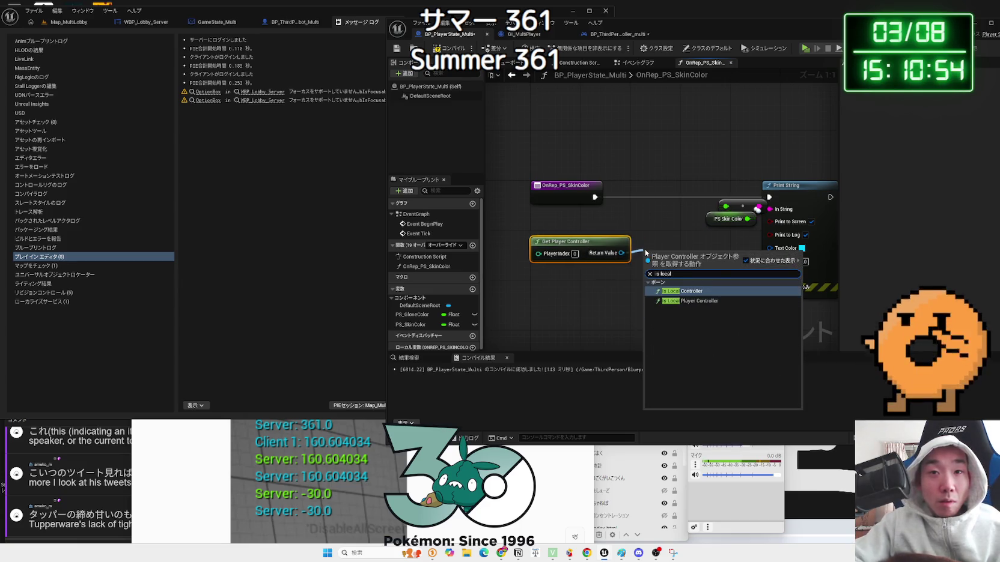
{"action": "left_click", "coordinate": [692, 300]}
{"action": "mouse_move", "coordinate": [681, 265]}
{"action": "left_mouse_down"}
{"action": "mouse_move", "coordinate": [668, 246]}
{"action": "mouse_move", "coordinate": [572, 220]}
{"action": "left_mouse_up"}
{"action": "mouse_move", "coordinate": [572, 220]}
{"action": "left_mouse_down"}
{"action": "mouse_move", "coordinate": [583, 256]}
{"action": "mouse_move", "coordinate": [643, 221]}
{"action": "mouse_move", "coordinate": [642, 200]}
{"action": "left_mouse_up"}
Insert a Branch node before Print String and delete the Get Player Controller node
{"action": "type", "text": "branch"}
{"action": "key", "text": "Return"}
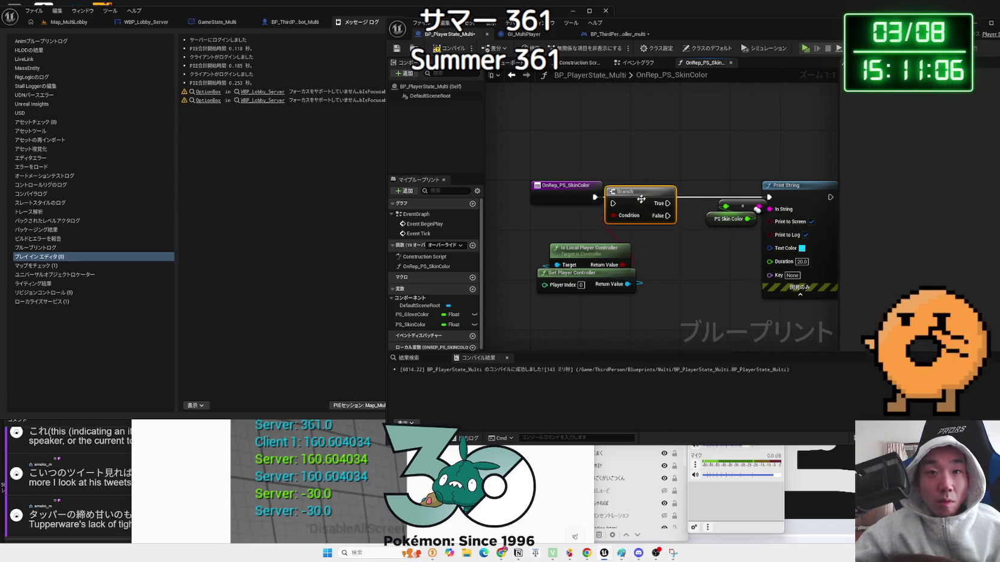
{"action": "left_click_drag", "start_coordinate": [594, 284], "coordinate": [581, 291]}
{"action": "key", "text": "Delete"}
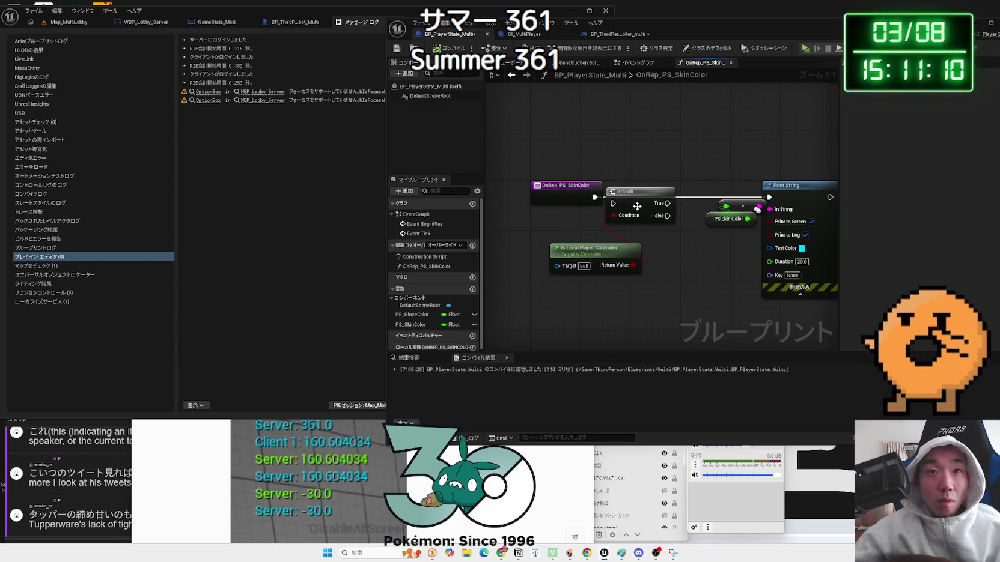
Align the Branch with the Print String wire and delete the Is Local Player Controller node
{"action": "left_click_drag", "start_coordinate": [637, 206], "coordinate": [646, 193]}
{"action": "left_click_drag", "start_coordinate": [593, 257], "coordinate": [593, 250]}
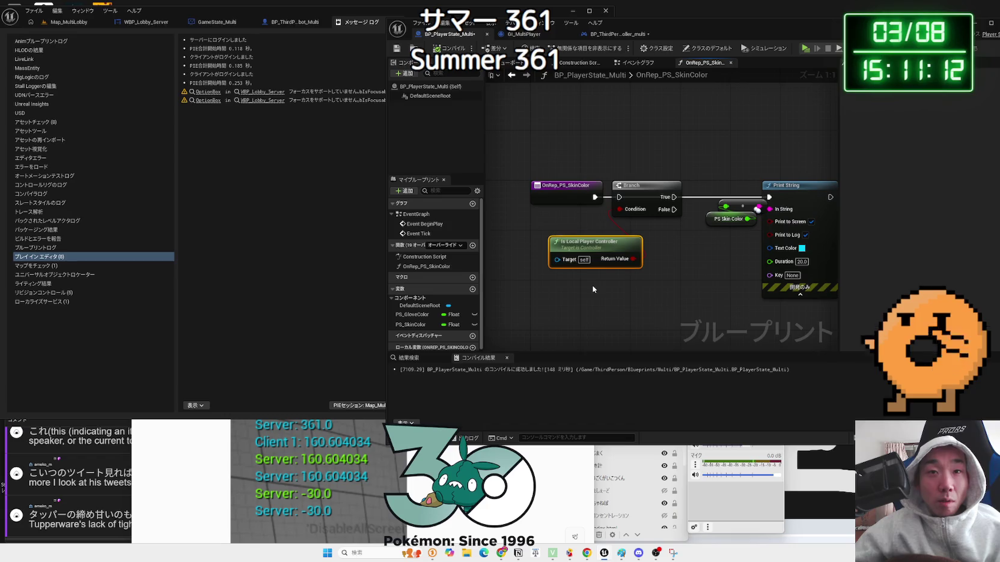
{"action": "right_click", "coordinate": [593, 290]}
{"action": "type", "text": "io"}
{"action": "key", "text": "BackSpace"}
{"action": "type", "text": "s"}
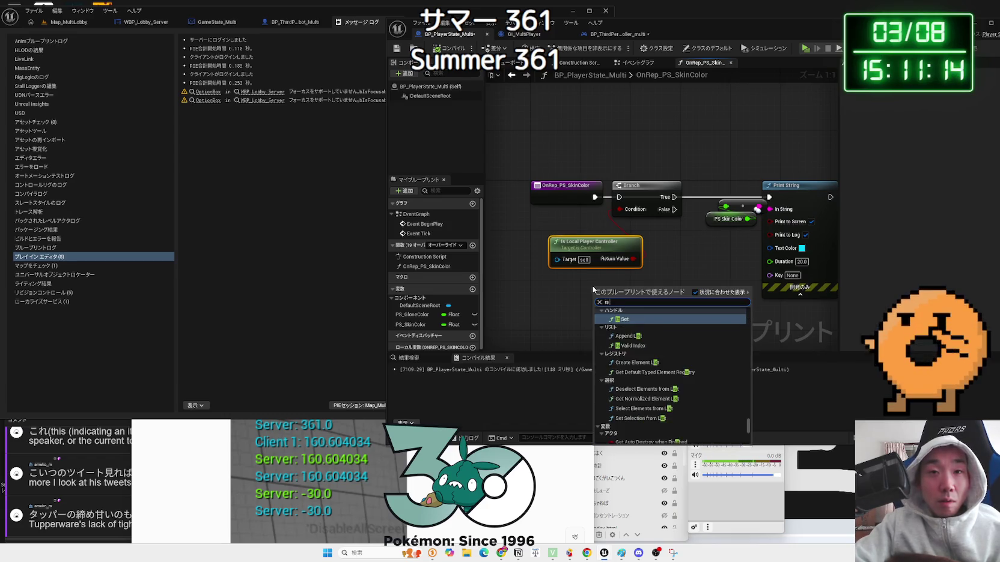
{"action": "type", "text": " local p"}
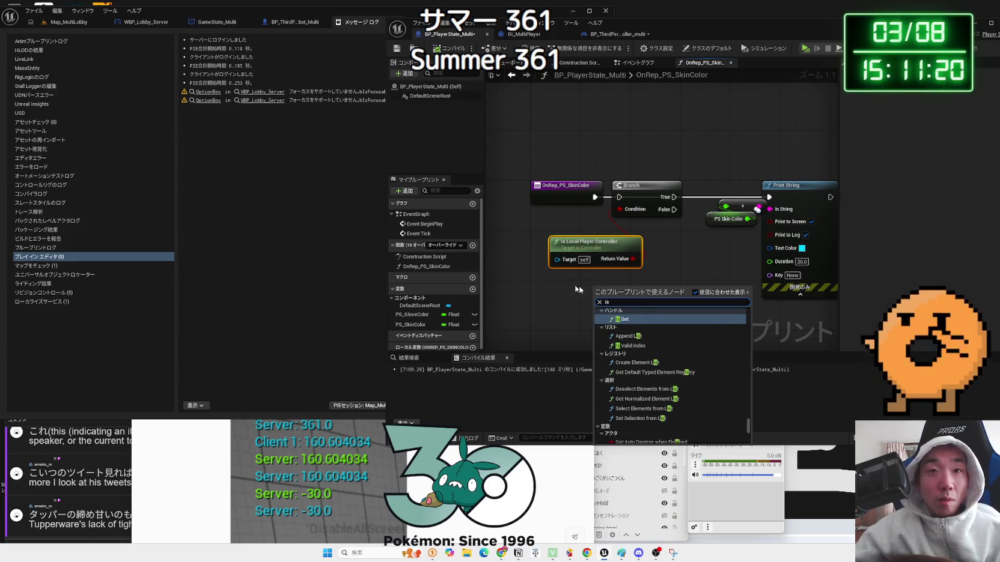
{"action": "left_click", "coordinate": [591, 249]}
{"action": "key", "text": "Delete"}
Try a Get Player Pawn with Is Locally Controlled check, then delete Is Locally Controlled
{"action": "right_click", "coordinate": [586, 248]}
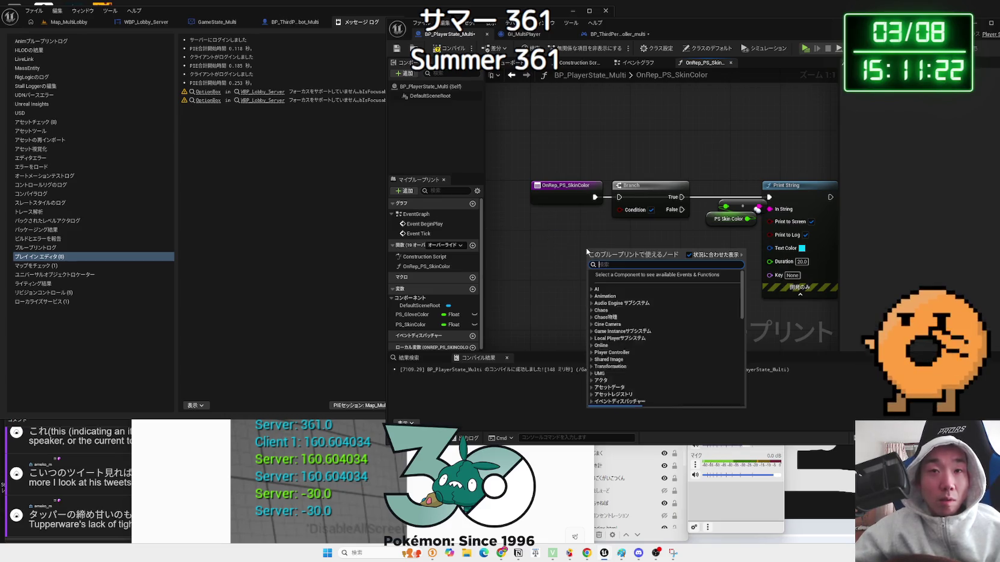
{"action": "right_click", "coordinate": [565, 250]}
{"action": "type", "text": "get player"}
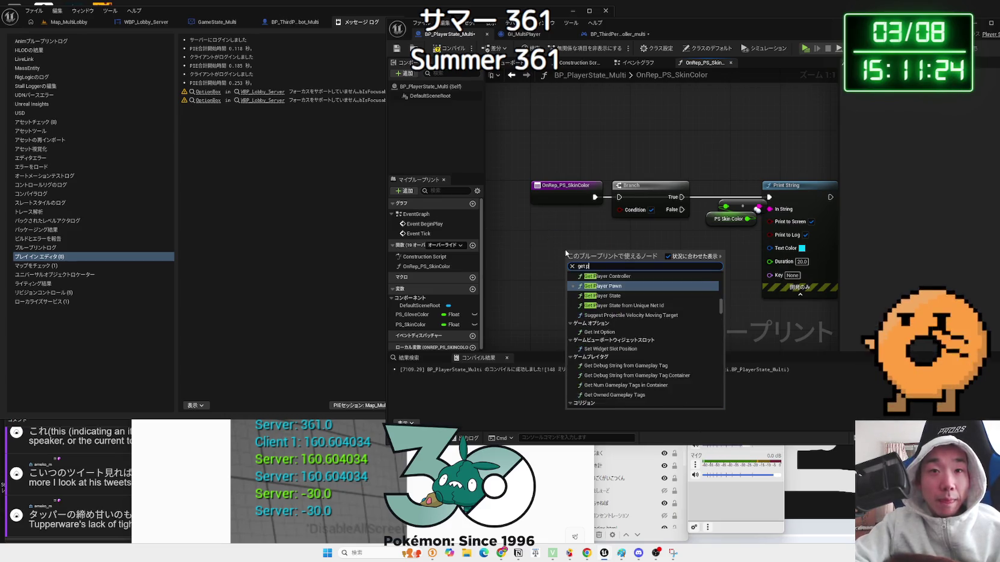
{"action": "key", "text": "Return"}
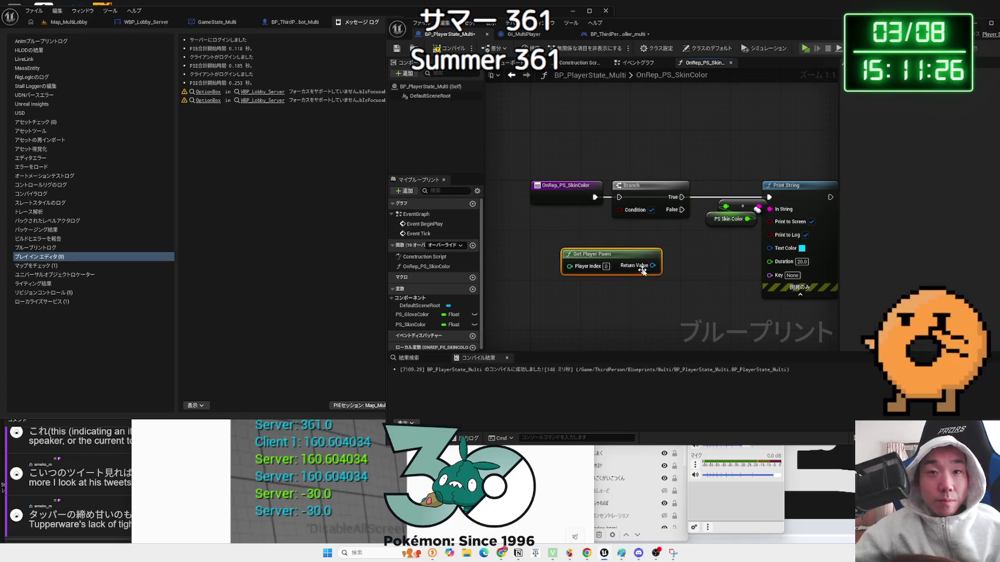
{"action": "left_click_drag", "start_coordinate": [653, 265], "coordinate": [683, 268]}
{"action": "type", "text": "is local"}
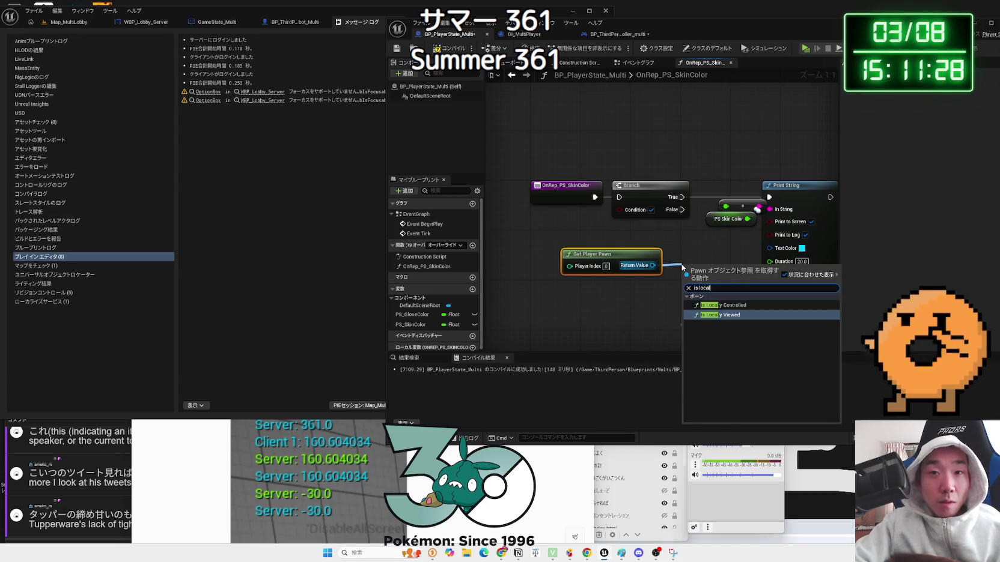
{"action": "left_click", "coordinate": [725, 305]}
{"action": "left_click_drag", "start_coordinate": [726, 273], "coordinate": [613, 234]}
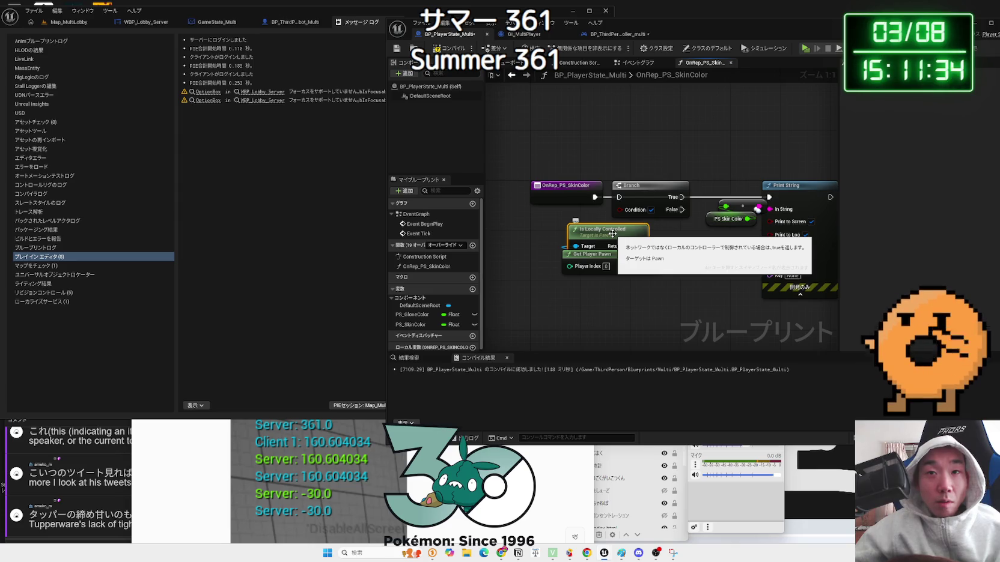
{"action": "left_click_drag", "start_coordinate": [607, 259], "coordinate": [606, 271]}
{"action": "left_click", "coordinate": [614, 237]}
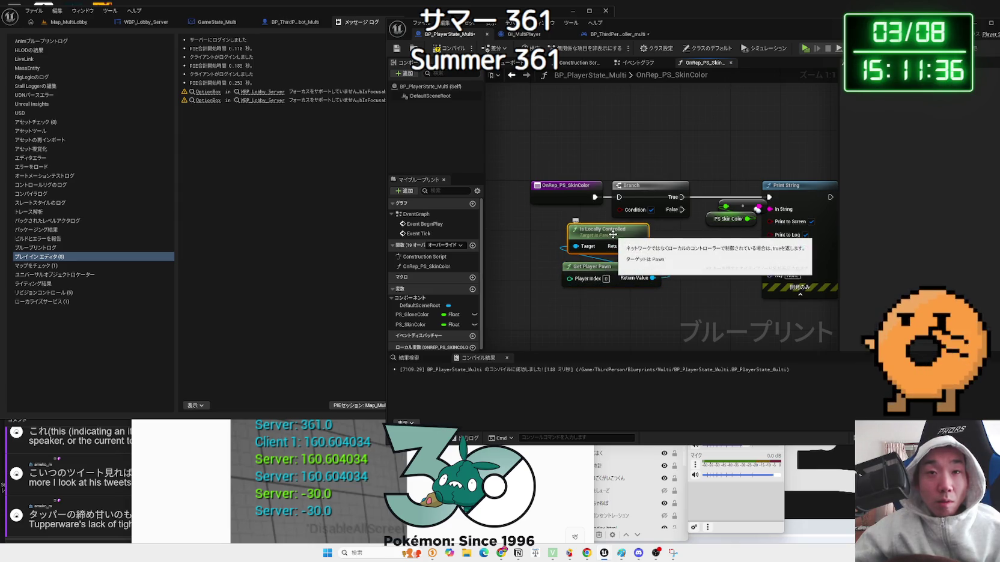
{"action": "key", "text": "Delete"}
{"action": "left_click", "coordinate": [611, 269]}
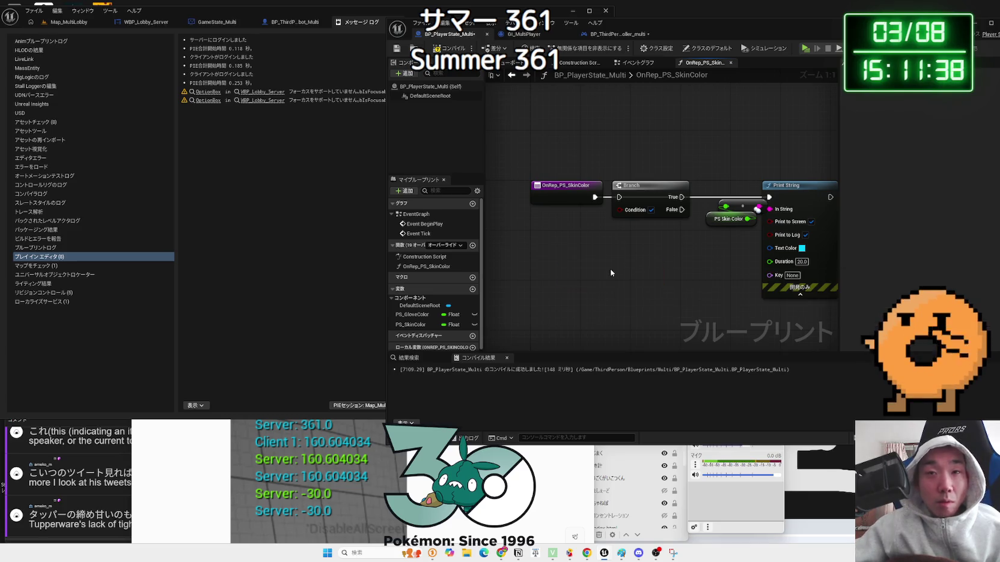
Add Get Player Controller and drive the Branch with an Is Local Controller check on its output
{"action": "right_click", "coordinate": [611, 273]}
{"action": "type", "text": "get lpa"}
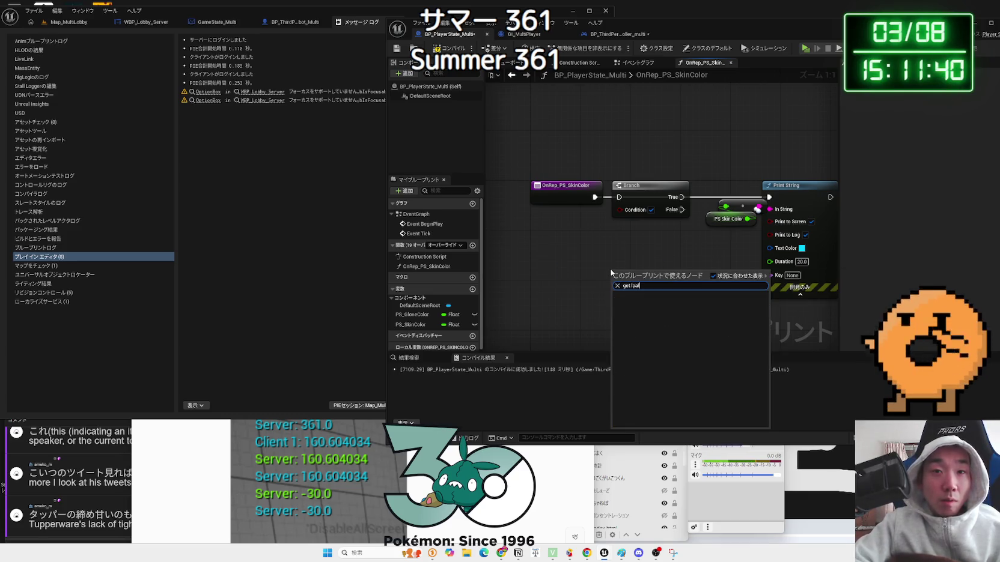
{"action": "key", "text": "BackSpace"}
{"action": "key", "text": "BackSpace"}
{"action": "type", "text": "ay"}
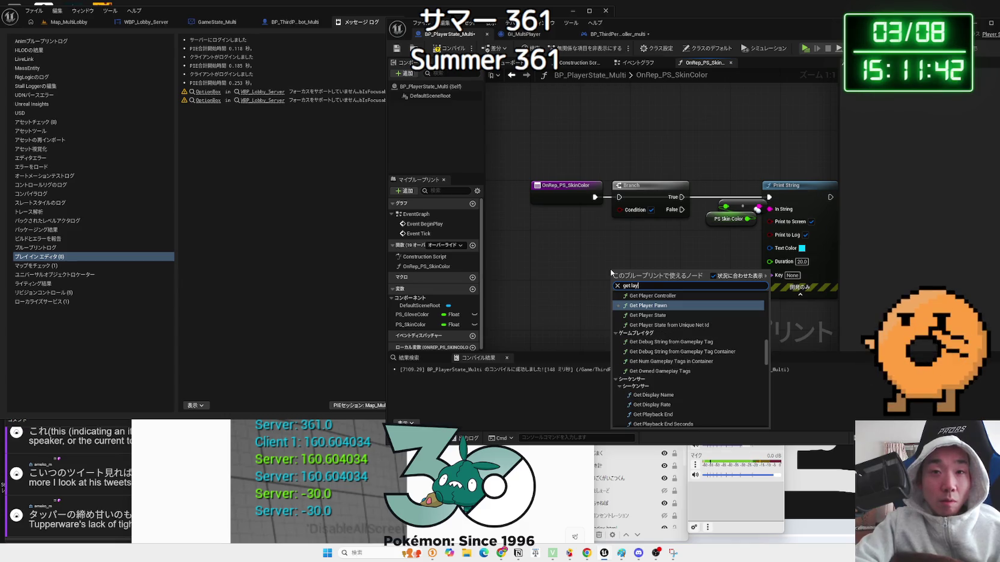
{"action": "key", "text": "BackSpace"}
{"action": "key", "text": "BackSpace"}
{"action": "key", "text": "BackSpace"}
{"action": "type", "text": "p"}
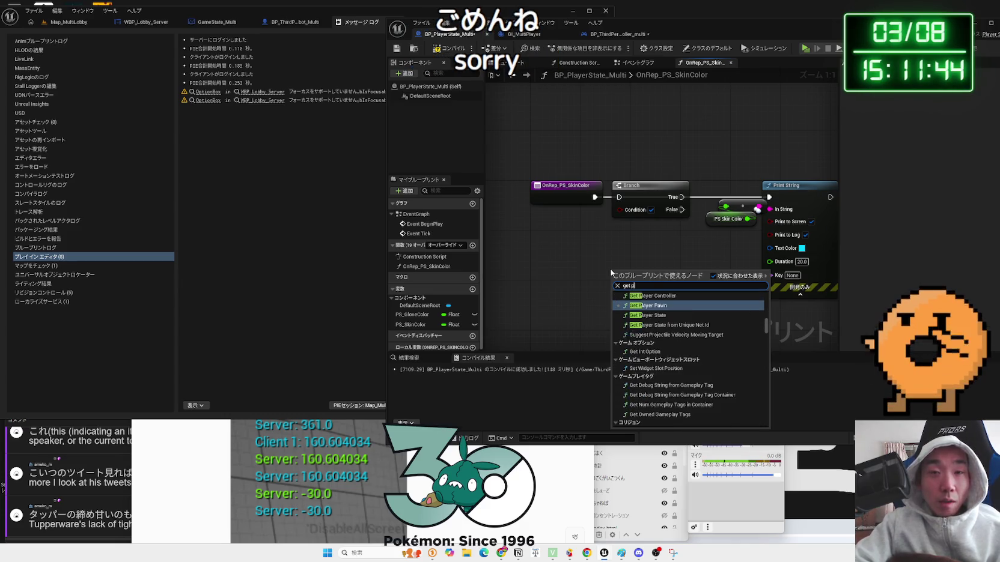
{"action": "type", "text": "layer cont"}
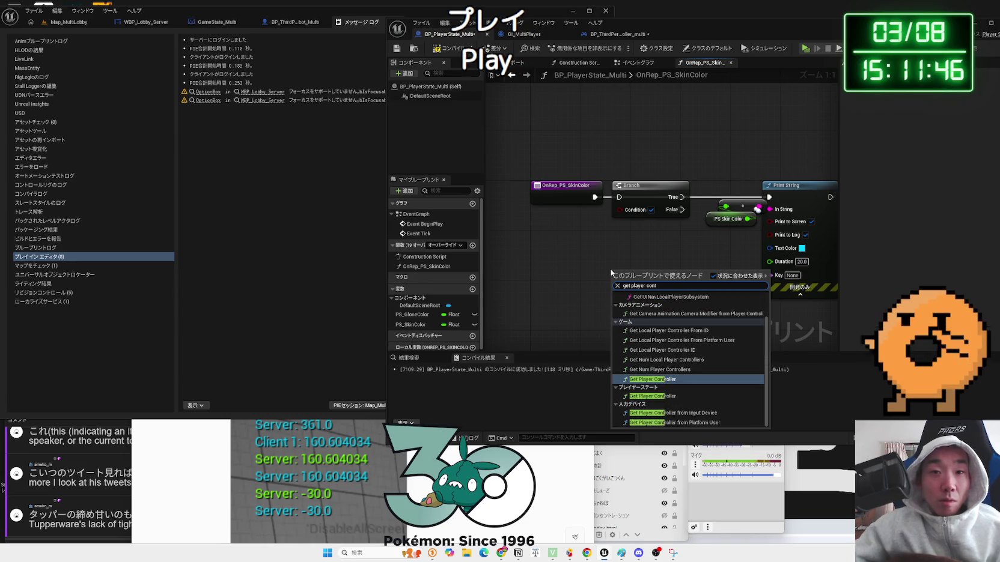
{"action": "left_click", "coordinate": [661, 379]}
{"action": "mouse_move", "coordinate": [667, 288]}
{"action": "left_mouse_down"}
{"action": "mouse_move", "coordinate": [620, 286]}
{"action": "mouse_move", "coordinate": [608, 254]}
{"action": "left_mouse_up"}
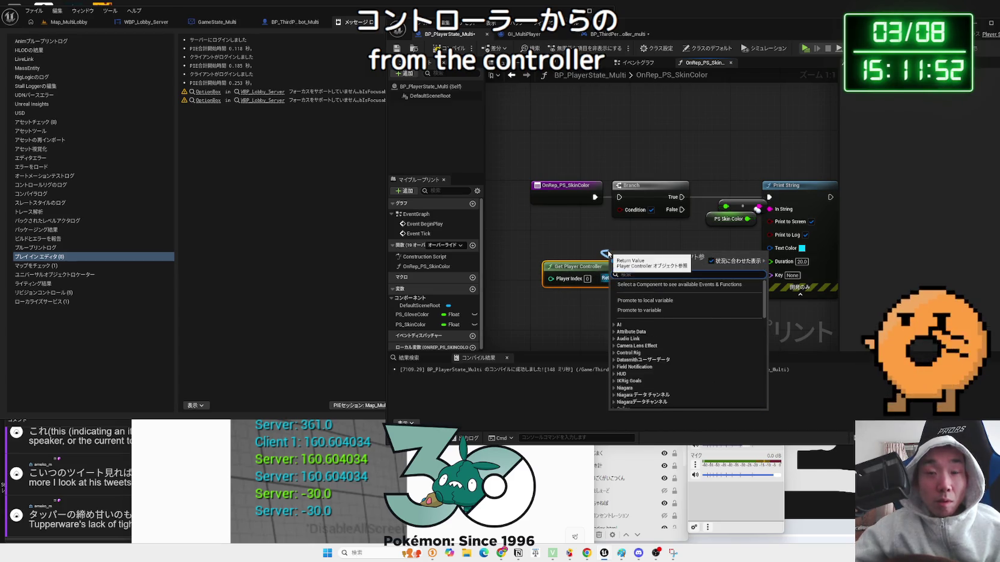
{"action": "type", "text": "ge"}
{"action": "key", "text": "BackSpace"}
{"action": "key", "text": "BackSpace"}
{"action": "type", "text": "is local"}
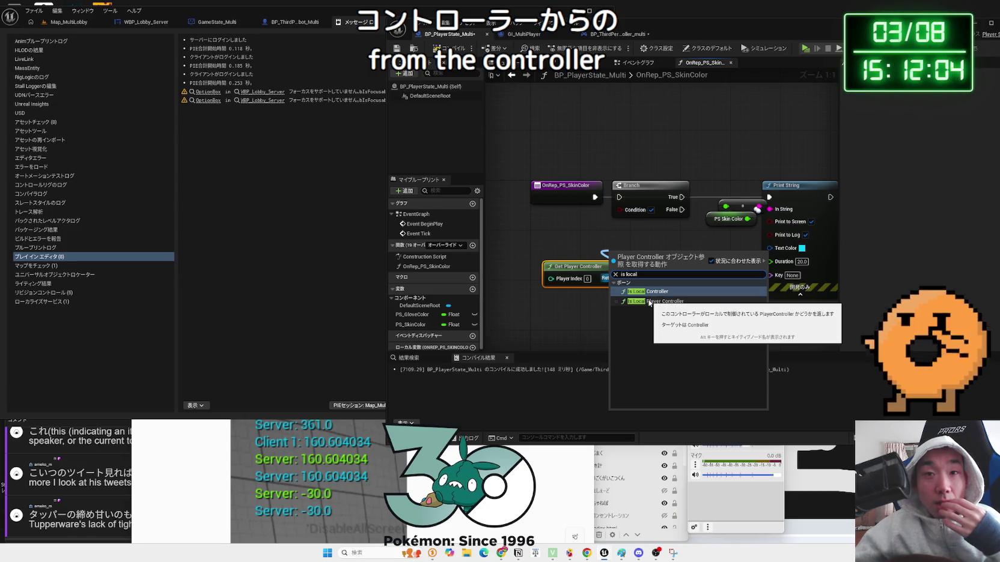
{"action": "left_click", "coordinate": [652, 292]}
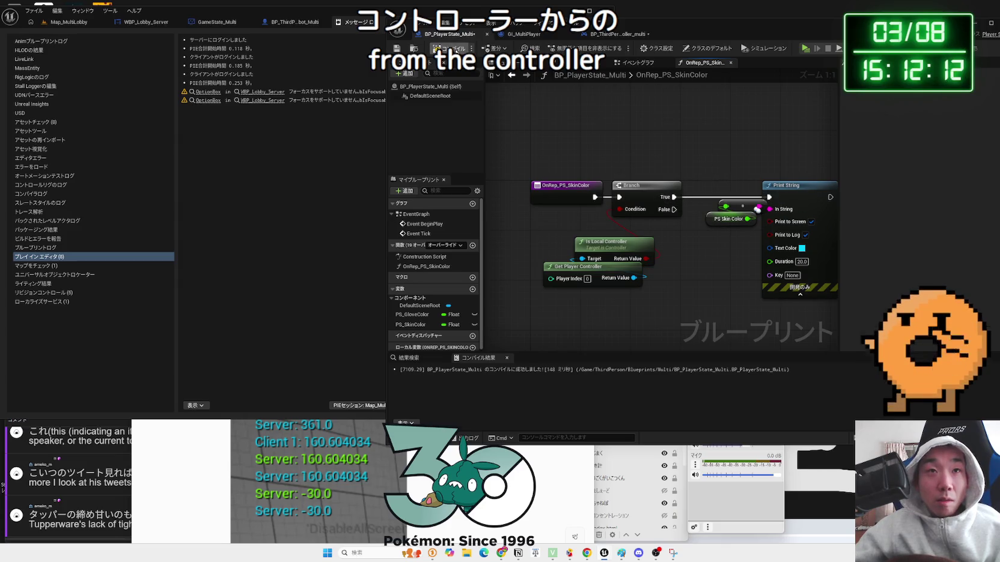
{"action": "left_click", "coordinate": [71, 22]}
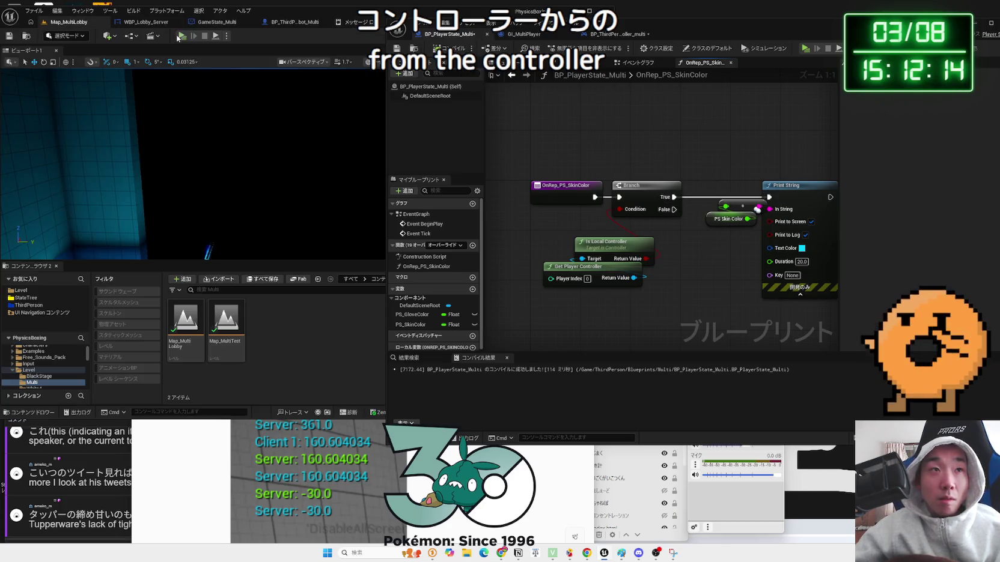
Play with a server and two clients, start the match, and snip the printed skin colour values
{"action": "left_click", "coordinate": [181, 38]}
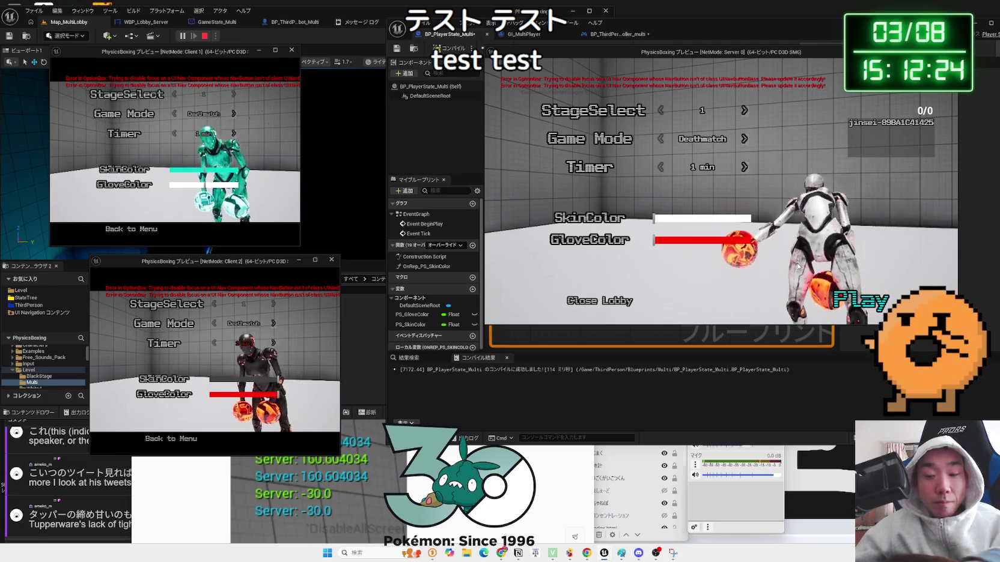
{"action": "key", "text": "Return"}
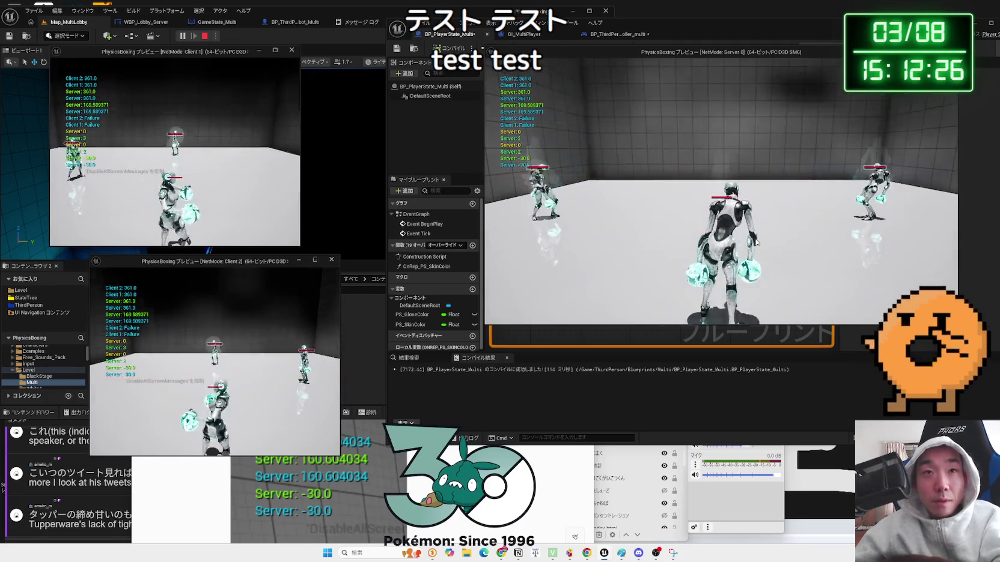
{"action": "key", "text": "super+shift+s"}
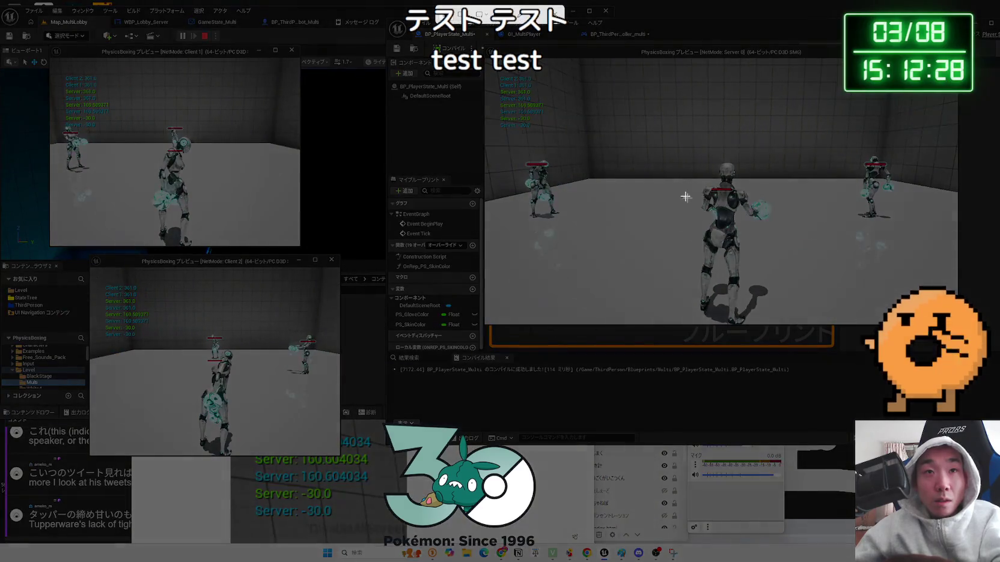
{"action": "left_click_drag", "start_coordinate": [485, 61], "coordinate": [572, 137]}
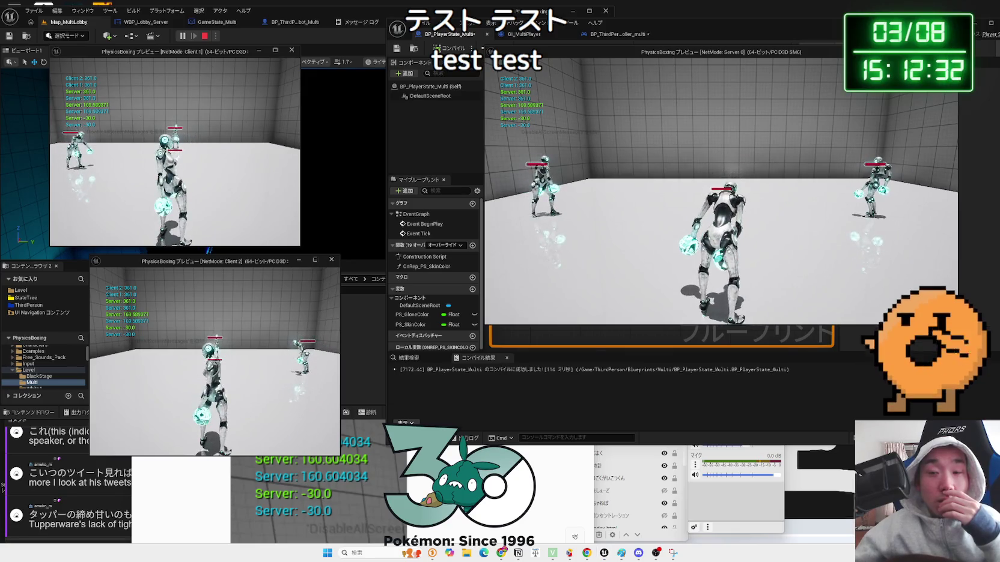
{"action": "left_click_drag", "start_coordinate": [443, 252], "coordinate": [597, 95]}
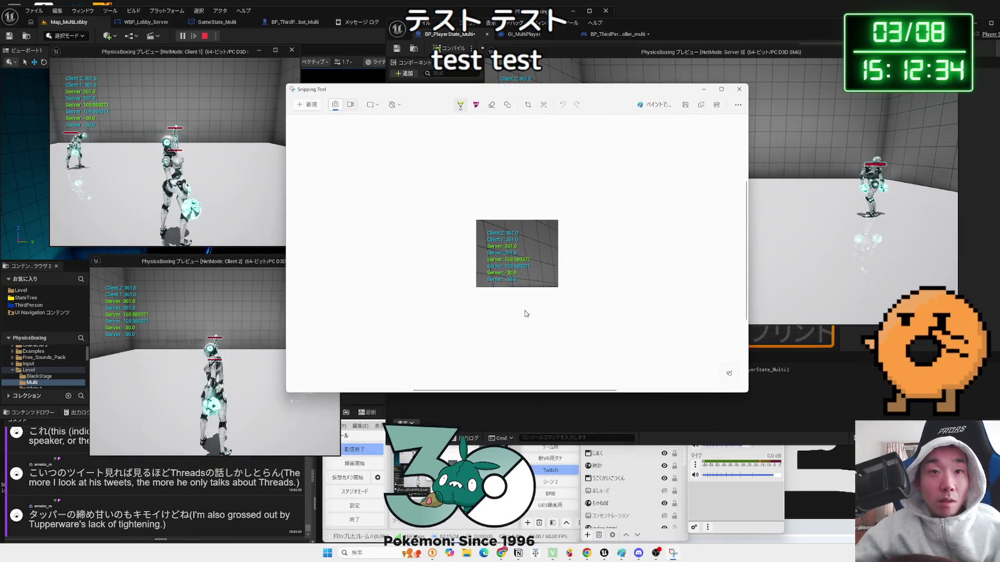
{"action": "scroll", "coordinate": [526, 314], "scroll_direction": "up", "scroll_amount": 5, "text": "ctrl"}
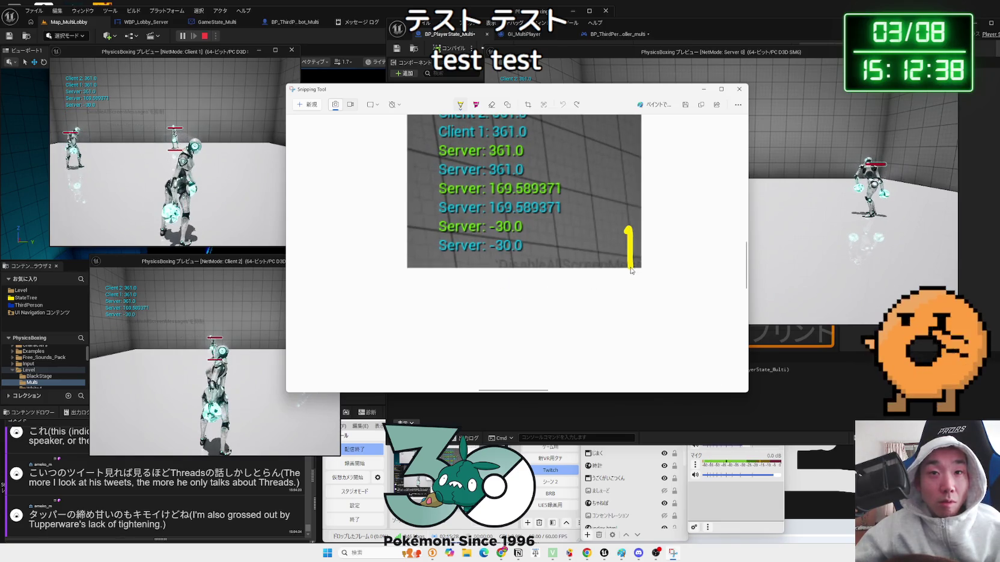
Read Client 361.0 and Server 169.589371 in the snip, close it, and stop the play session
{"action": "scroll", "coordinate": [747, 253], "scroll_direction": "up", "scroll_amount": 2}
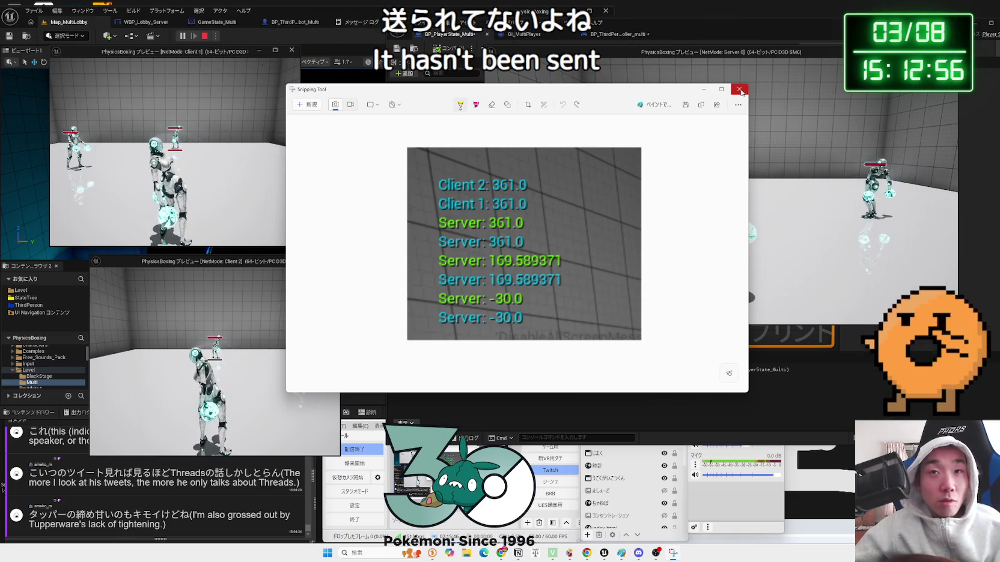
{"action": "left_click", "coordinate": [740, 90]}
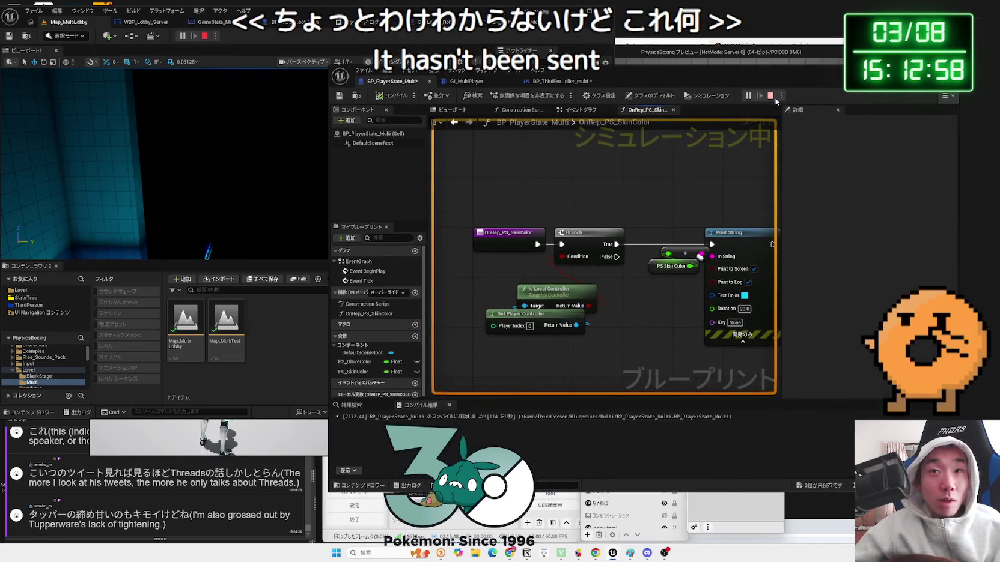
{"action": "left_click", "coordinate": [771, 96]}
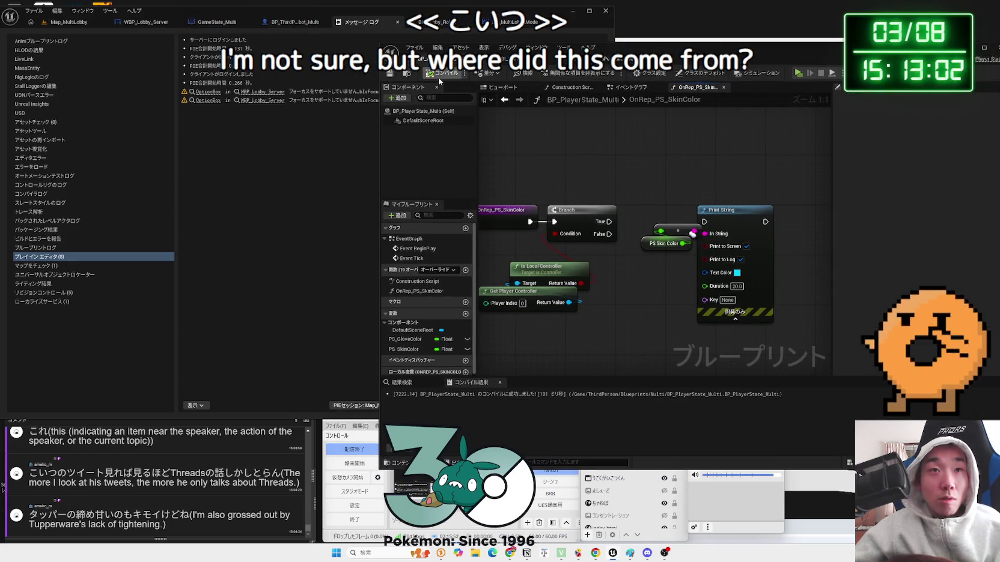
Relaunch the test from Map_MultiLobby and drag the server's and Client 2's GloveColor to red
{"action": "left_click", "coordinate": [69, 23]}
{"action": "left_click", "coordinate": [185, 38]}
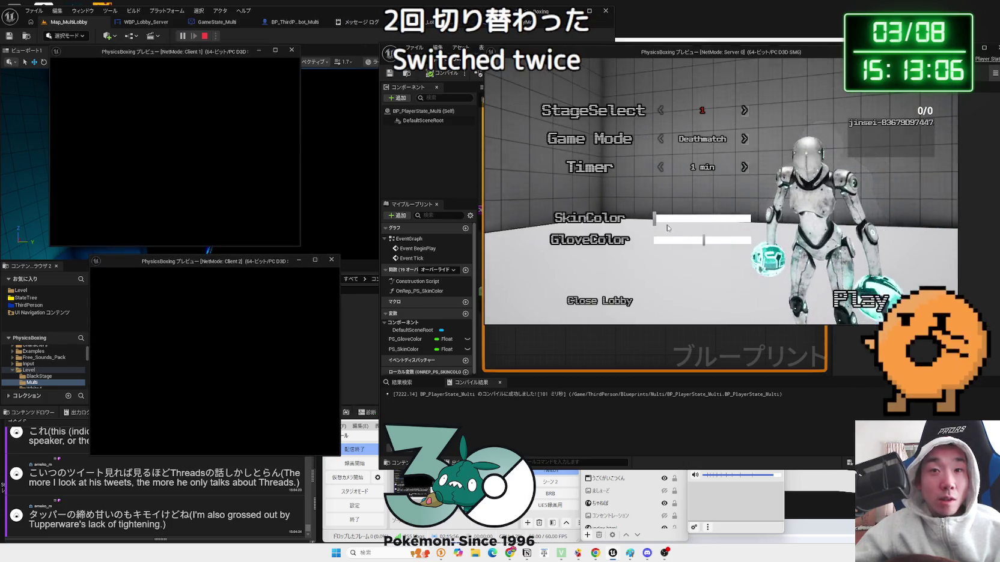
{"action": "left_click_drag", "start_coordinate": [680, 242], "coordinate": [655, 240]}
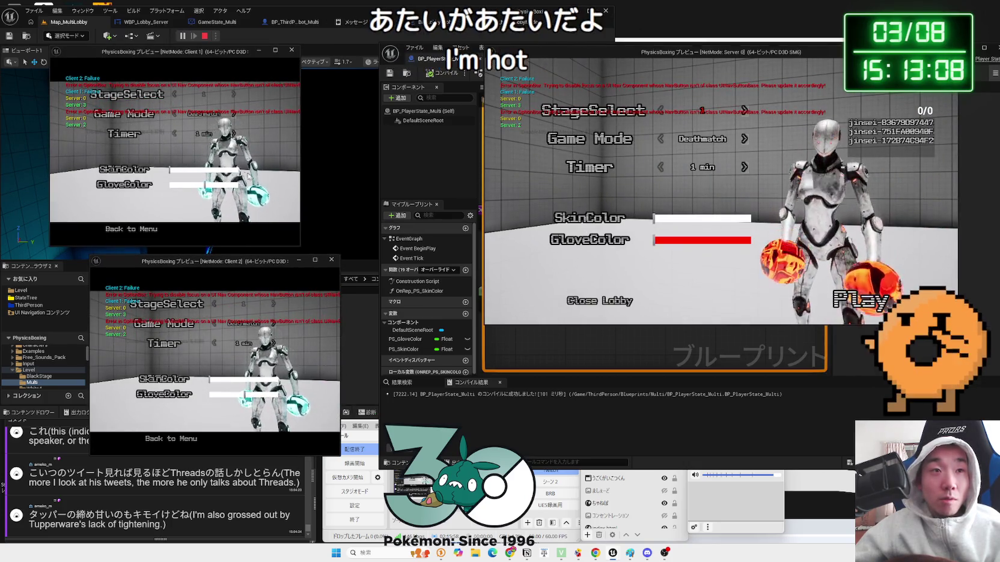
{"action": "left_click", "coordinate": [205, 171]}
{"action": "left_click_drag", "start_coordinate": [216, 395], "coordinate": [325, 395]}
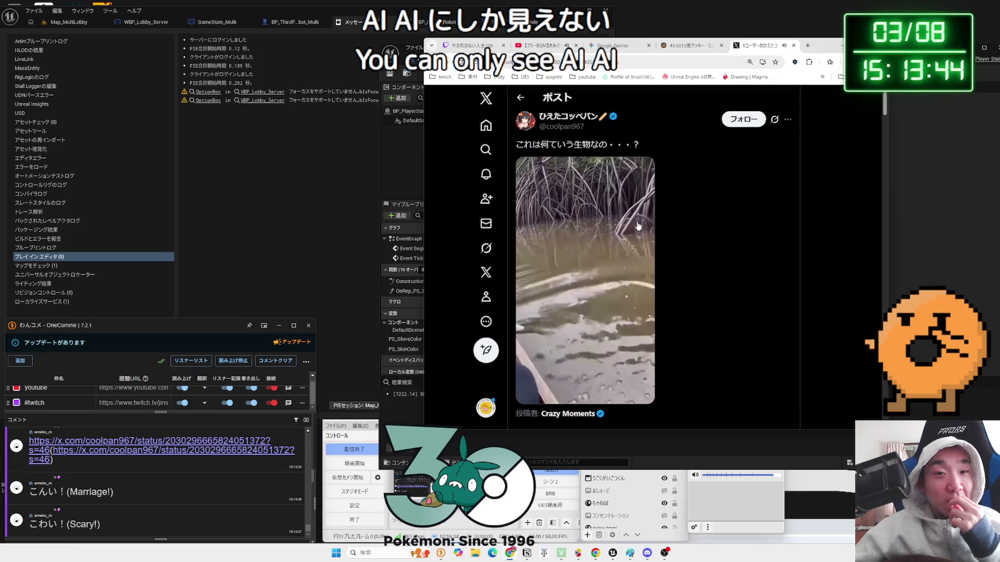
Read Grok's reply calling the mangrove creature video fake, then close the X post
{"action": "mouse_move", "coordinate": [641, 224]}
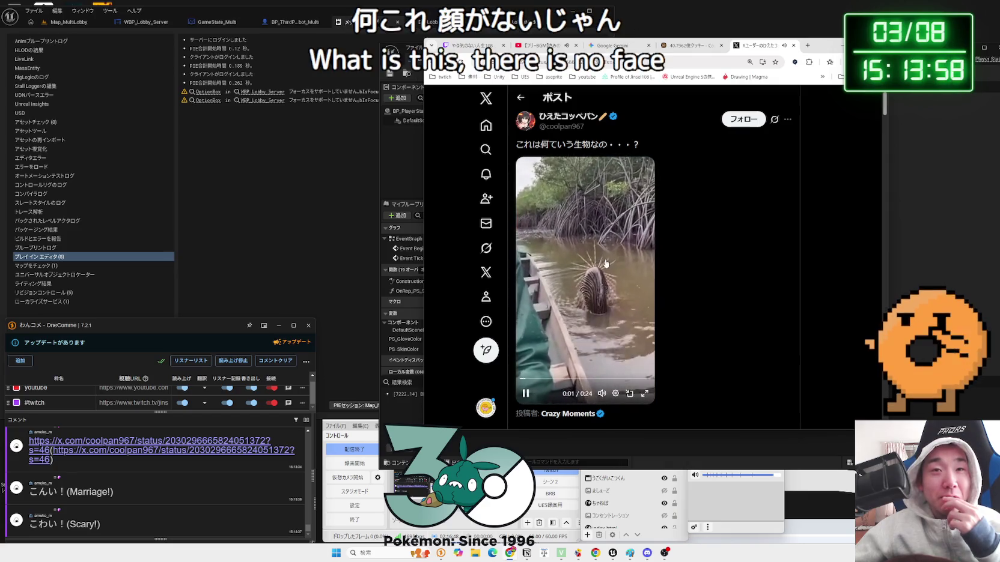
{"action": "scroll", "coordinate": [659, 254], "scroll_direction": "down", "scroll_amount": 2}
{"action": "scroll", "coordinate": [659, 259], "scroll_direction": "down", "scroll_amount": 2}
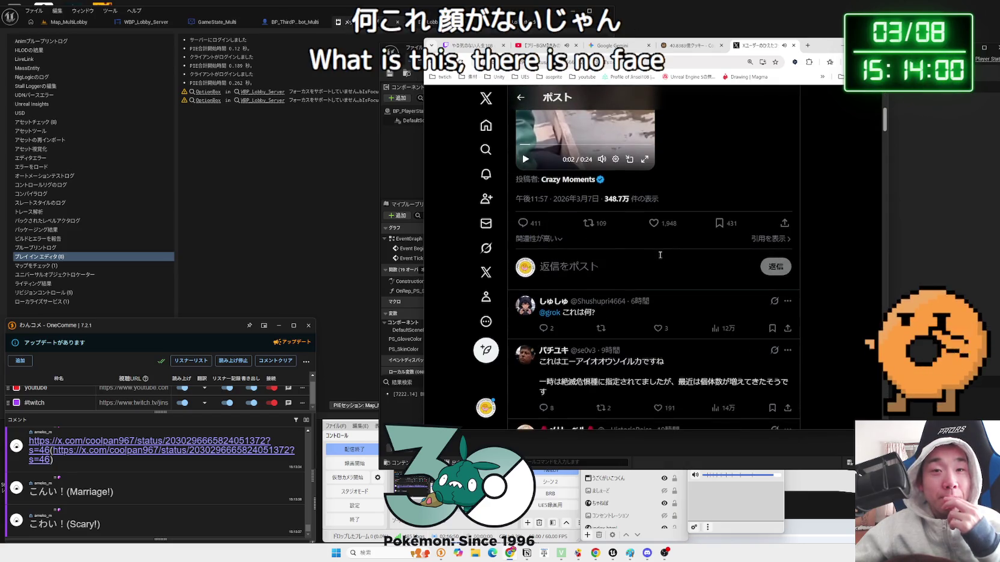
{"action": "left_click", "coordinate": [684, 315]}
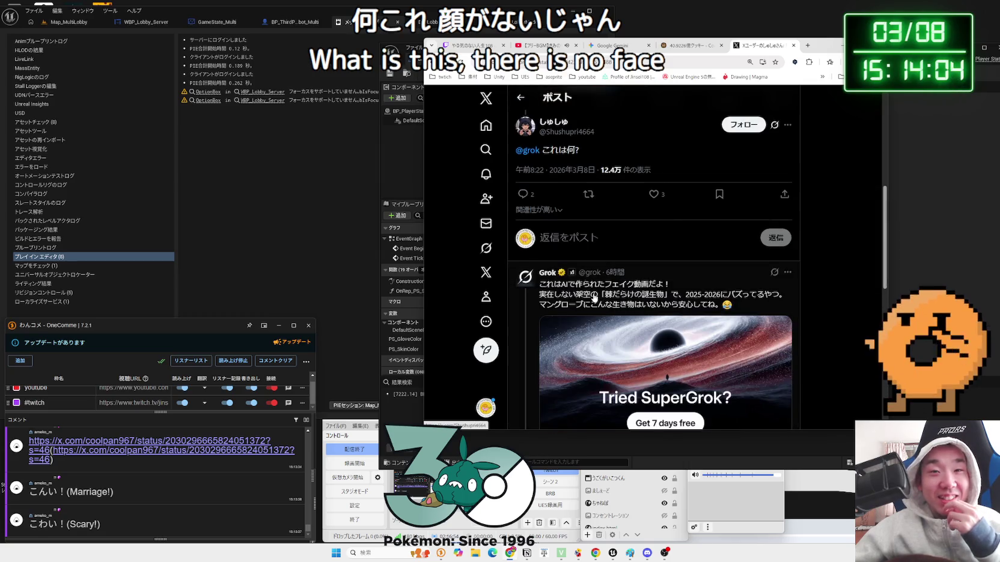
{"action": "scroll", "coordinate": [689, 305], "scroll_direction": "down", "scroll_amount": 1}
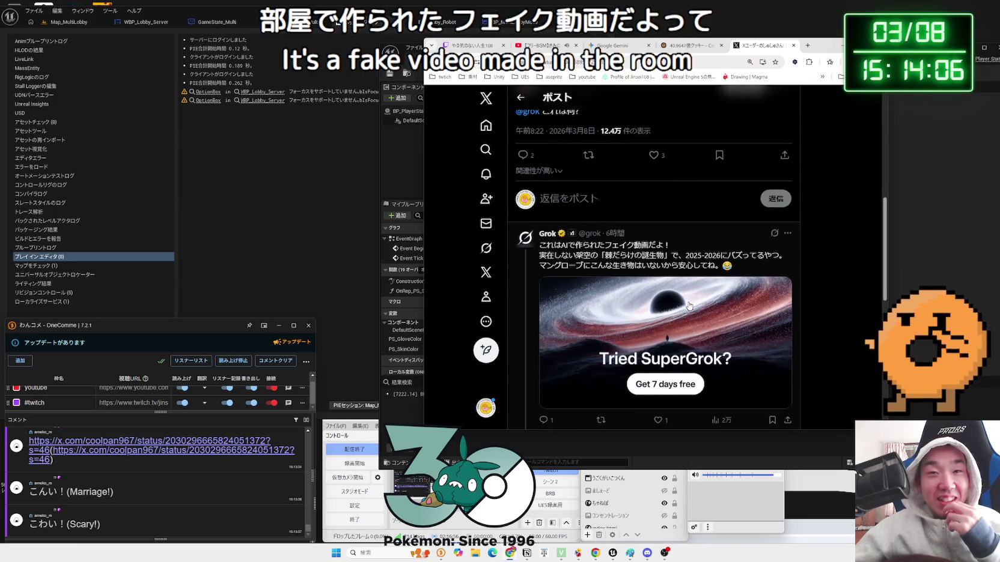
{"action": "scroll", "coordinate": [643, 296], "scroll_direction": "up", "scroll_amount": 1}
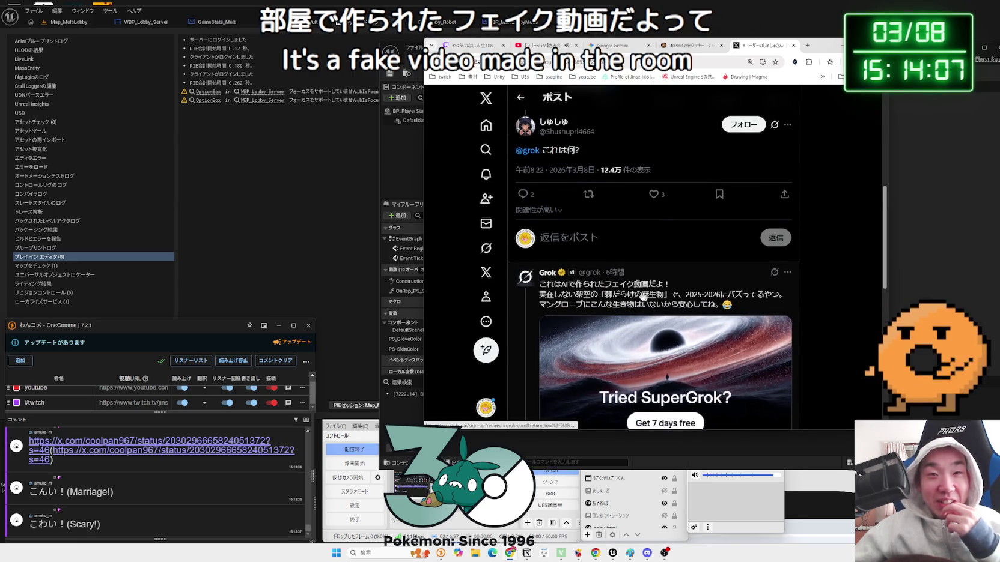
{"action": "left_click", "coordinate": [793, 45]}
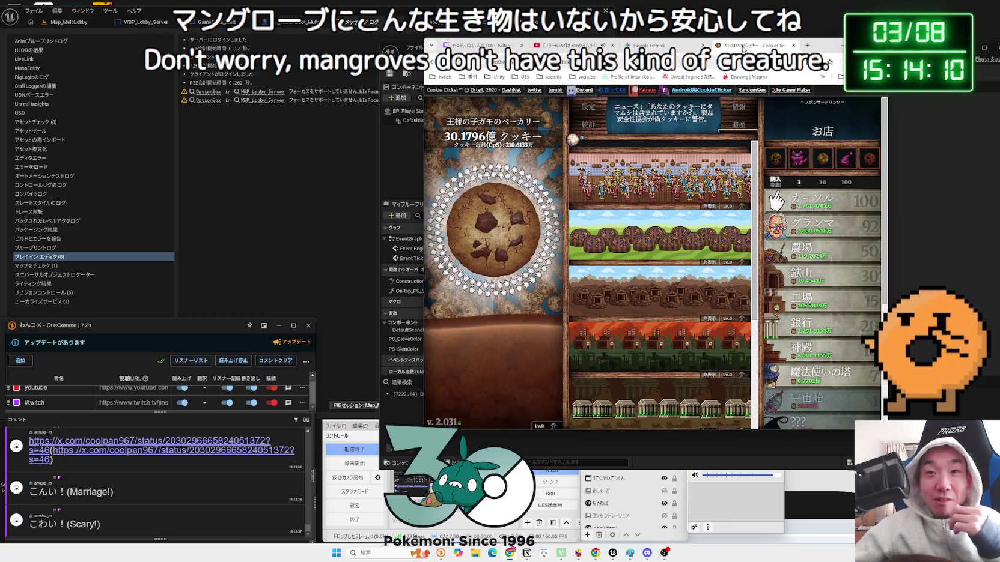
Tidy the Is Local Controller, Get Player Controller and PS Skin Color nodes in OnRep_PS_SkinColor
{"action": "left_click", "coordinate": [649, 46]}
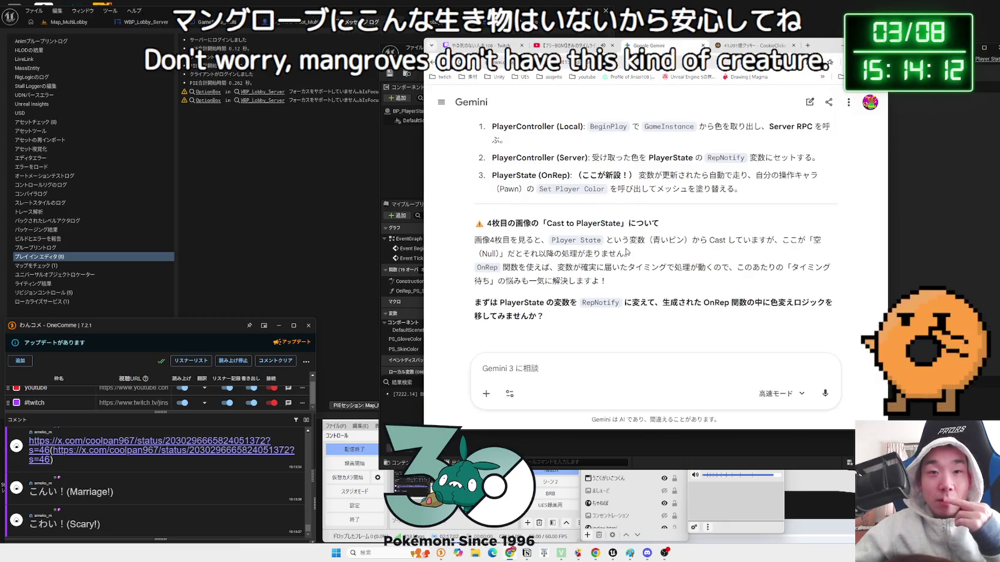
{"action": "left_click", "coordinate": [393, 161]}
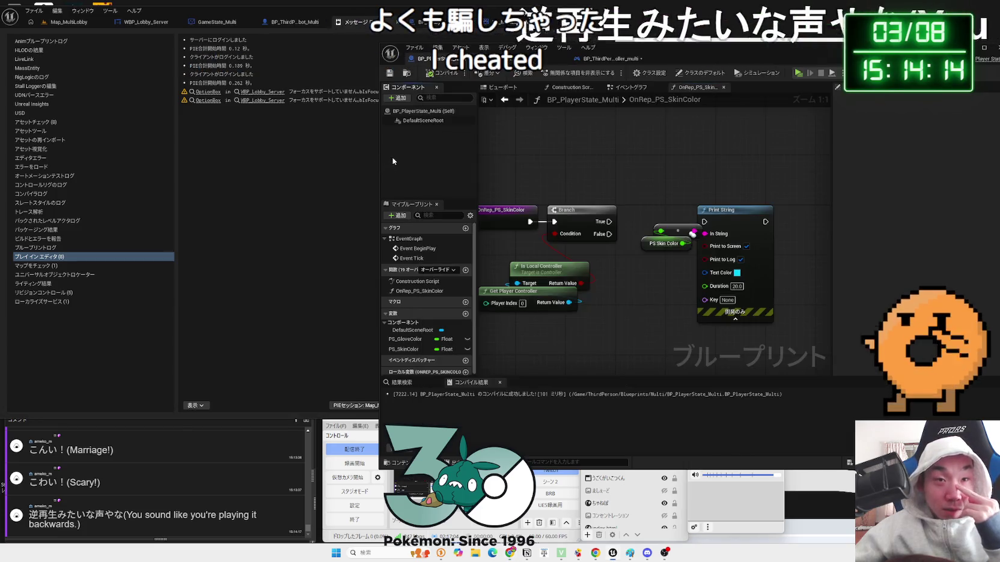
{"action": "left_click_drag", "start_coordinate": [601, 312], "coordinate": [578, 256]}
{"action": "left_click", "coordinate": [652, 263]}
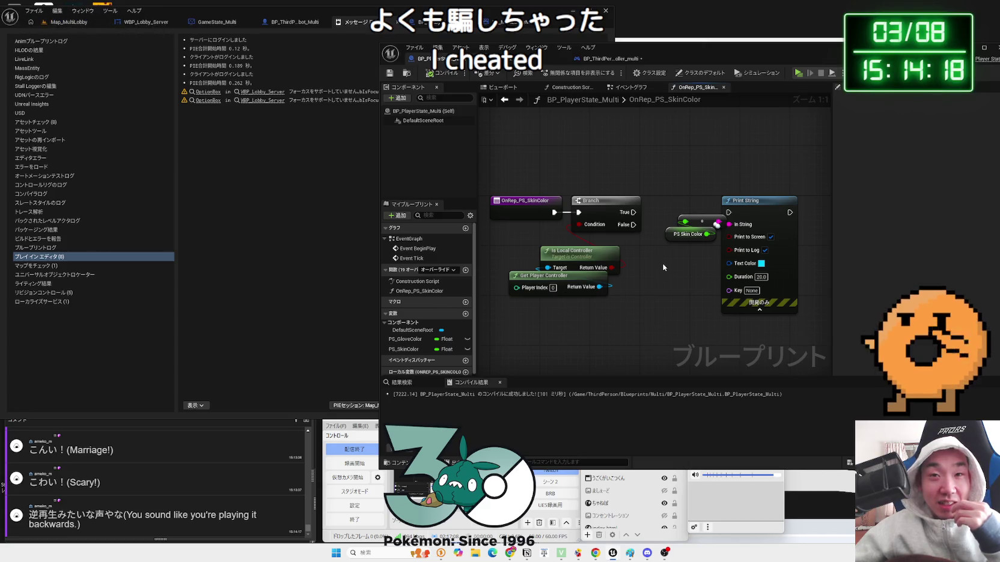
{"action": "left_click_drag", "start_coordinate": [688, 234], "coordinate": [689, 240]}
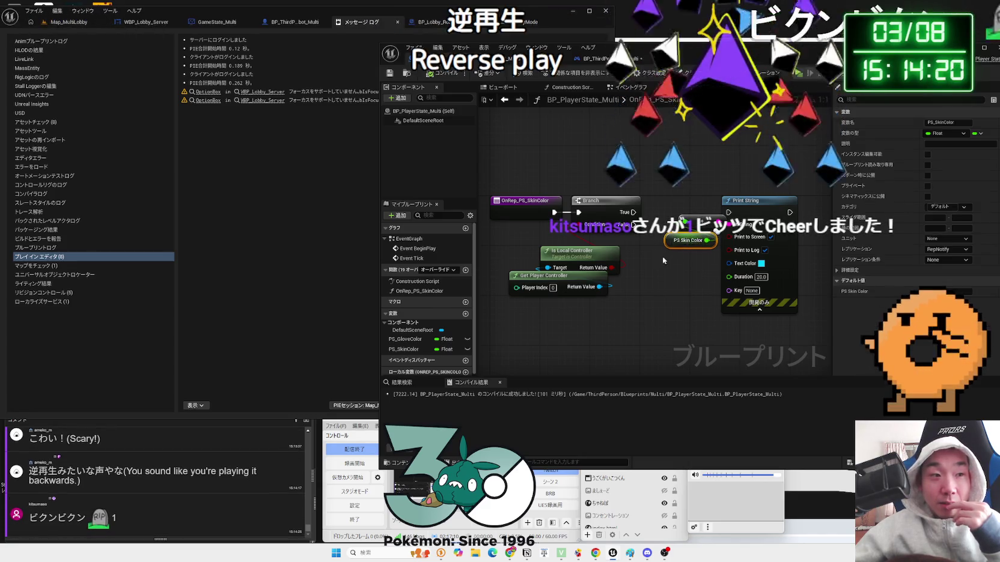
{"action": "left_click", "coordinate": [664, 260]}
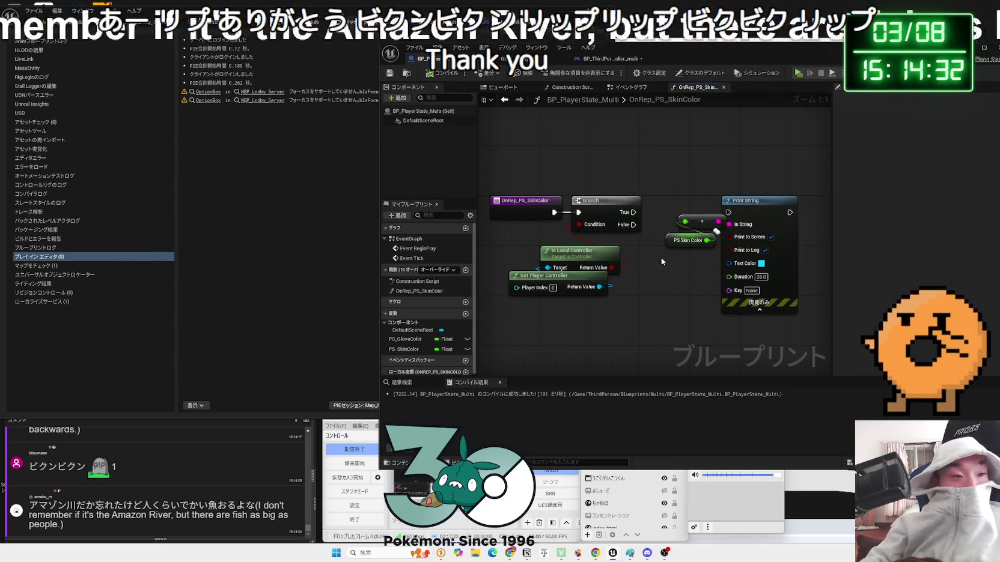
Save all blueprints and snip the controller's ColorChange_Server through Print String nodes for Gemini
{"action": "left_click", "coordinate": [607, 58]}
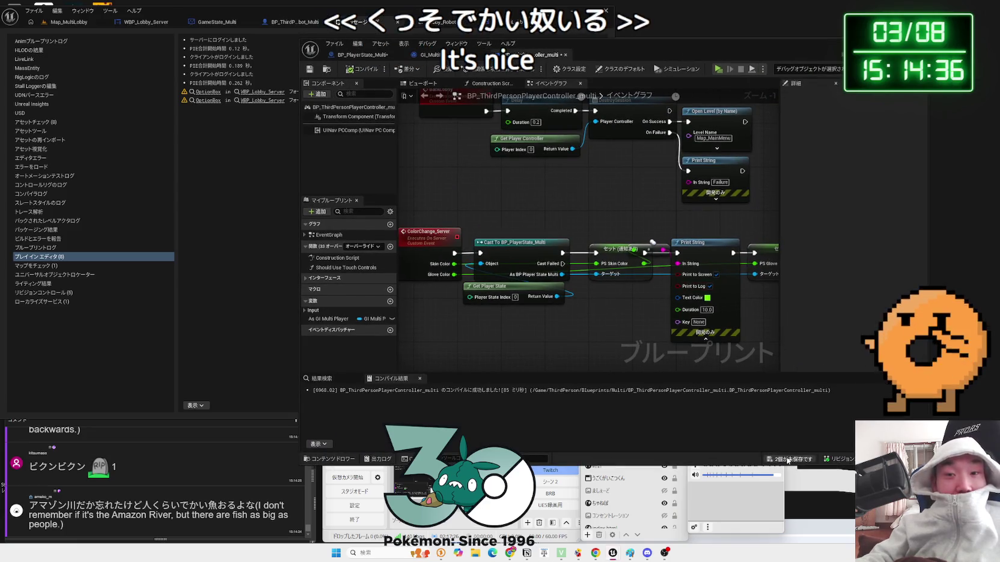
{"action": "left_click", "coordinate": [774, 456]}
{"action": "left_click", "coordinate": [601, 349]}
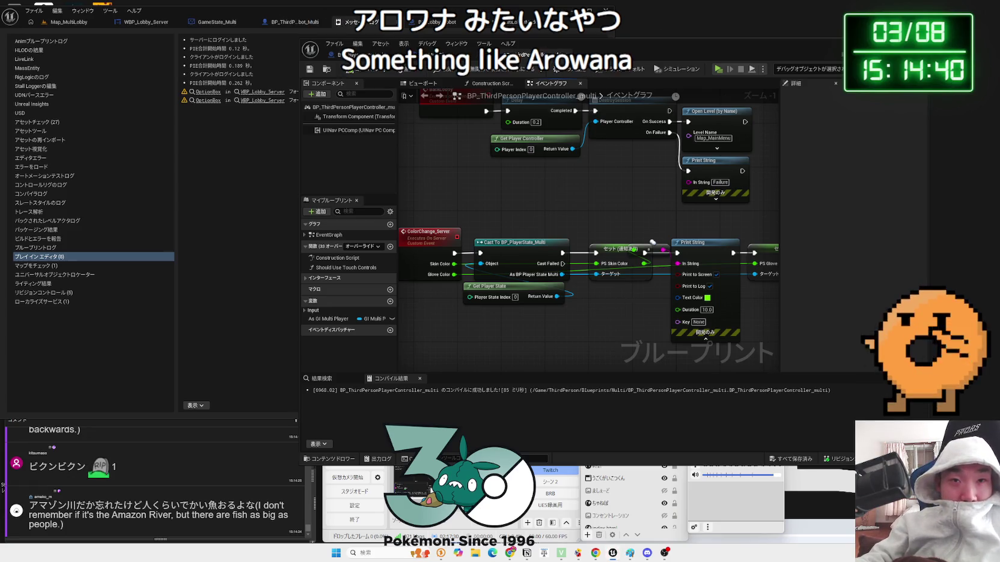
{"action": "scroll", "coordinate": [631, 298], "scroll_direction": "up", "scroll_amount": 1}
{"action": "scroll", "coordinate": [625, 290], "scroll_direction": "down", "scroll_amount": 1}
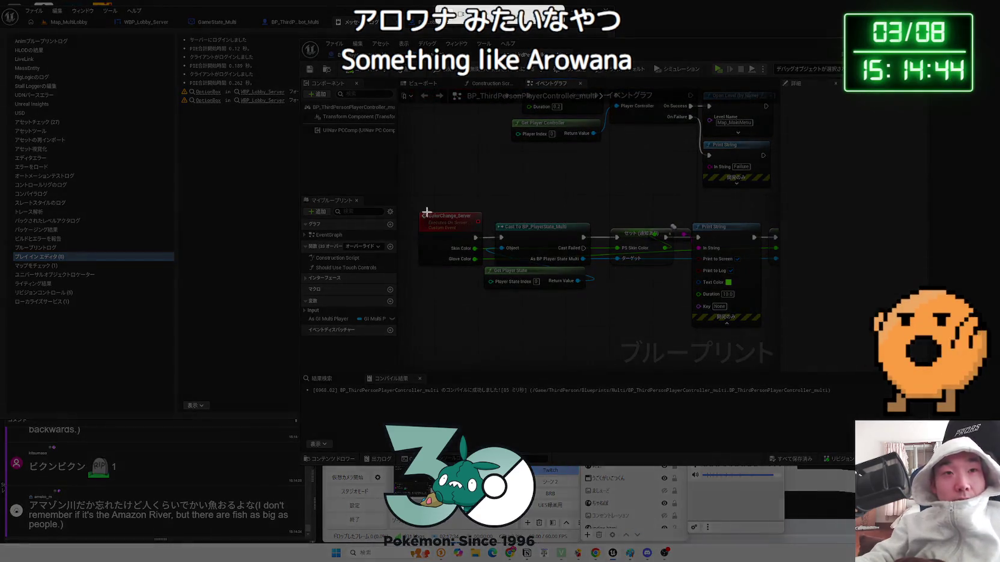
{"action": "left_click_drag", "start_coordinate": [415, 202], "coordinate": [765, 348]}
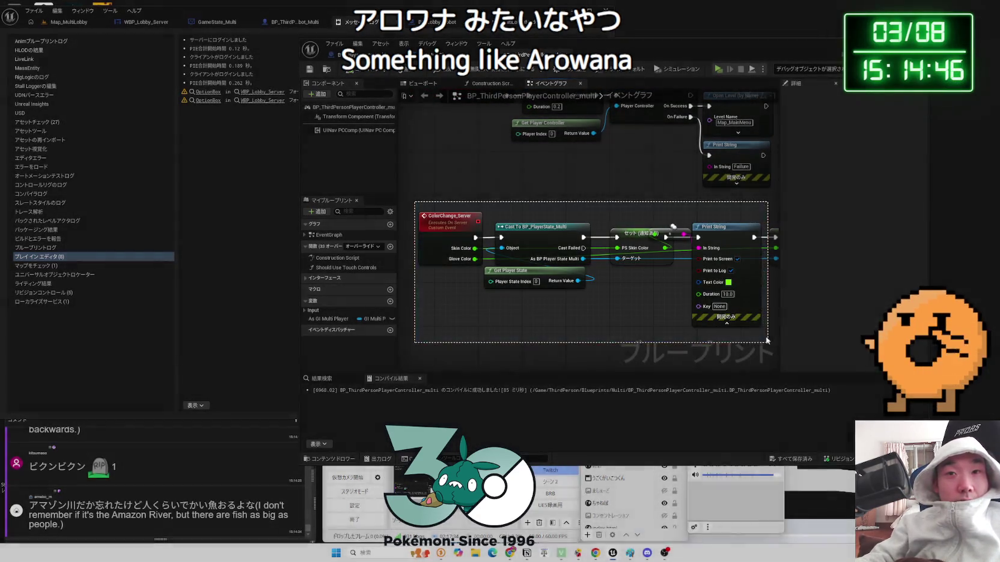
{"action": "left_click", "coordinate": [514, 556]}
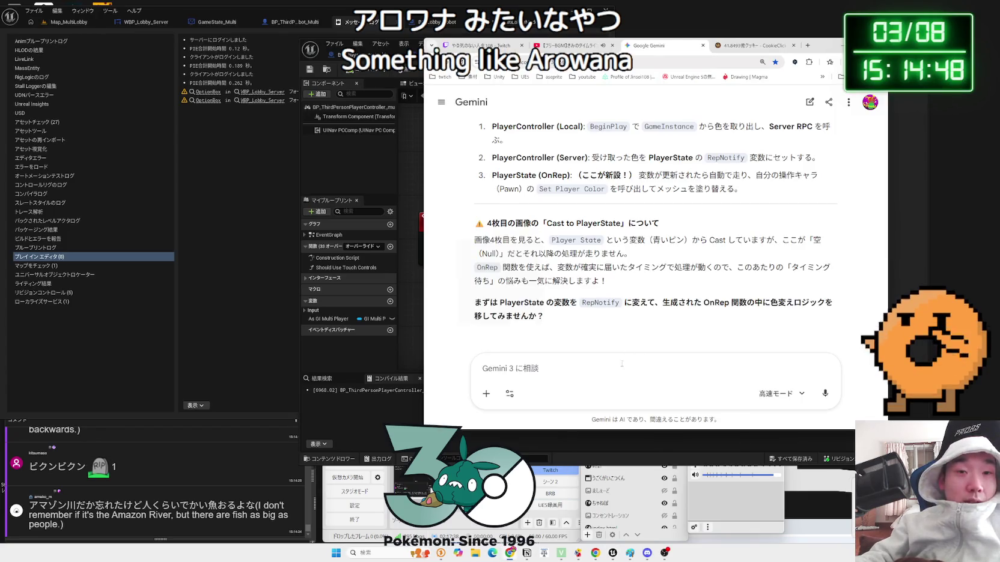
Write in Gemini that this Print String shows colour info for all three players
{"action": "type", "text": "kore"}
{"action": "key", "text": "BackSpace"}
{"action": "key", "text": "BackSpace"}
{"action": "key", "text": "Zenkaku_Hankaku"}
{"action": "type", "text": "これが、ＰｒｉｎｔＳ"}
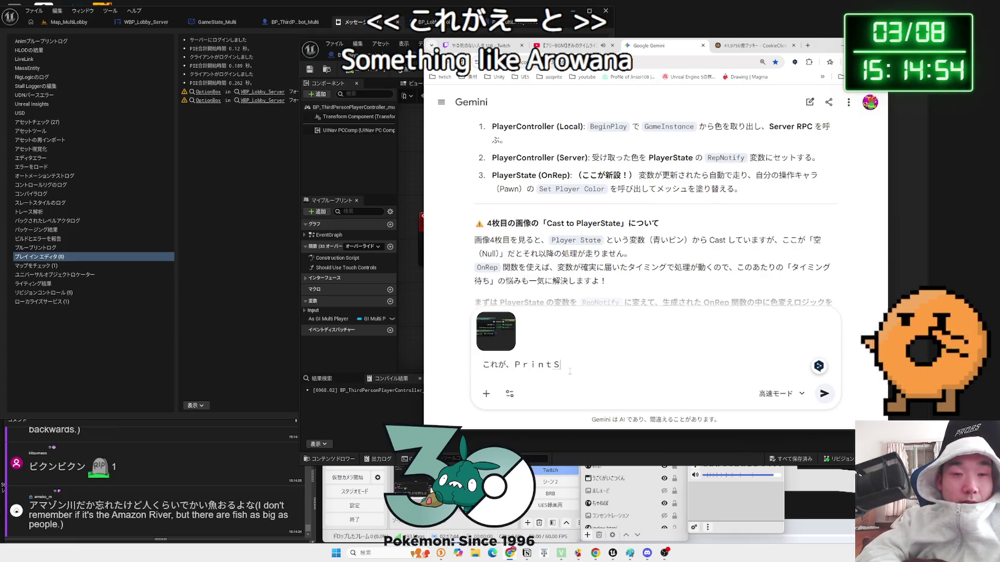
{"action": "type", "text": "ｔｒｉ"}
{"action": "type", "text": "ｎｇでみｒ"}
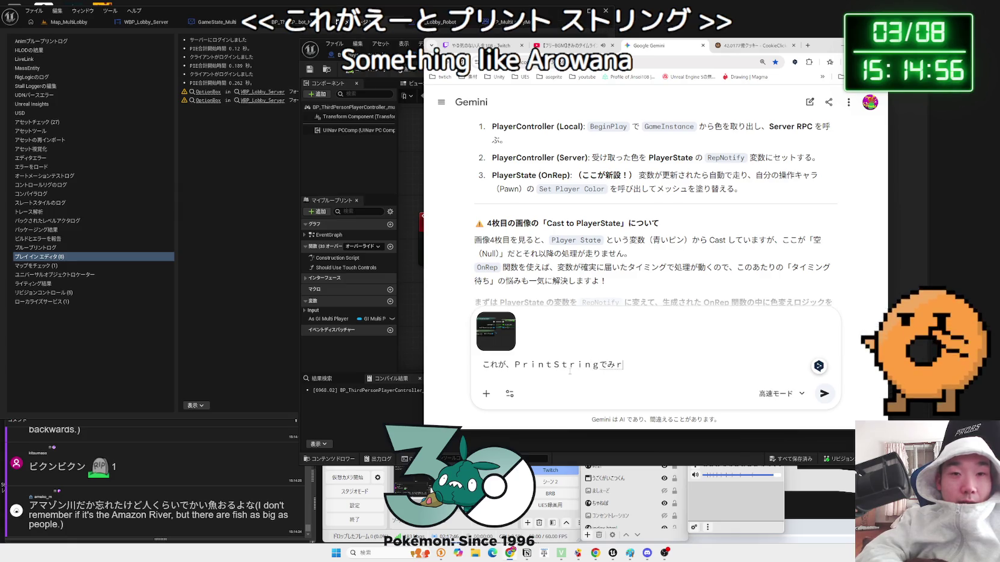
{"action": "type", "text": "すべてさーｂ"}
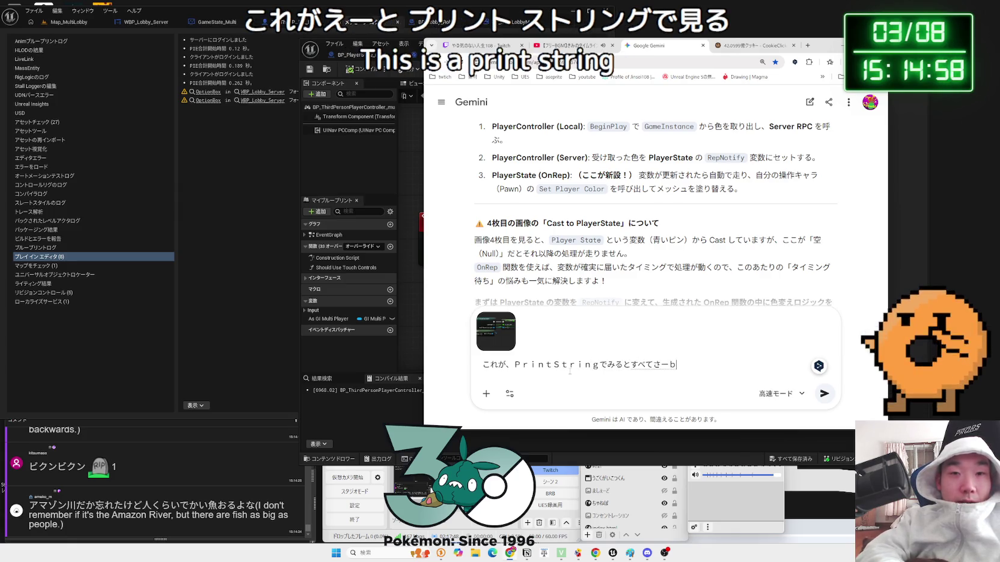
{"action": "type", "text": "a-ga3nin"}
{"action": "key", "text": "space"}
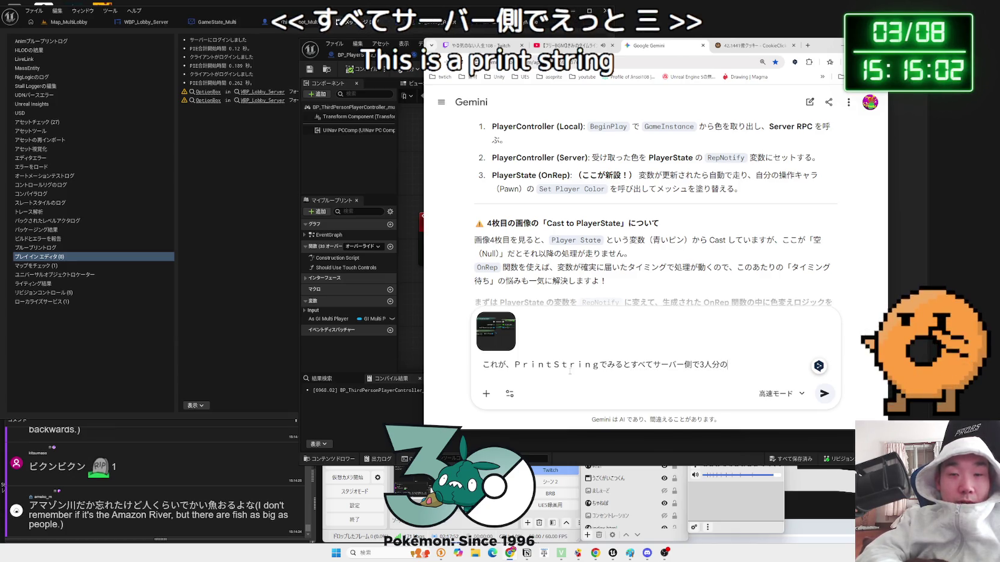
{"action": "type", "text": "noirou"}
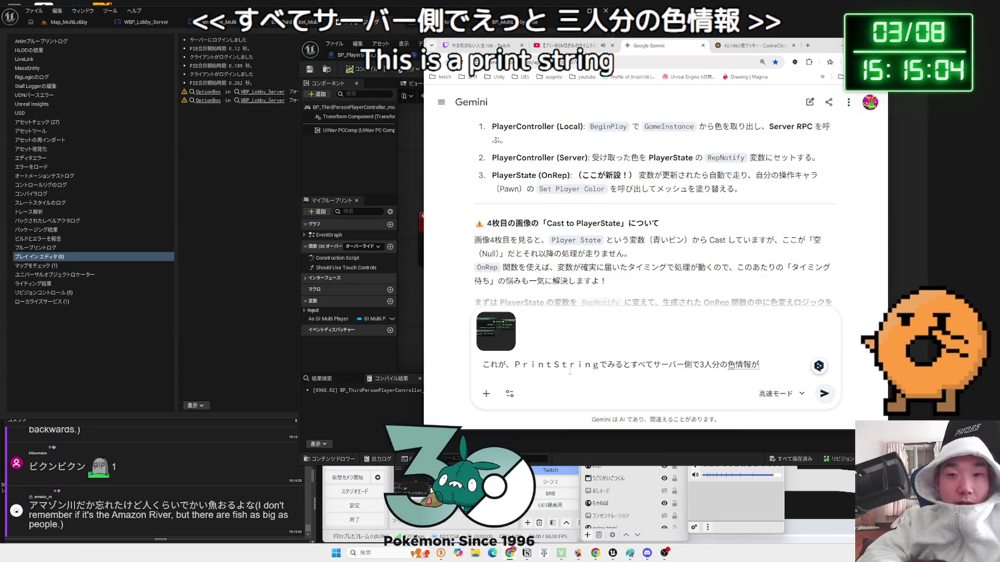
{"action": "key", "text": "space"}
Note that it is the PlayerController's Print String, then send it with the screenshot
{"action": "type", "text": "ga"}
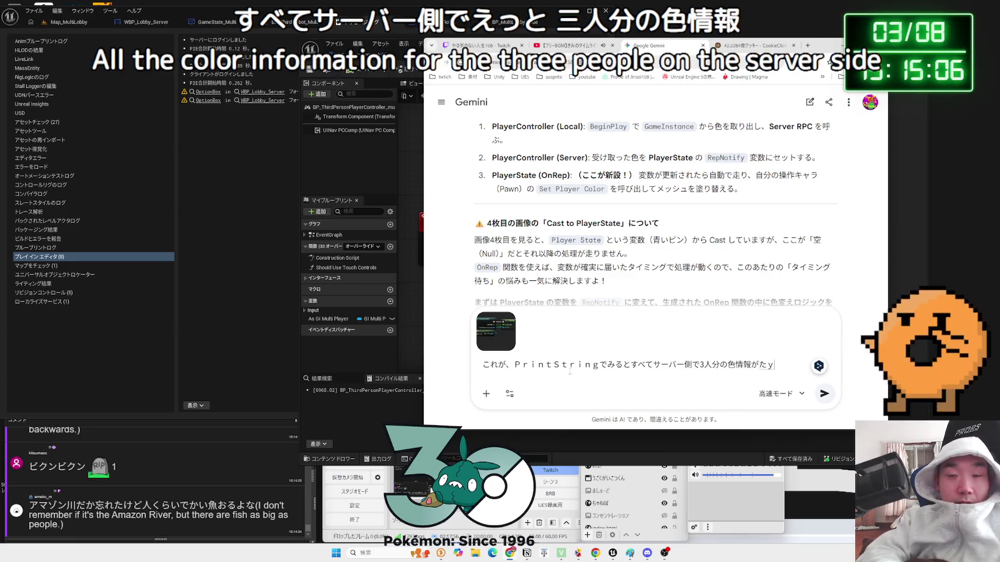
{"action": "type", "text": "t"}
{"action": "key", "text": "BackSpace"}
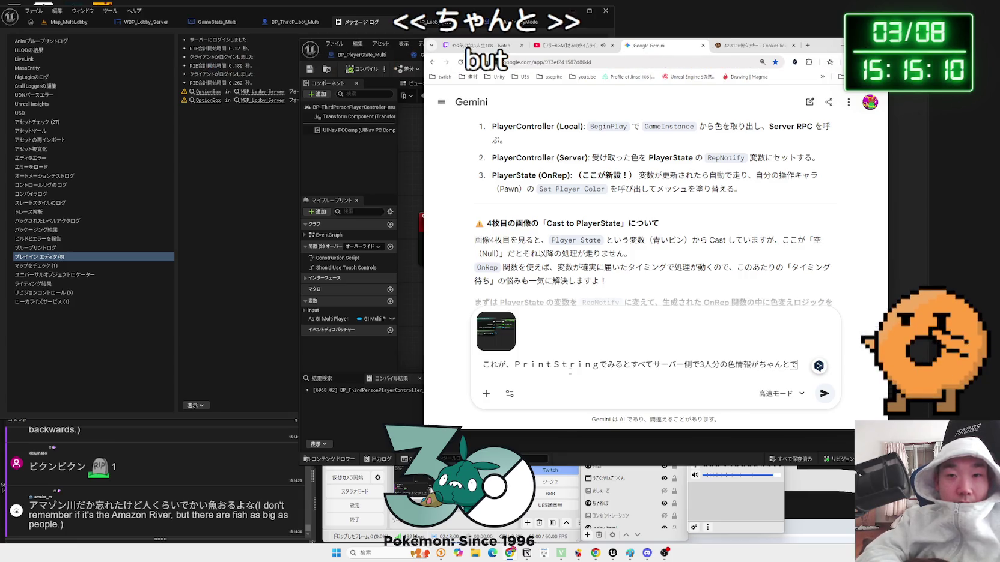
{"action": "type", "text": "imasita"}
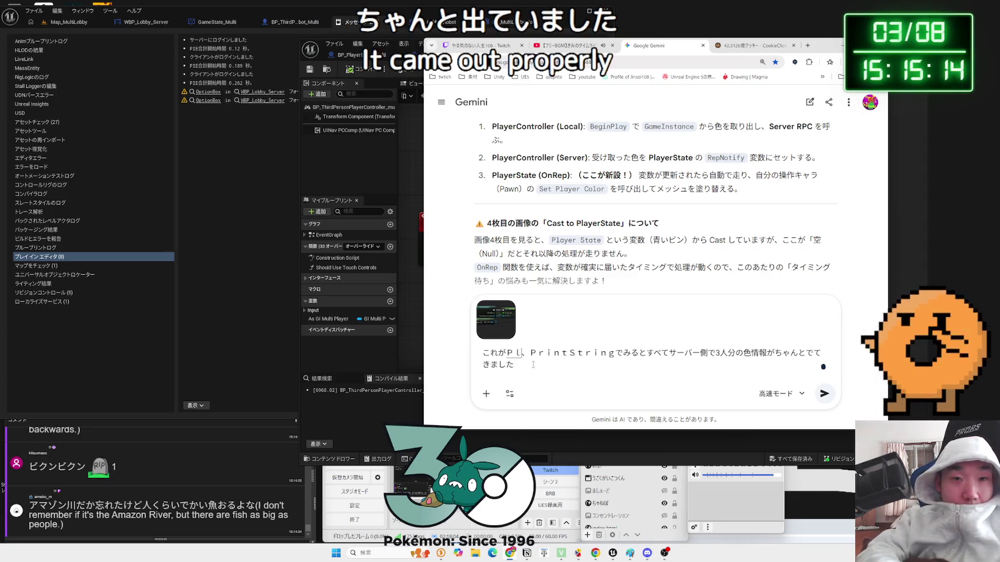
{"action": "type", "text": "ayerControl"}
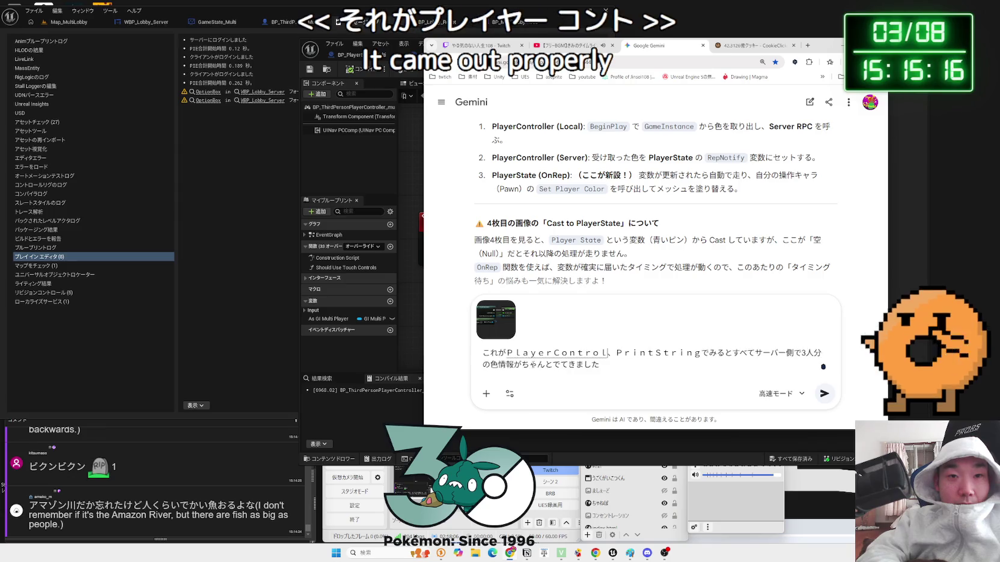
{"action": "key", "text": "BackSpace"}
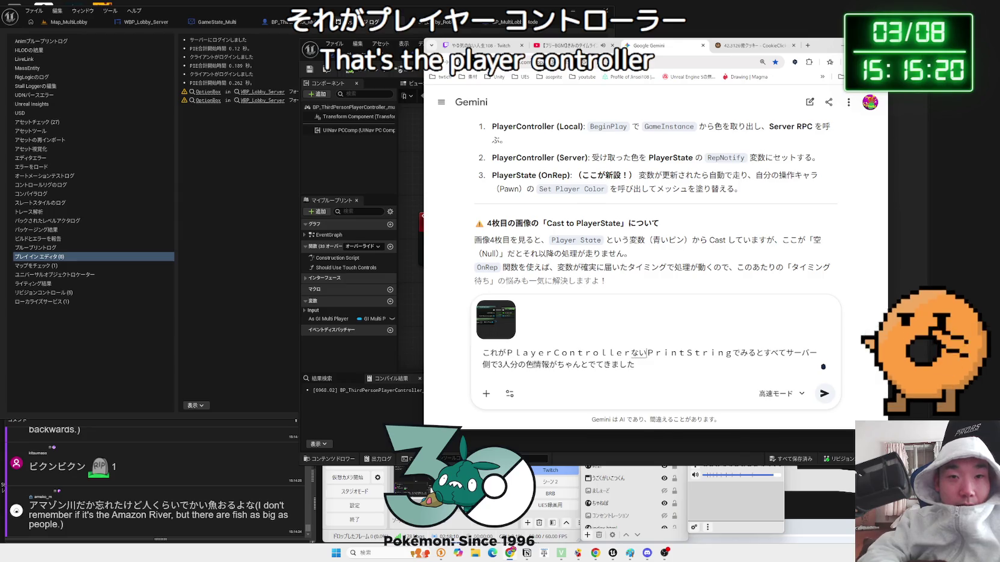
{"action": "type", "text": "の"}
{"action": "key", "text": "space"}
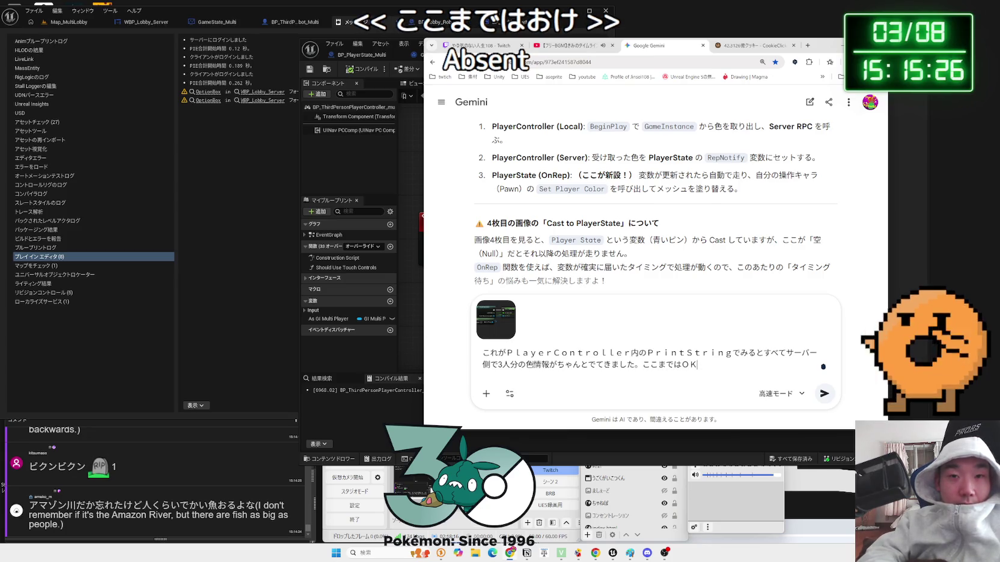
{"action": "key", "text": "Return"}
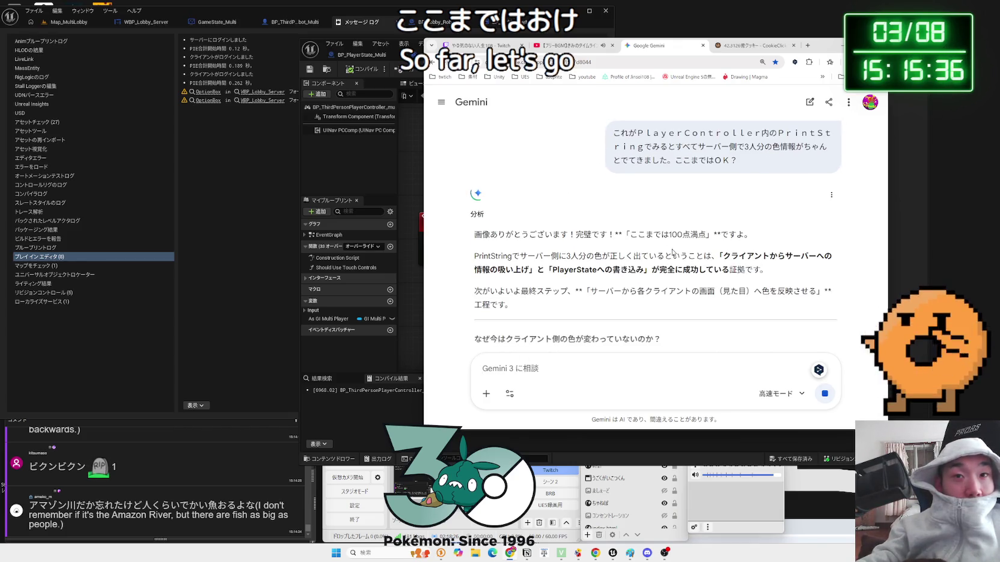
Read Gemini's confirmation that client-to-server replication succeeded, down to the final-step heading
{"action": "left_click_drag", "start_coordinate": [719, 256], "coordinate": [551, 270]}
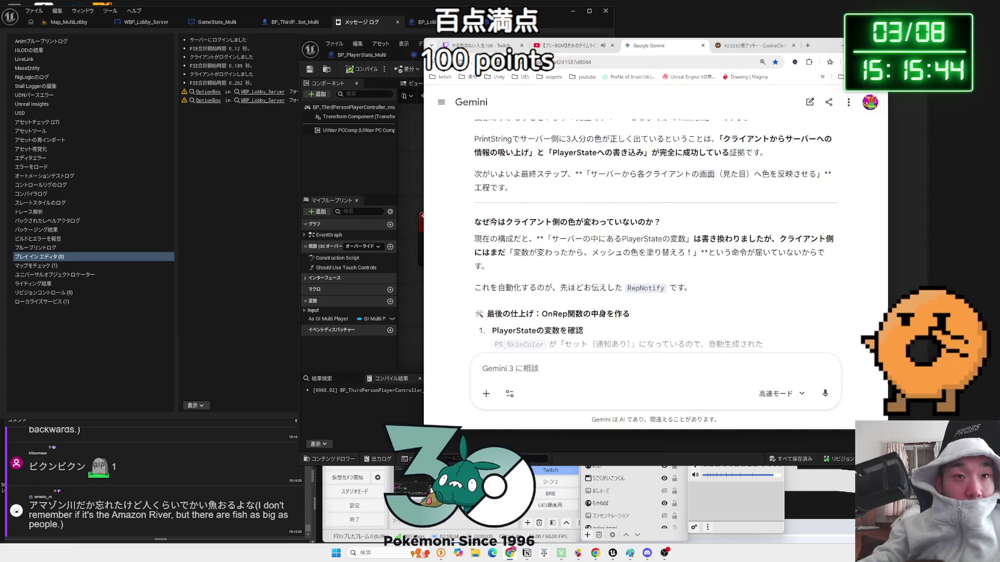
{"action": "scroll", "coordinate": [668, 226], "scroll_direction": "up", "scroll_amount": 1}
{"action": "mouse_move", "coordinate": [556, 191]}
{"action": "left_mouse_down"}
{"action": "mouse_move", "coordinate": [748, 191]}
{"action": "mouse_move", "coordinate": [758, 214]}
{"action": "left_mouse_up"}
{"action": "left_click", "coordinate": [584, 212]}
{"action": "scroll", "coordinate": [584, 213], "scroll_direction": "down", "scroll_amount": 2}
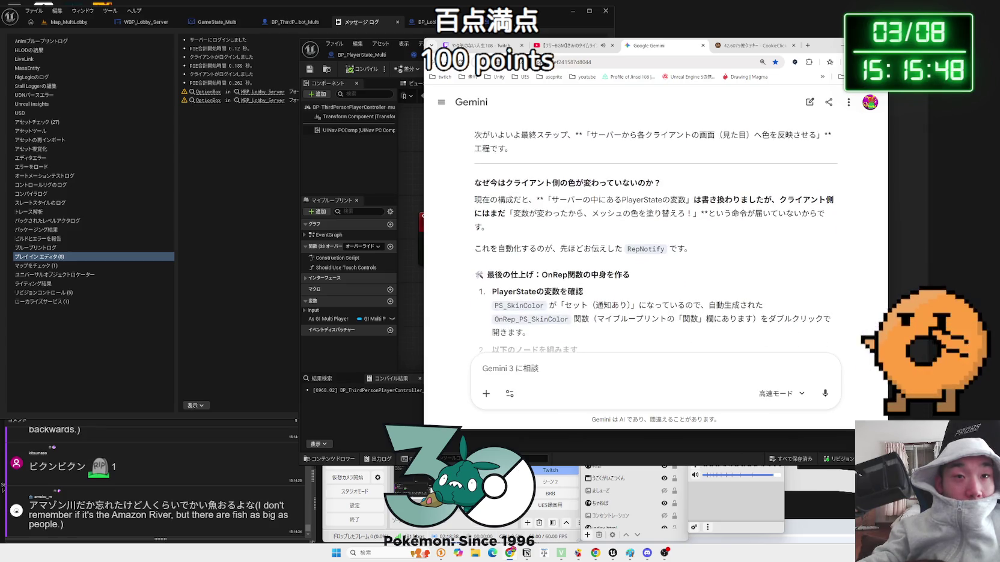
{"action": "scroll", "coordinate": [584, 213], "scroll_direction": "down", "scroll_amount": 1}
{"action": "mouse_move", "coordinate": [551, 210]}
{"action": "left_mouse_down"}
{"action": "mouse_move", "coordinate": [692, 209]}
{"action": "mouse_move", "coordinate": [630, 236]}
{"action": "left_mouse_up"}
{"action": "left_click_drag", "start_coordinate": [497, 210], "coordinate": [629, 236]}
{"action": "left_click", "coordinate": [630, 236]}
{"action": "left_click_drag", "start_coordinate": [497, 210], "coordinate": [628, 236]}
{"action": "left_click", "coordinate": [629, 221]}
Go over the final-step passages on repainting the mesh colour and checking PlayerState variables
{"action": "left_click_drag", "start_coordinate": [512, 174], "coordinate": [691, 176]}
{"action": "left_click", "coordinate": [512, 175]}
{"action": "left_click", "coordinate": [686, 180]}
{"action": "mouse_move", "coordinate": [475, 210]}
{"action": "left_mouse_down"}
{"action": "mouse_move", "coordinate": [685, 211]}
{"action": "mouse_move", "coordinate": [586, 256]}
{"action": "mouse_move", "coordinate": [492, 255]}
{"action": "mouse_move", "coordinate": [585, 256]}
{"action": "left_mouse_up"}
{"action": "left_click", "coordinate": [488, 240]}
{"action": "left_click_drag", "start_coordinate": [488, 236], "coordinate": [586, 256]}
{"action": "left_click", "coordinate": [601, 256]}
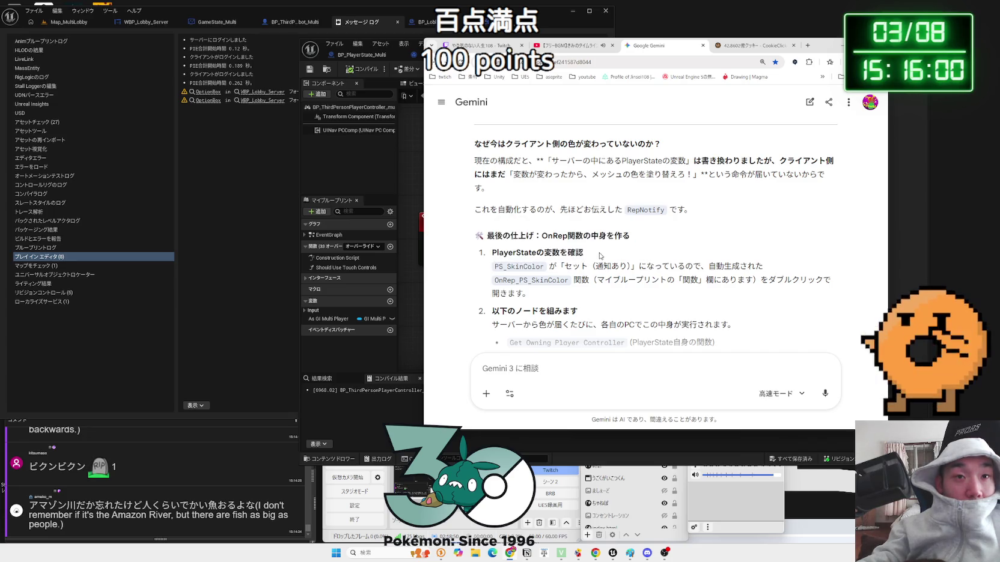
Read the note that PS_SkinColor fires its notify whenever it is set
{"action": "scroll", "coordinate": [538, 236], "scroll_direction": "down", "scroll_amount": 1}
{"action": "left_click_drag", "start_coordinate": [496, 228], "coordinate": [677, 228]}
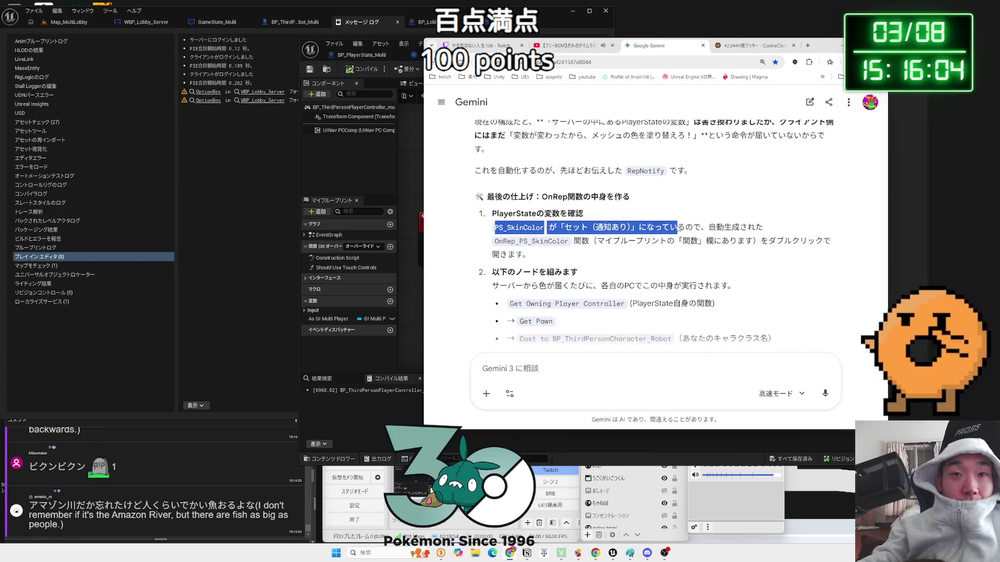
{"action": "mouse_move", "coordinate": [785, 232]}
{"action": "left_mouse_down"}
{"action": "mouse_move", "coordinate": [781, 255]}
{"action": "mouse_move", "coordinate": [793, 241]}
{"action": "left_mouse_up"}
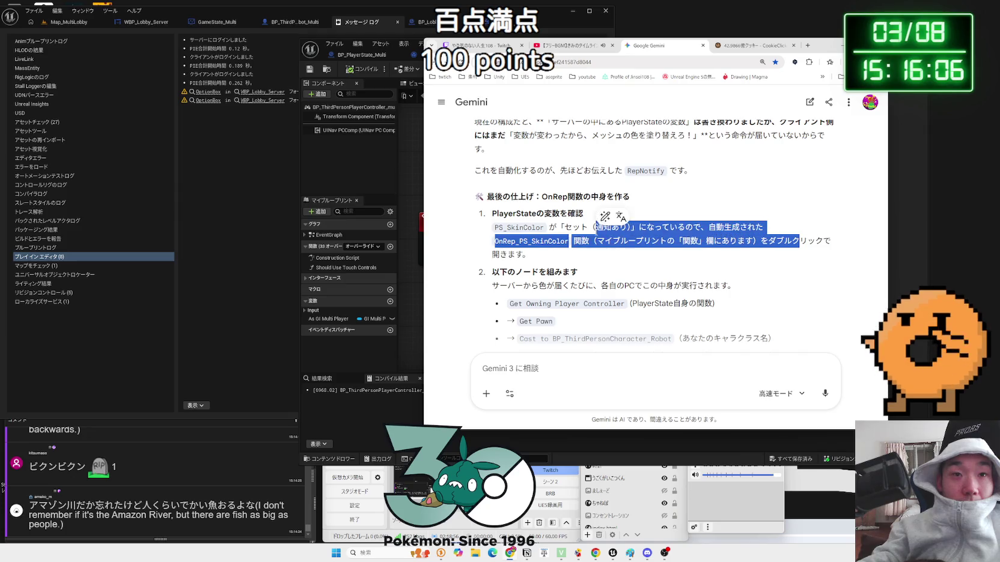
{"action": "left_click", "coordinate": [590, 236]}
{"action": "scroll", "coordinate": [590, 236], "scroll_direction": "down", "scroll_amount": 1}
{"action": "scroll", "coordinate": [518, 195], "scroll_direction": "down", "scroll_amount": 3}
Review the Get Owning Player Controller, Cast to BP_ThirdPersonCharacter_Robot and Set Player Color steps
{"action": "mouse_move", "coordinate": [501, 170]}
{"action": "left_mouse_down"}
{"action": "mouse_move", "coordinate": [744, 188]}
{"action": "mouse_move", "coordinate": [508, 170]}
{"action": "mouse_move", "coordinate": [690, 187]}
{"action": "left_mouse_up"}
{"action": "left_click", "coordinate": [504, 171]}
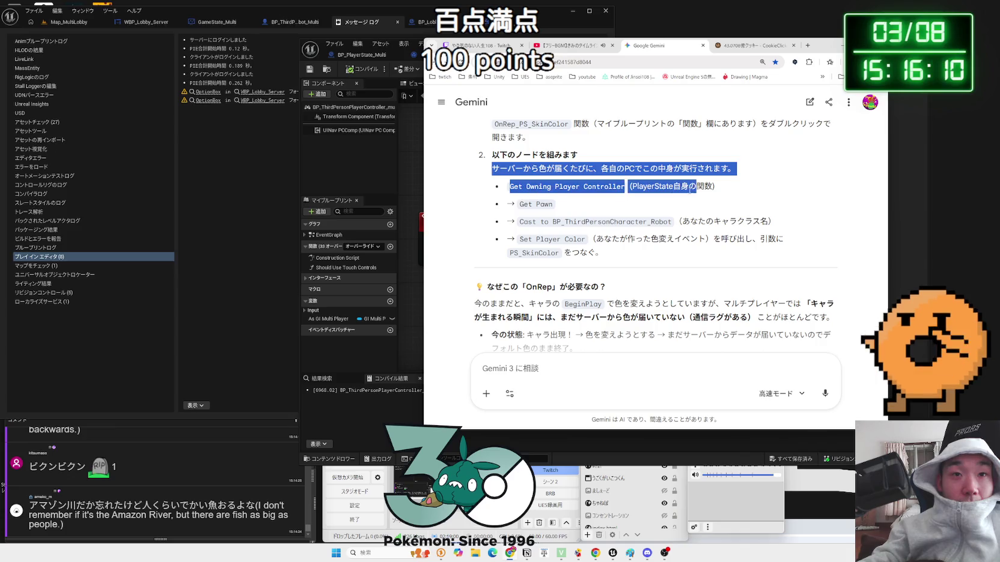
{"action": "left_click_drag", "start_coordinate": [673, 222], "coordinate": [588, 215]}
{"action": "mouse_move", "coordinate": [515, 204]}
{"action": "left_mouse_down"}
{"action": "mouse_move", "coordinate": [516, 221]}
{"action": "mouse_move", "coordinate": [516, 207]}
{"action": "mouse_move", "coordinate": [604, 252]}
{"action": "mouse_move", "coordinate": [506, 204]}
{"action": "mouse_move", "coordinate": [596, 253]}
{"action": "mouse_move", "coordinate": [731, 239]}
{"action": "mouse_move", "coordinate": [567, 240]}
{"action": "left_mouse_up"}
{"action": "left_click", "coordinate": [525, 236]}
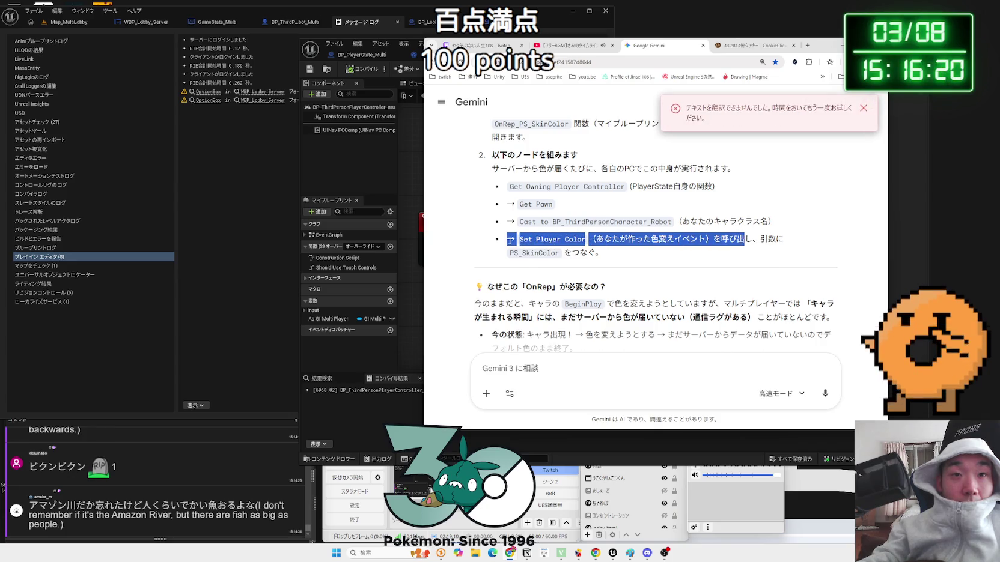
{"action": "left_click", "coordinate": [510, 241]}
{"action": "scroll", "coordinate": [510, 241], "scroll_direction": "down", "scroll_amount": 1}
{"action": "scroll", "coordinate": [510, 241], "scroll_direction": "up", "scroll_amount": 1}
{"action": "scroll", "coordinate": [510, 241], "scroll_direction": "down", "scroll_amount": 1}
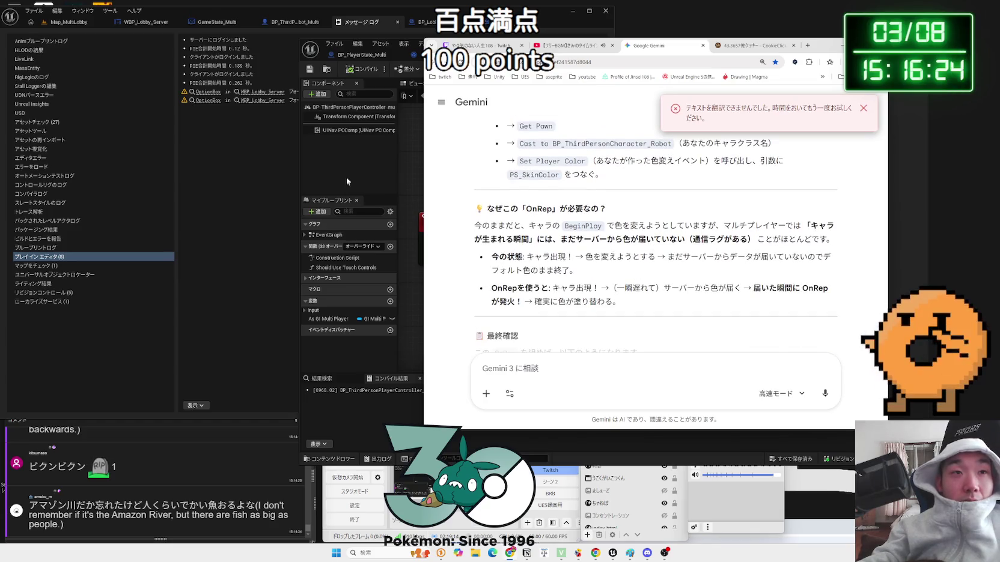
{"action": "left_click", "coordinate": [347, 183]}
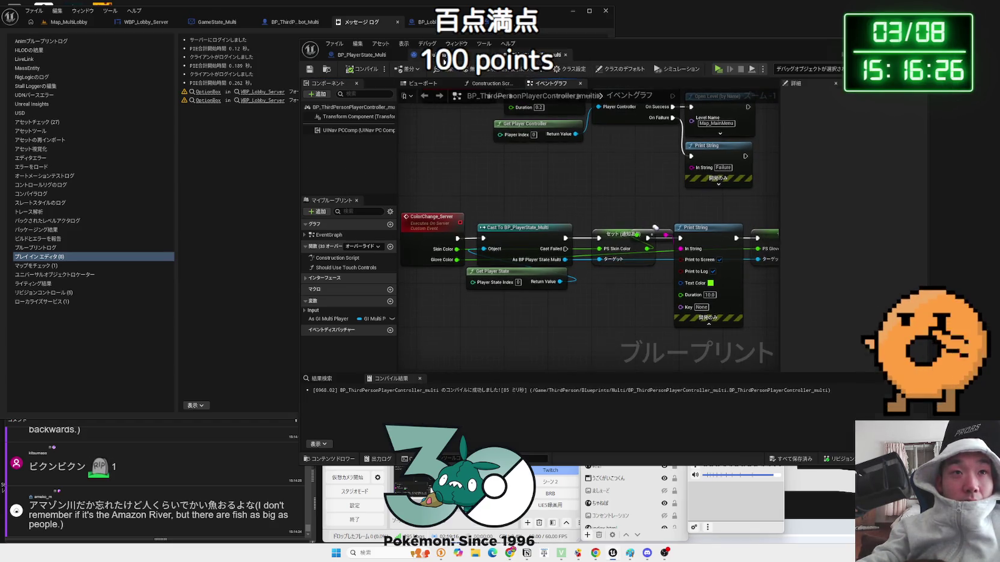
Remove the Branch and Is Local Controller nodes so OnRep_PS_SkinColor feeds Print String directly
{"action": "left_click", "coordinate": [363, 55]}
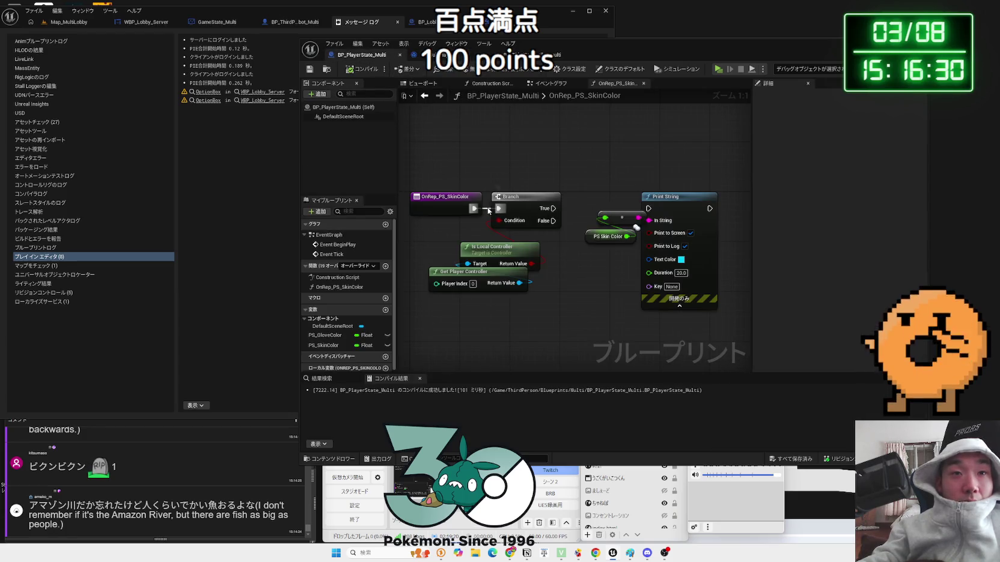
{"action": "mouse_move", "coordinate": [547, 292]}
{"action": "left_mouse_down"}
{"action": "mouse_move", "coordinate": [518, 206]}
{"action": "mouse_move", "coordinate": [643, 211]}
{"action": "mouse_move", "coordinate": [655, 241]}
{"action": "left_mouse_up"}
{"action": "key", "text": "Delete"}
{"action": "left_click_drag", "start_coordinate": [661, 196], "coordinate": [593, 197]}
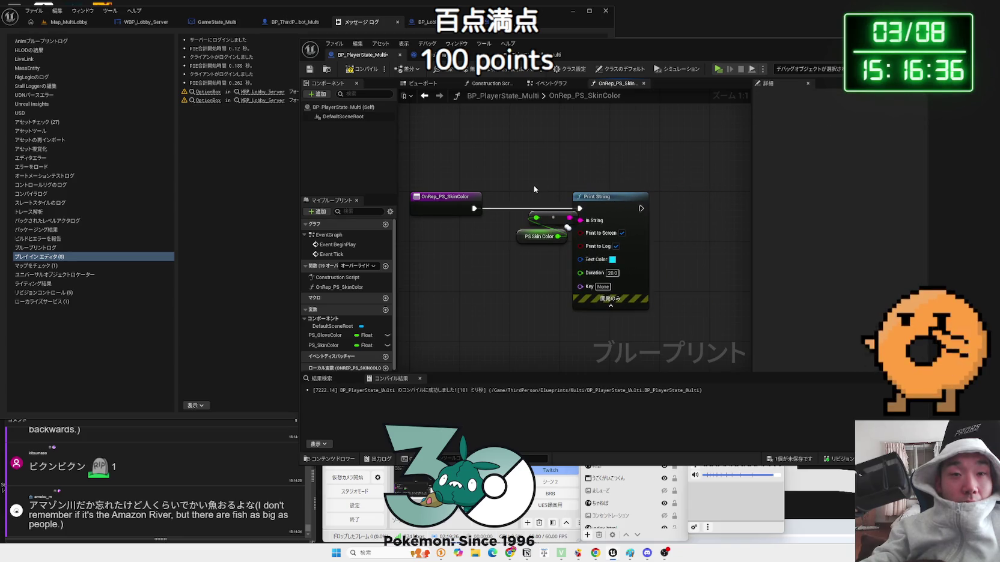
{"action": "left_click_drag", "start_coordinate": [534, 185], "coordinate": [552, 189]}
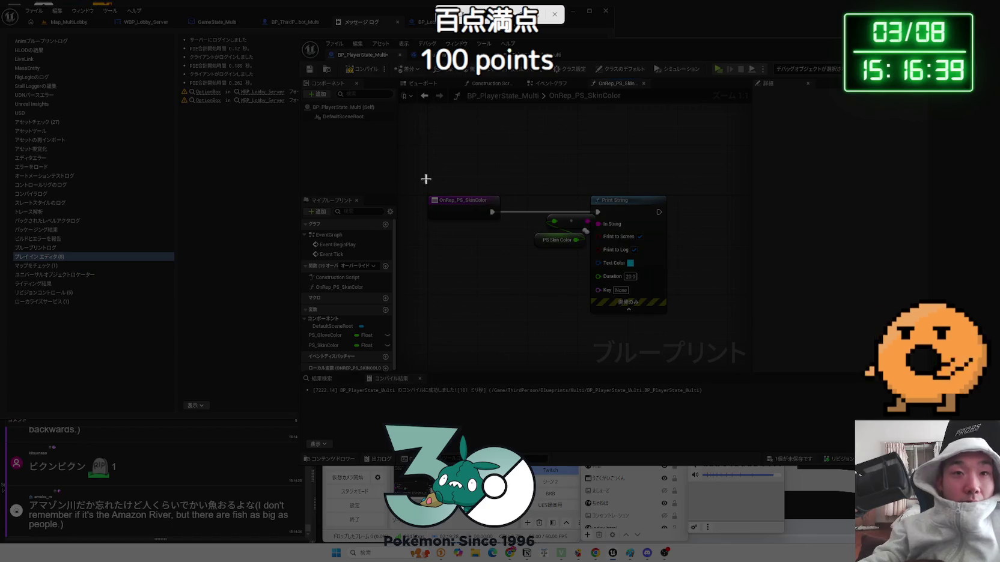
Snip the OnRep_PS_SkinColor graph and copy the capture to the clipboard
{"action": "left_click_drag", "start_coordinate": [420, 178], "coordinate": [683, 325]}
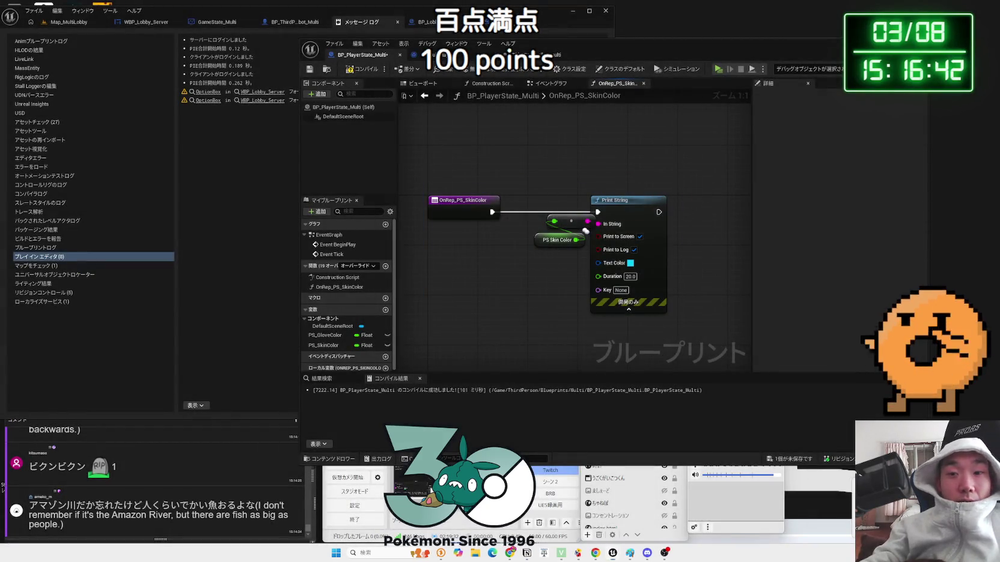
{"action": "left_click", "coordinate": [696, 93]}
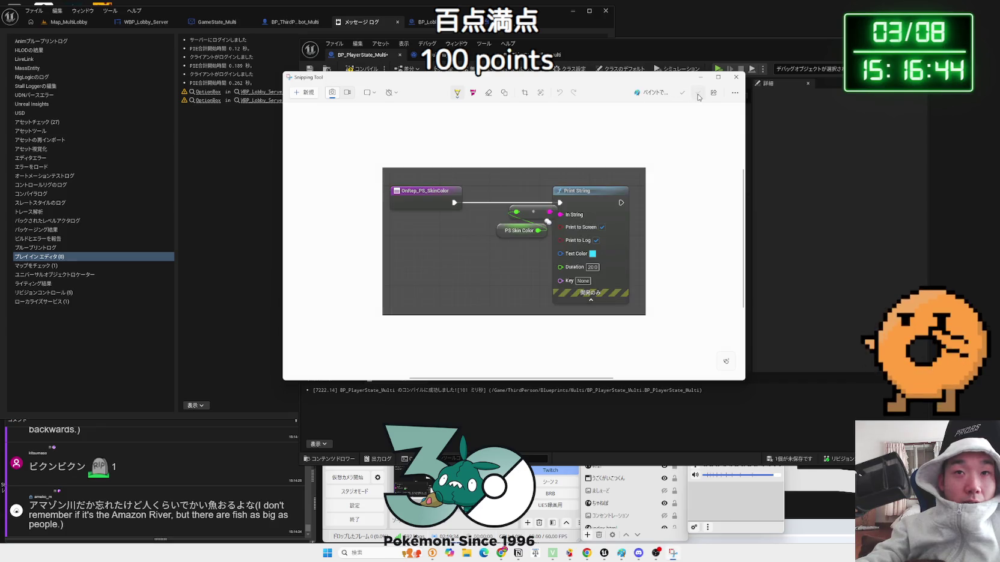
{"action": "left_click", "coordinate": [502, 553]}
Explain that simply printing the replicated variable in PlayerState looked right on the server side
{"action": "type", "text": "PlayerState"}
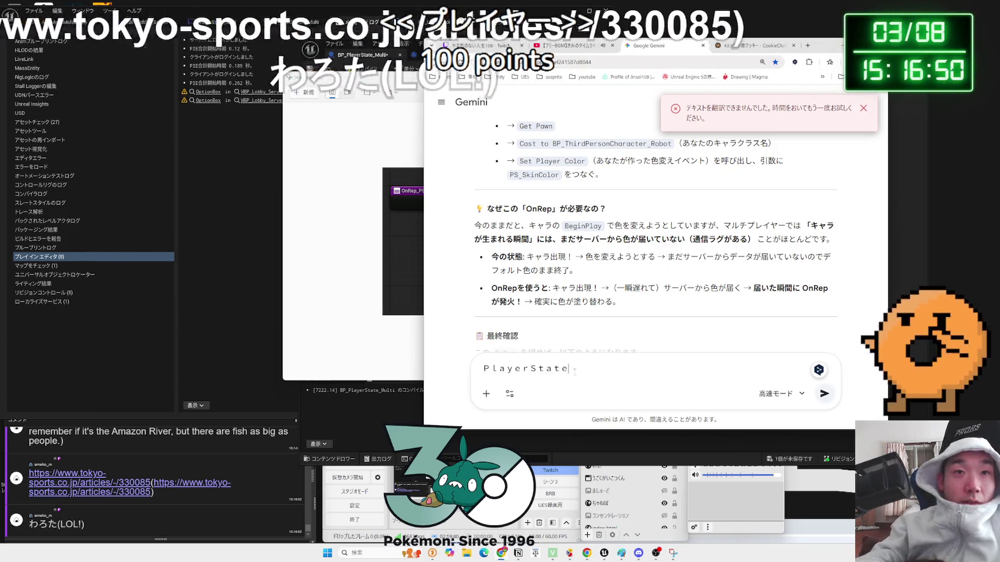
{"action": "scroll", "coordinate": [608, 282], "scroll_direction": "up", "scroll_amount": 3}
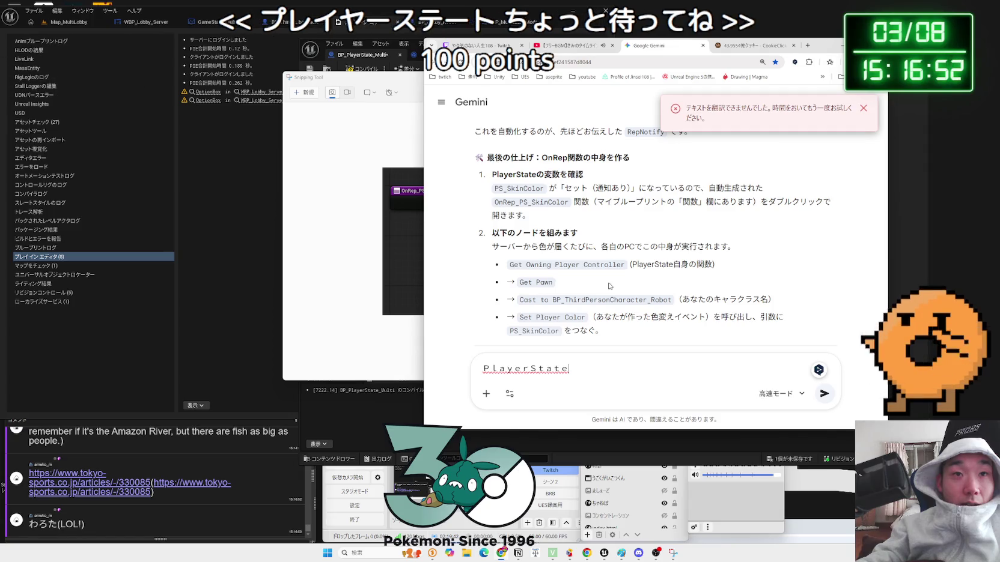
{"action": "type", "text": "内でm"}
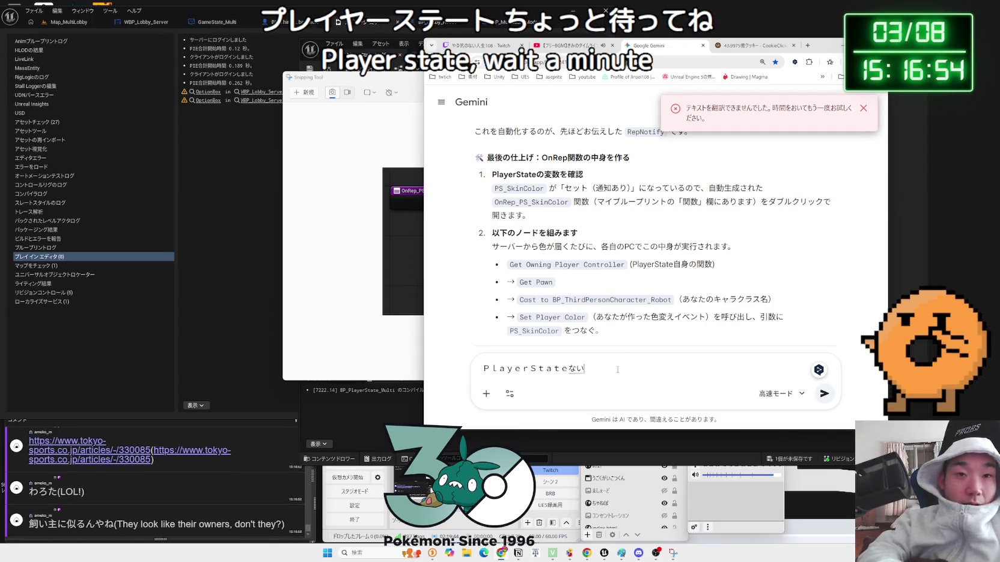
{"action": "type", "text": "まずシンプルにへｎ"}
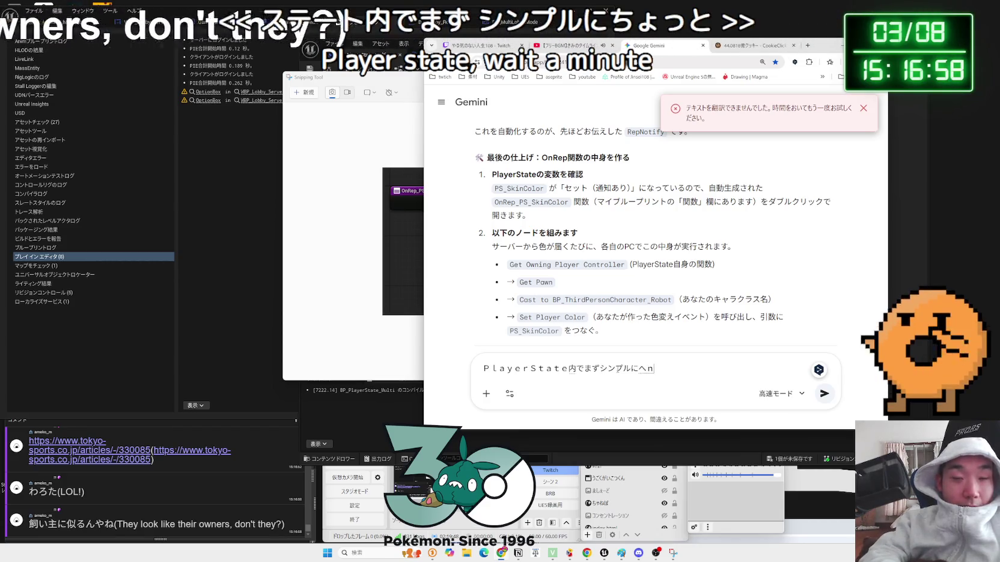
{"action": "type", "text": "変数を"}
{"action": "key", "text": "BackSpace"}
{"action": "key", "text": "BackSpace"}
{"action": "key", "text": "BackSpace"}
{"action": "type", "text": "れ"}
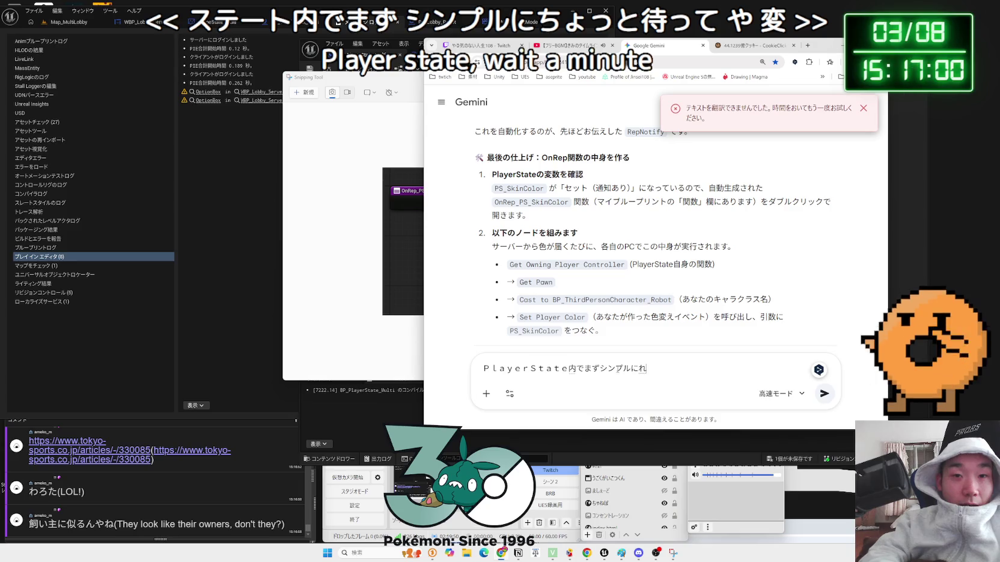
{"action": "type", "text": "ぷりけーとへんs"}
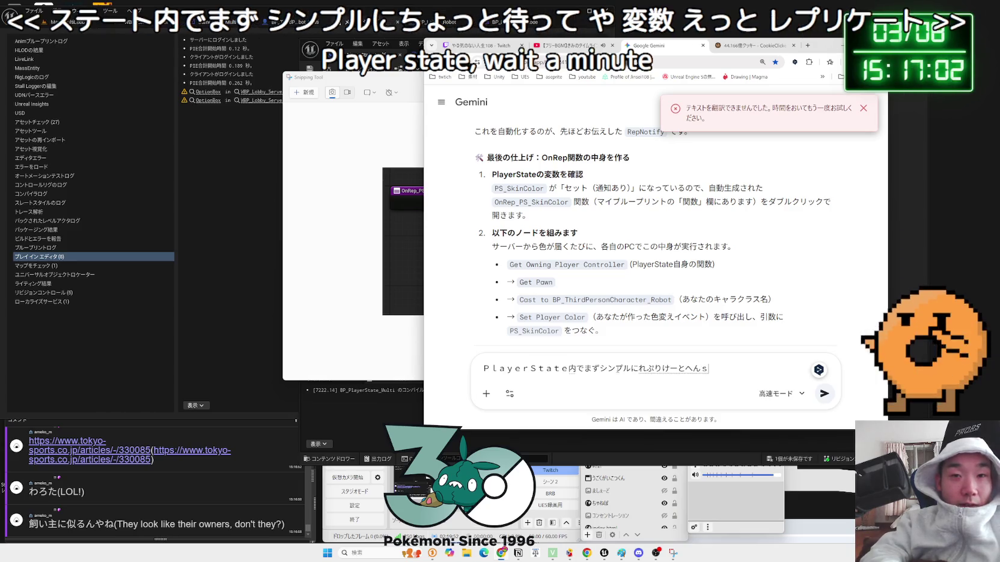
{"action": "type", "text": "ひょうじs"}
{"action": "type", "text": "てみたところ"}
{"action": "key", "text": "space"}
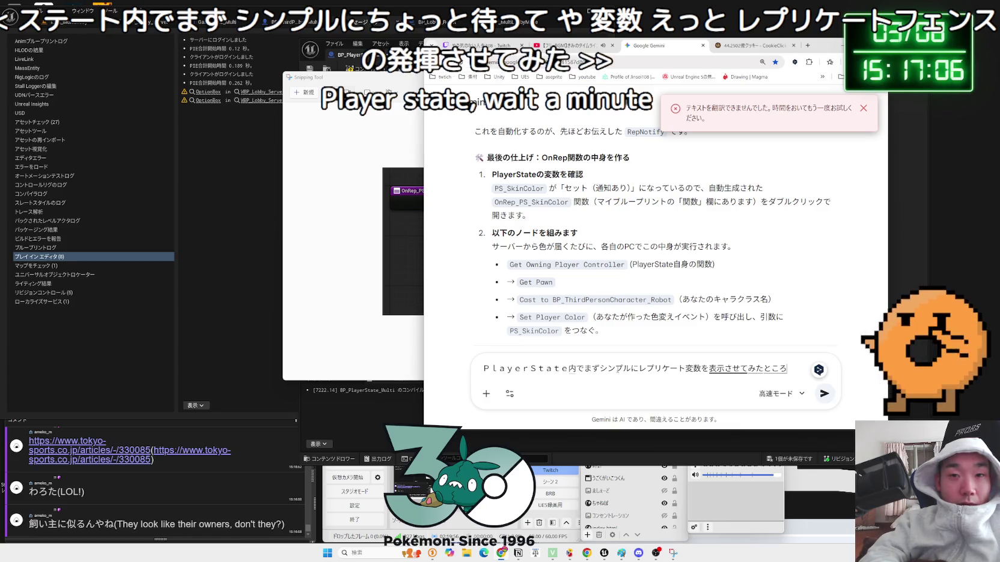
{"action": "type", "text": "、く"}
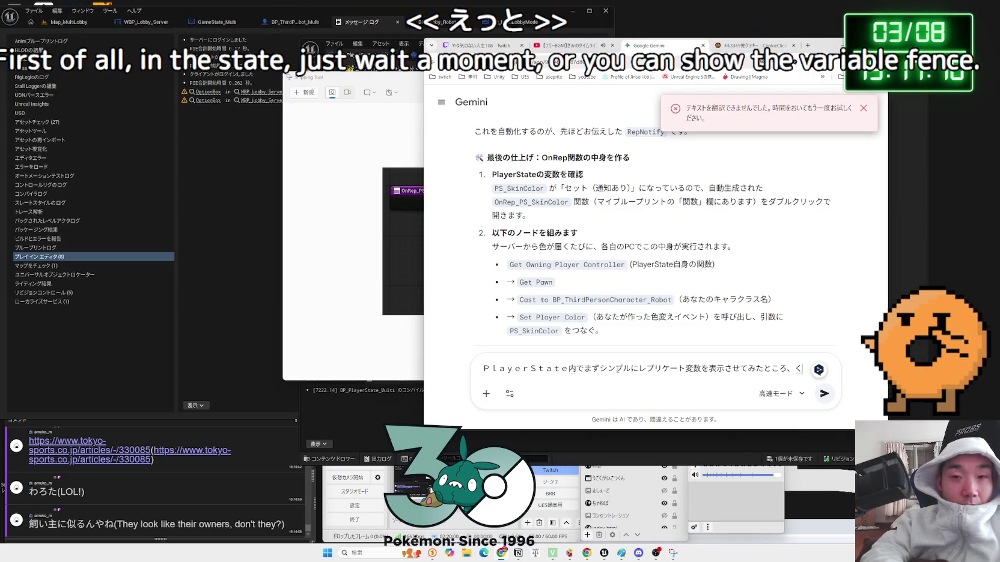
{"action": "type", "text": "らいあんtwa"}
{"action": "key", "text": "space"}
{"action": "type", "text": "deo"}
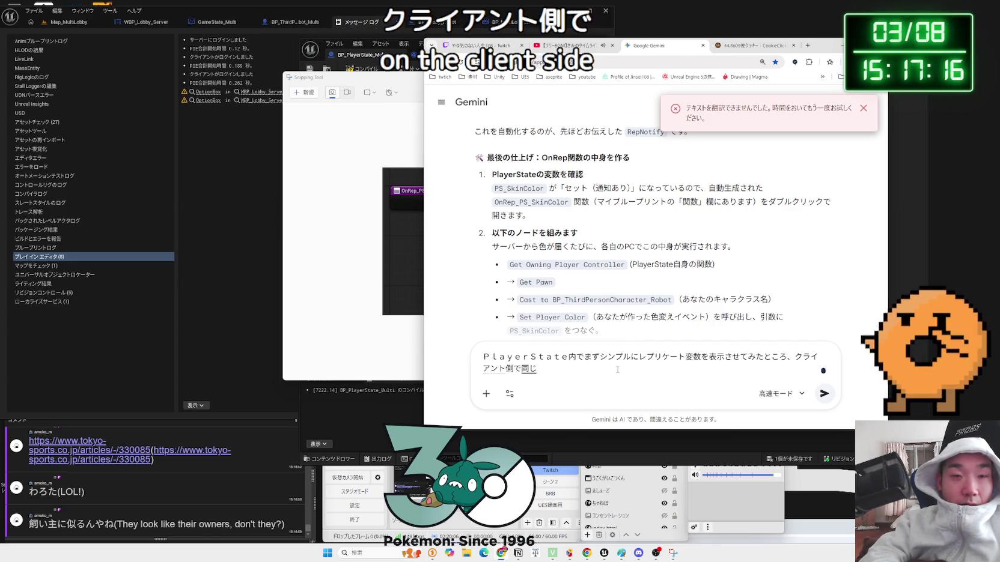
{"action": "key", "text": "BackSpace"}
{"action": "key", "text": "BackSpace"}
{"action": "type", "text": "n"}
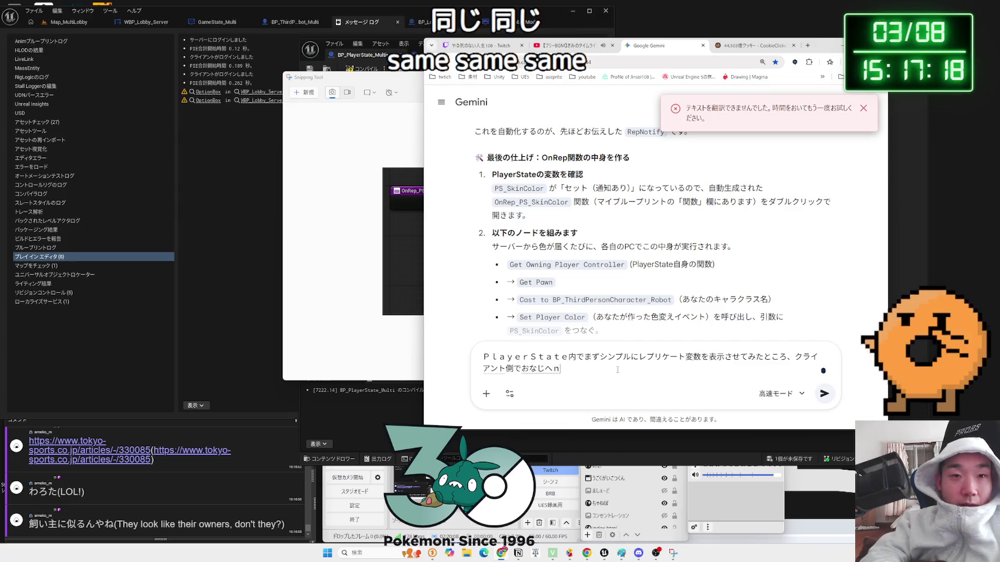
{"action": "type", "text": "ajihensa"}
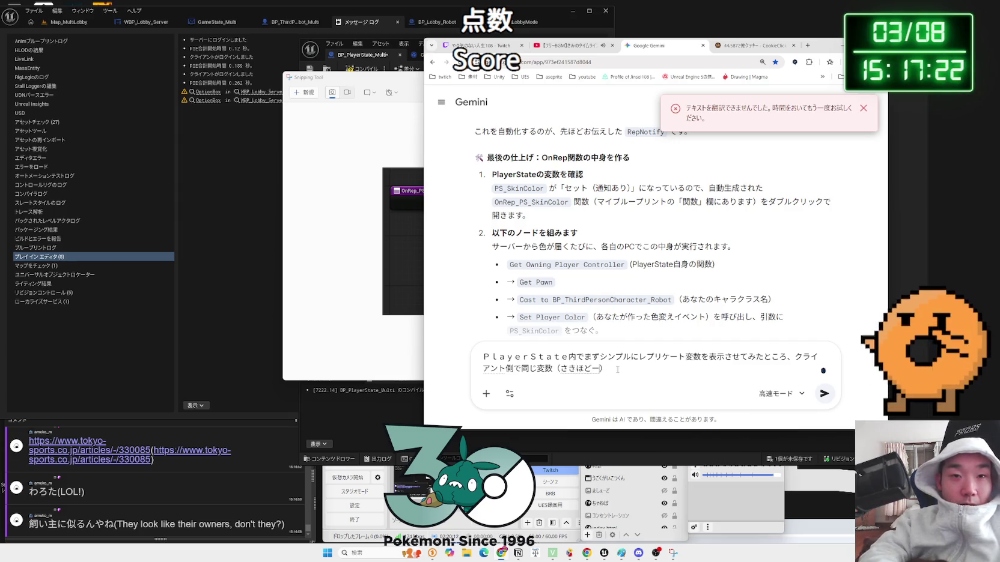
{"action": "type", "text": "¥"}
{"action": "key", "text": "BackSpace"}
{"action": "type", "text": "sa"}
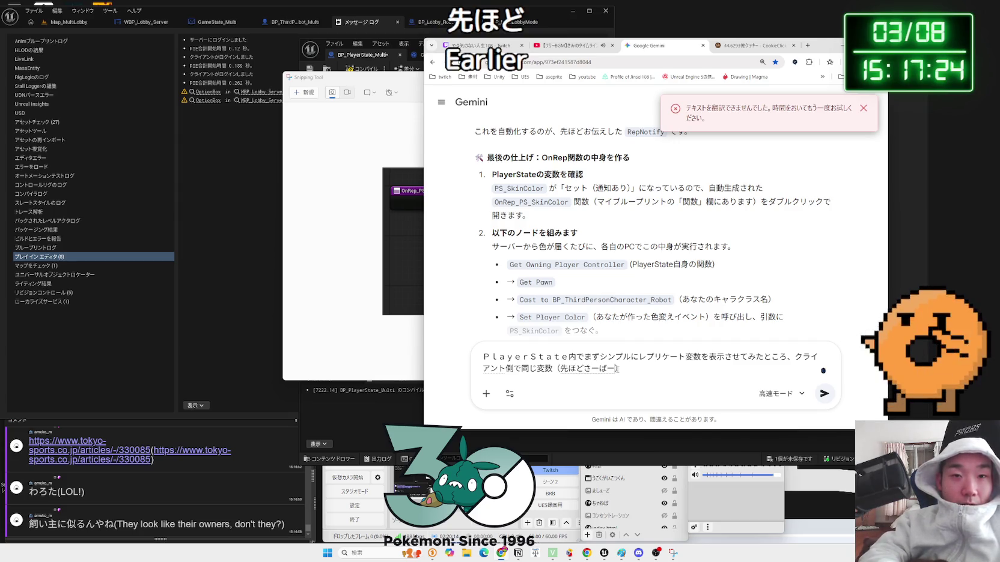
{"action": "key", "text": "BackSpace"}
{"action": "type", "text": "wade"}
{"action": "key", "text": "space"}
{"action": "key", "text": "Return"}
Add that clients show only Print String's last number, and send the message
{"action": "type", "text": "kanpek"}
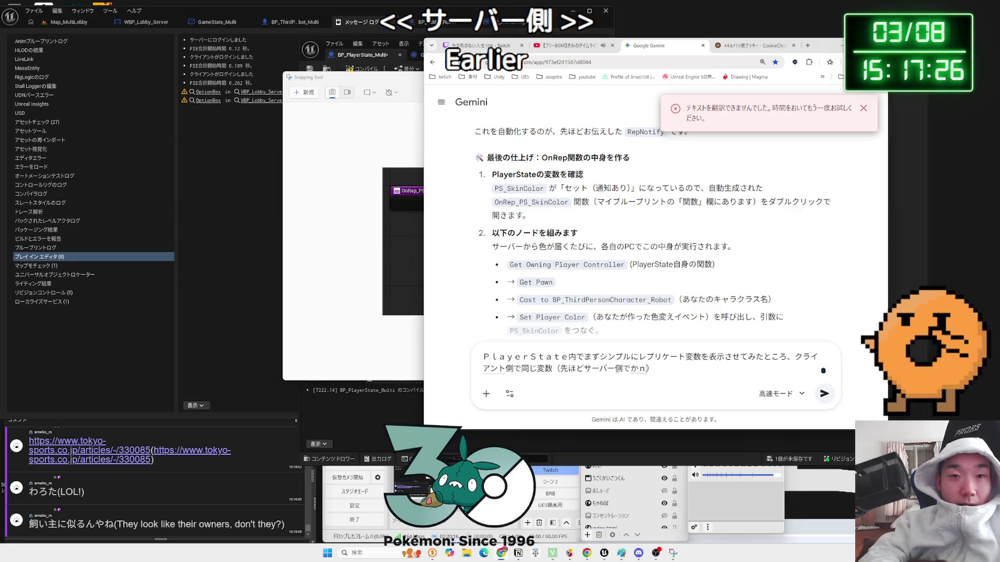
{"action": "type", "text": "idattahe"}
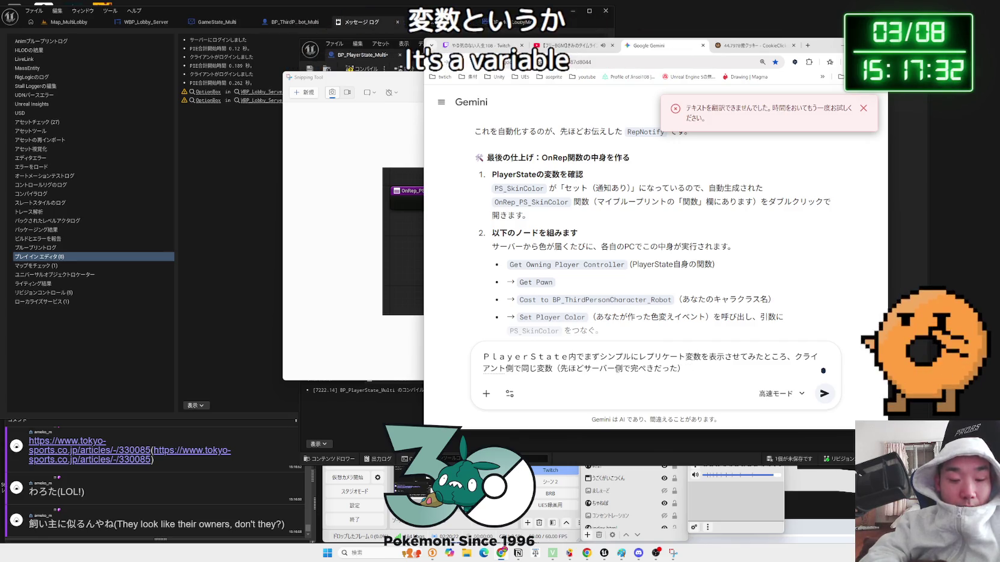
{"action": "type", "text": "Stringnosaigo"}
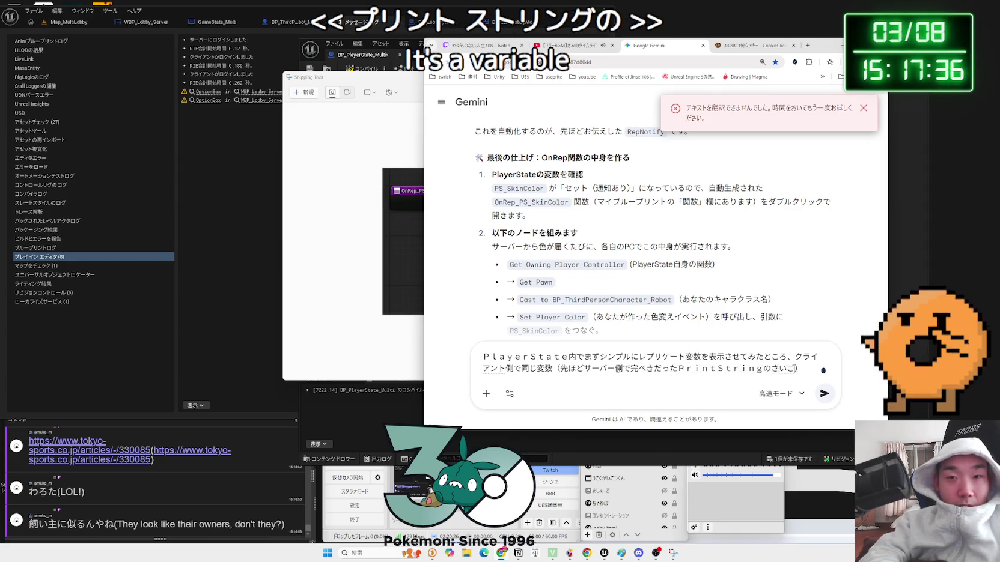
{"action": "type", "text": "suuji"}
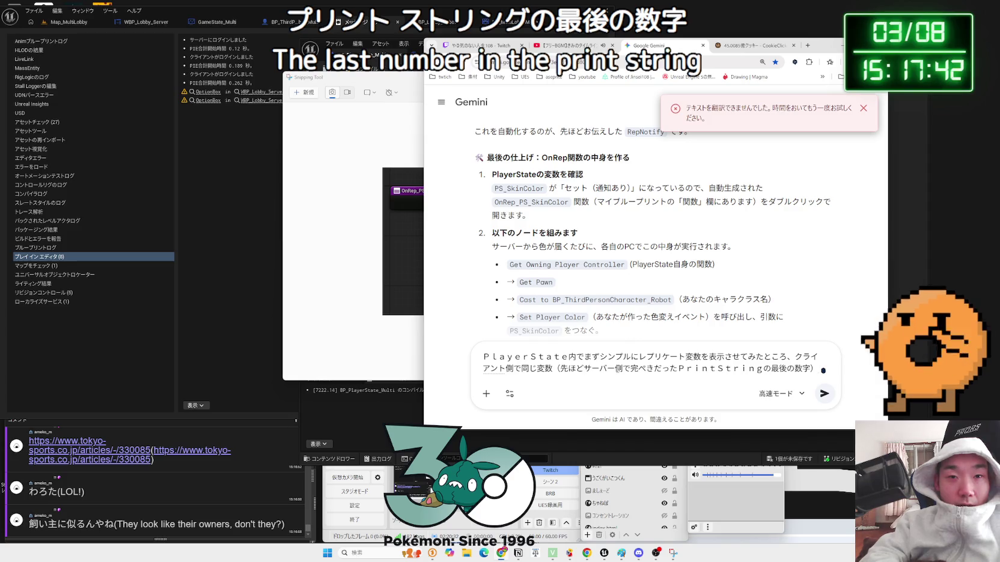
{"action": "type", "text": "shika"}
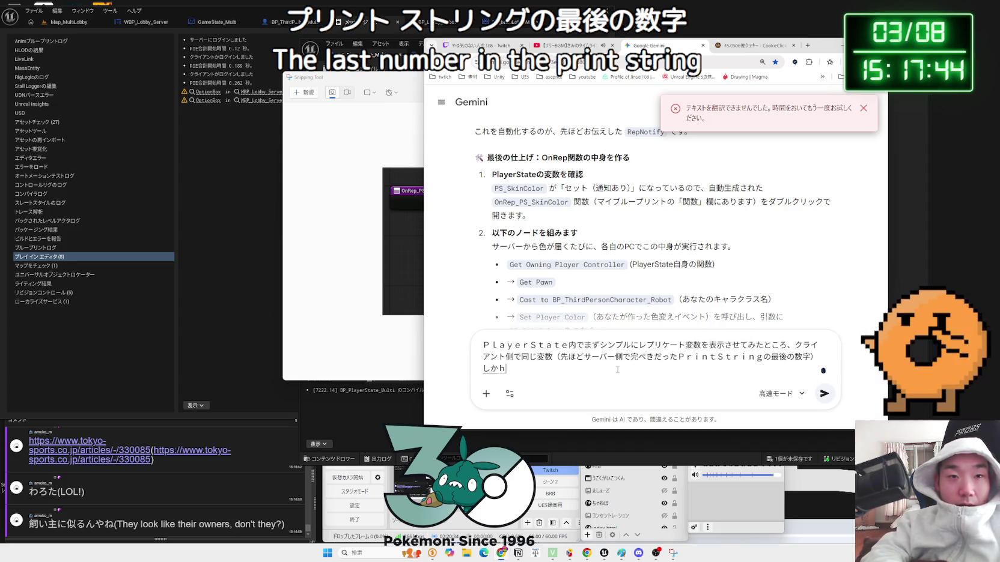
{"action": "type", "text": "jisaremasenn."}
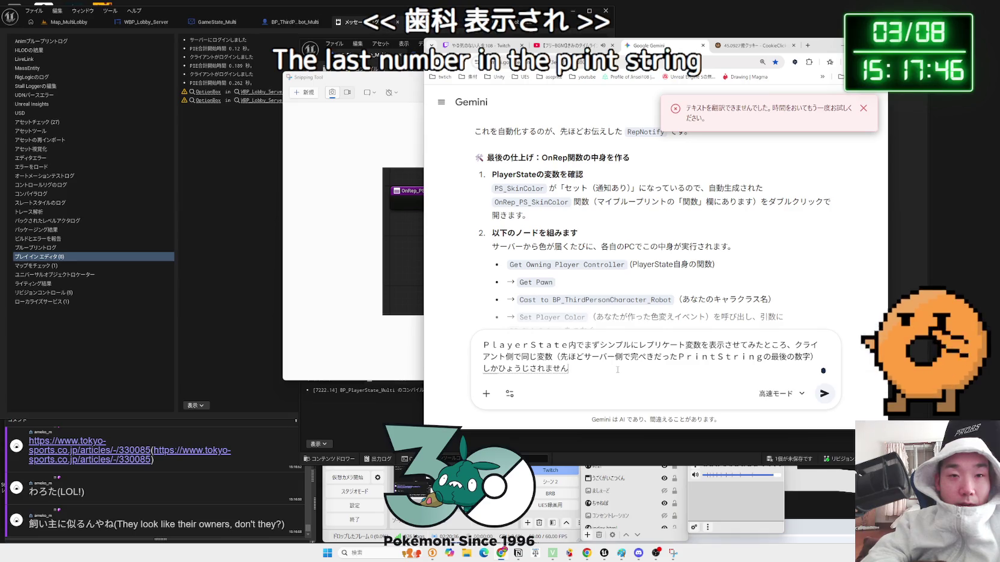
{"action": "key", "text": "space"}
{"action": "key", "text": "Return"}
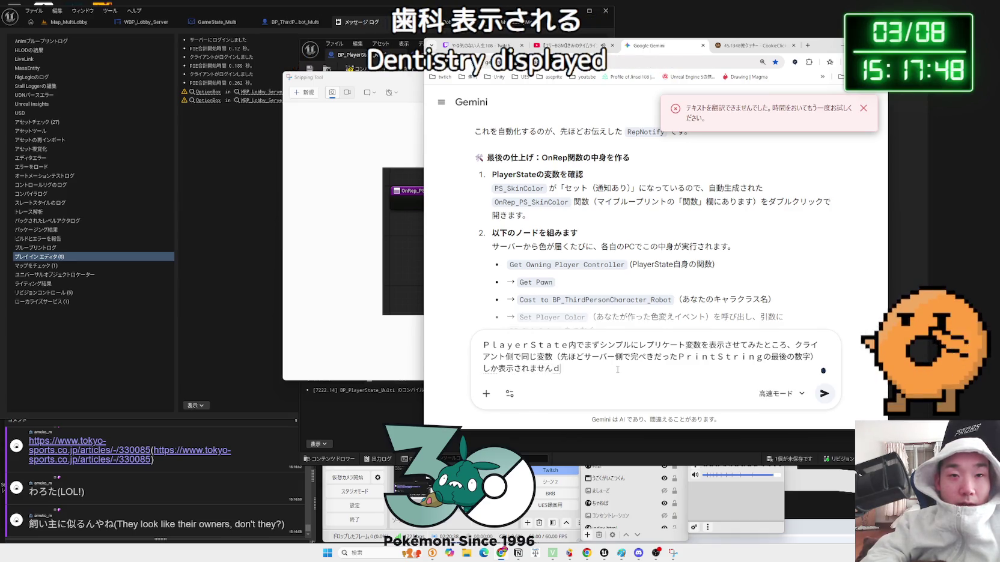
{"action": "key", "text": "Return"}
{"action": "left_click", "coordinate": [90, 438]}
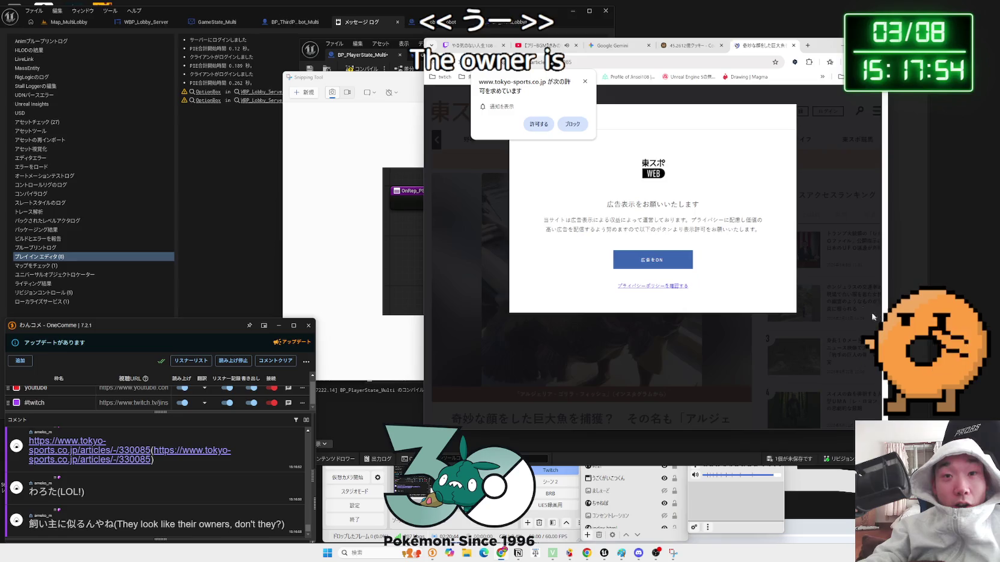
Dismiss the Tokyo Sports page's notification and ad prompts, then close the article tab
{"action": "left_click", "coordinate": [585, 82]}
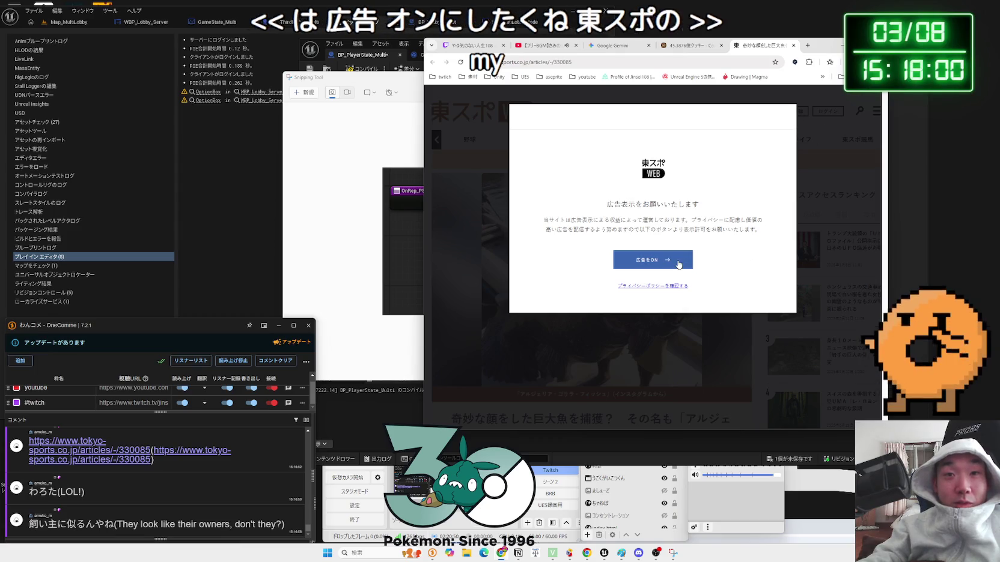
{"action": "left_click", "coordinate": [659, 270]}
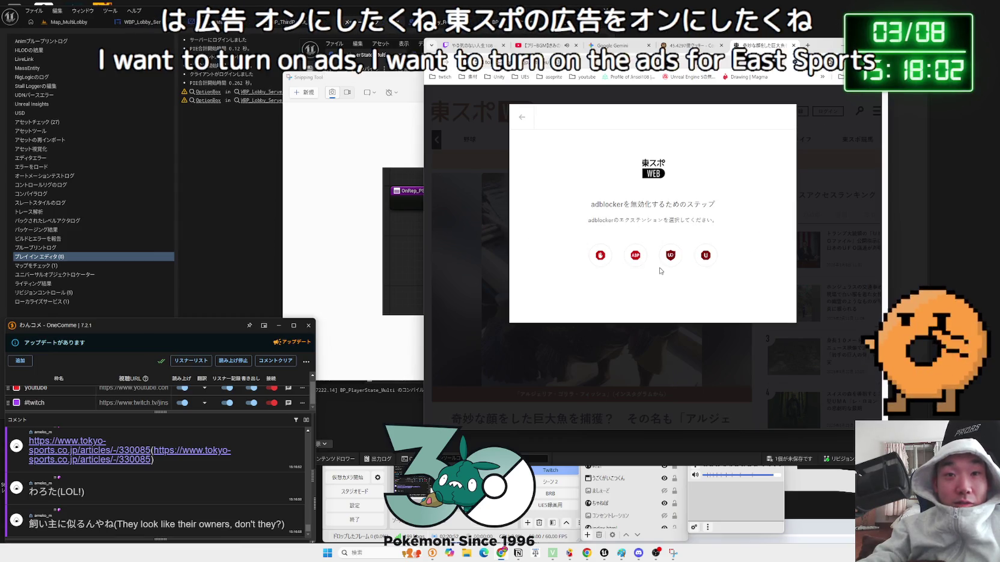
{"action": "left_click", "coordinate": [519, 120]}
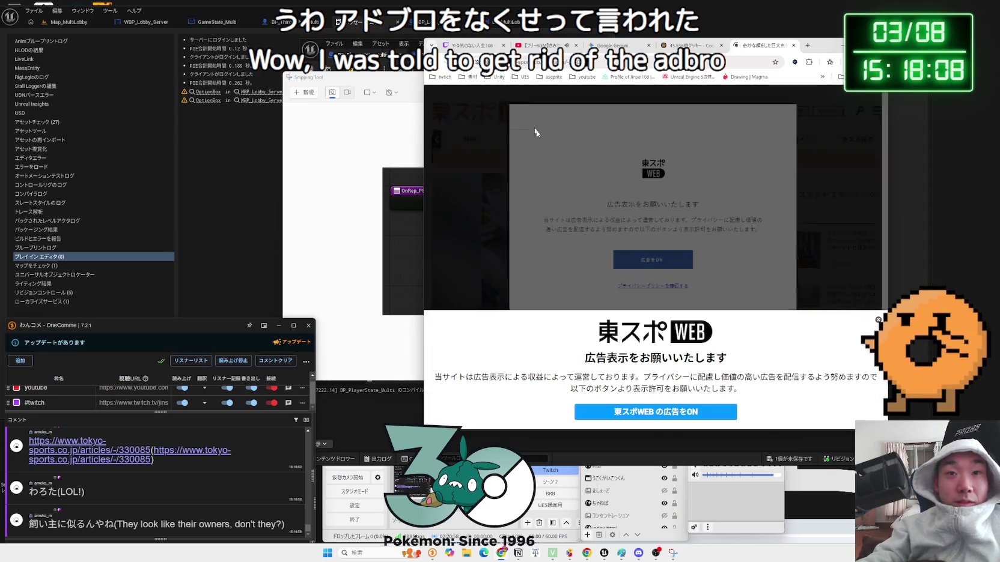
{"action": "left_click", "coordinate": [878, 320]}
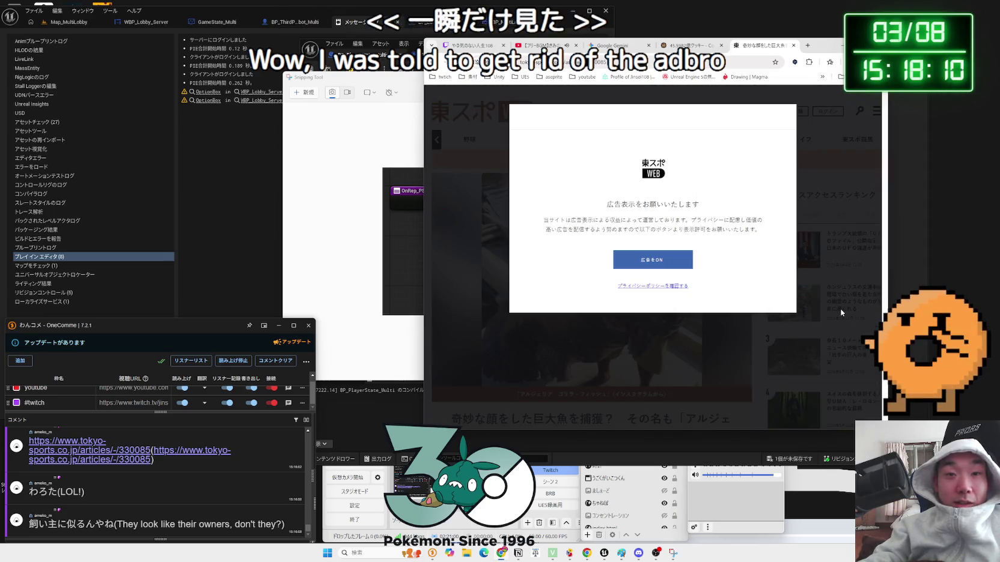
{"action": "key", "text": "ctrl+w"}
{"action": "left_click", "coordinate": [646, 50]}
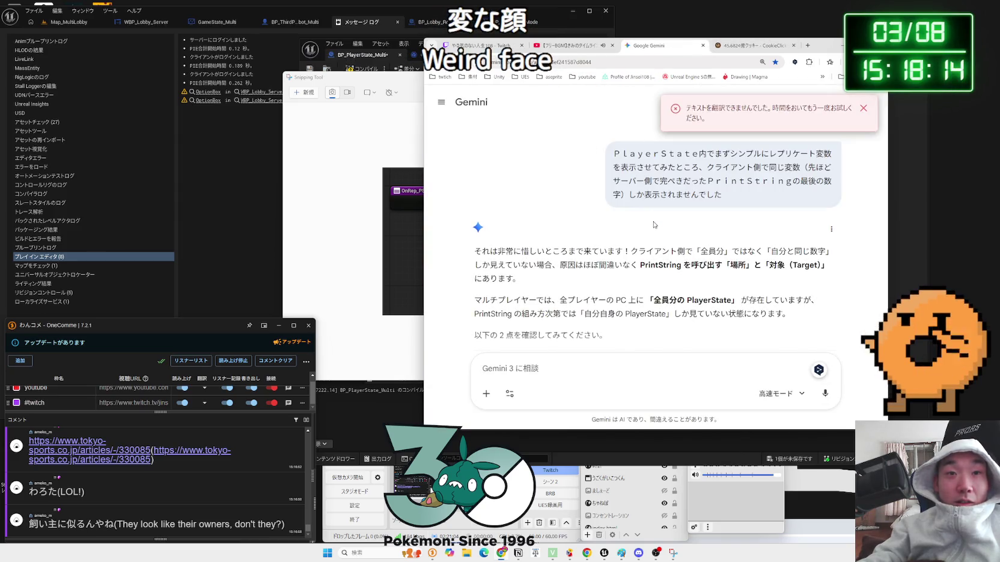
{"action": "mouse_move", "coordinate": [496, 255]}
{"action": "left_mouse_down"}
{"action": "mouse_move", "coordinate": [766, 265]}
{"action": "mouse_move", "coordinate": [536, 265]}
{"action": "mouse_move", "coordinate": [740, 265]}
{"action": "mouse_move", "coordinate": [560, 265]}
{"action": "left_mouse_up"}
{"action": "left_click", "coordinate": [740, 265]}
{"action": "left_click", "coordinate": [561, 267]}
{"action": "scroll", "coordinate": [561, 267], "scroll_direction": "down", "scroll_amount": 2}
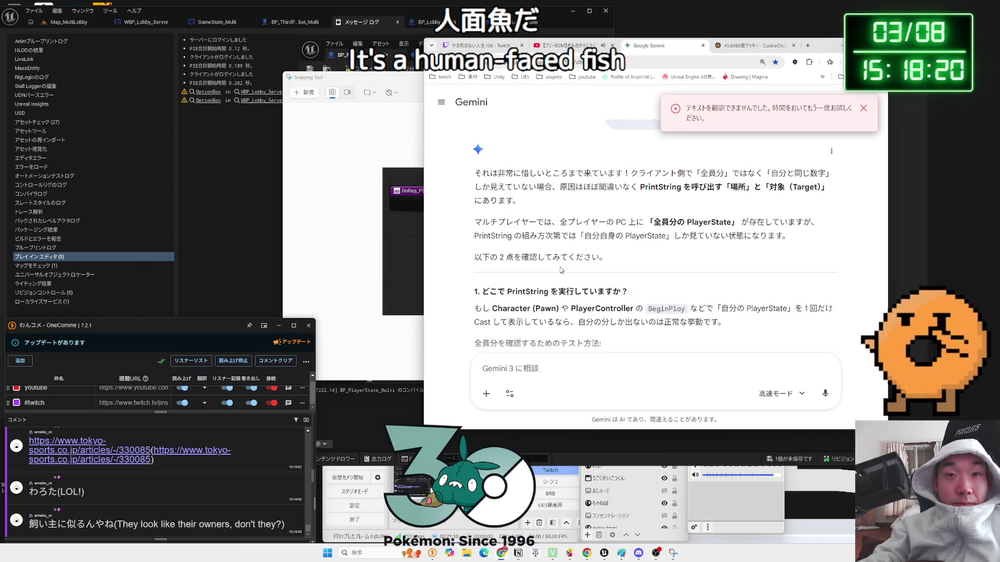
{"action": "left_click_drag", "start_coordinate": [476, 225], "coordinate": [614, 226]}
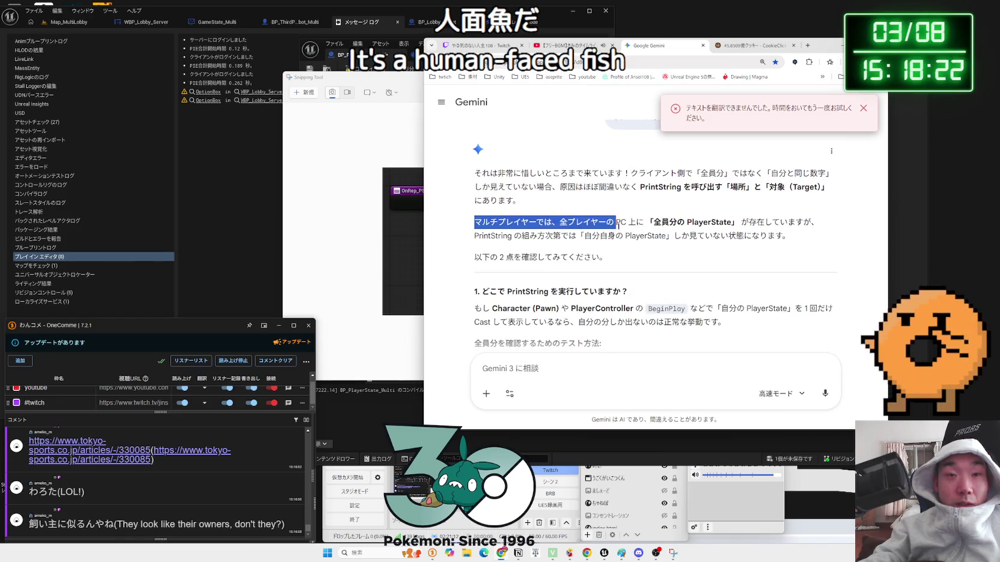
{"action": "mouse_move", "coordinate": [690, 227]}
{"action": "left_mouse_down"}
{"action": "mouse_move", "coordinate": [813, 226]}
{"action": "mouse_move", "coordinate": [640, 223]}
{"action": "left_mouse_up"}
{"action": "left_click", "coordinate": [656, 232]}
{"action": "left_click_drag", "start_coordinate": [568, 236], "coordinate": [667, 236]}
{"action": "left_click", "coordinate": [667, 236]}
{"action": "left_click_drag", "start_coordinate": [584, 236], "coordinate": [667, 236]}
{"action": "left_click", "coordinate": [673, 236]}
{"action": "left_click", "coordinate": [667, 237]}
{"action": "mouse_move", "coordinate": [607, 257]}
{"action": "left_mouse_down"}
{"action": "mouse_move", "coordinate": [482, 221]}
{"action": "mouse_move", "coordinate": [728, 246]}
{"action": "left_mouse_up"}
{"action": "left_click", "coordinate": [483, 221]}
{"action": "scroll", "coordinate": [501, 240], "scroll_direction": "down", "scroll_amount": 2}
{"action": "left_click", "coordinate": [728, 246]}
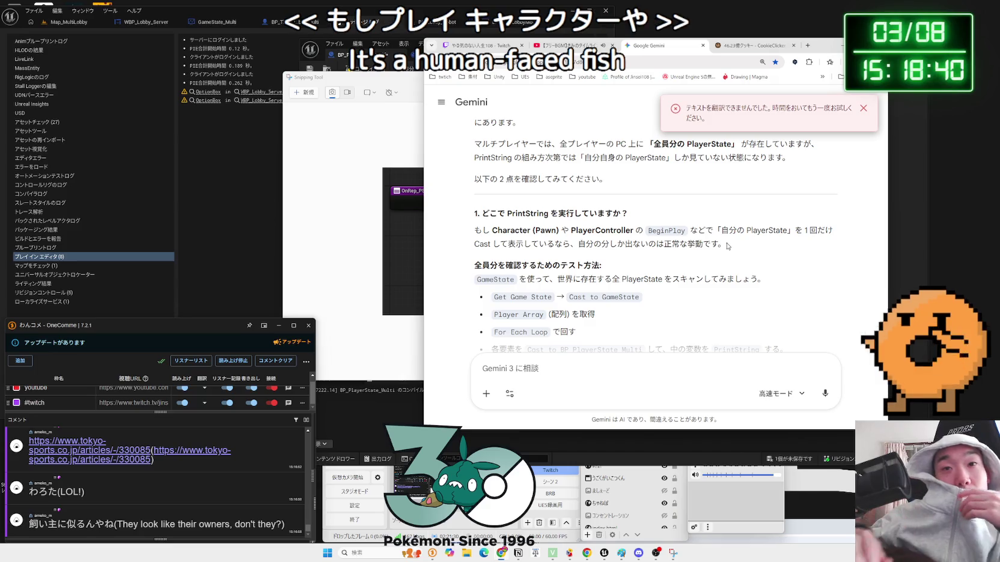
{"action": "mouse_move", "coordinate": [728, 247]}
{"action": "left_mouse_down"}
{"action": "mouse_move", "coordinate": [488, 242]}
{"action": "mouse_move", "coordinate": [475, 231]}
{"action": "left_mouse_up"}
{"action": "left_click", "coordinate": [472, 239]}
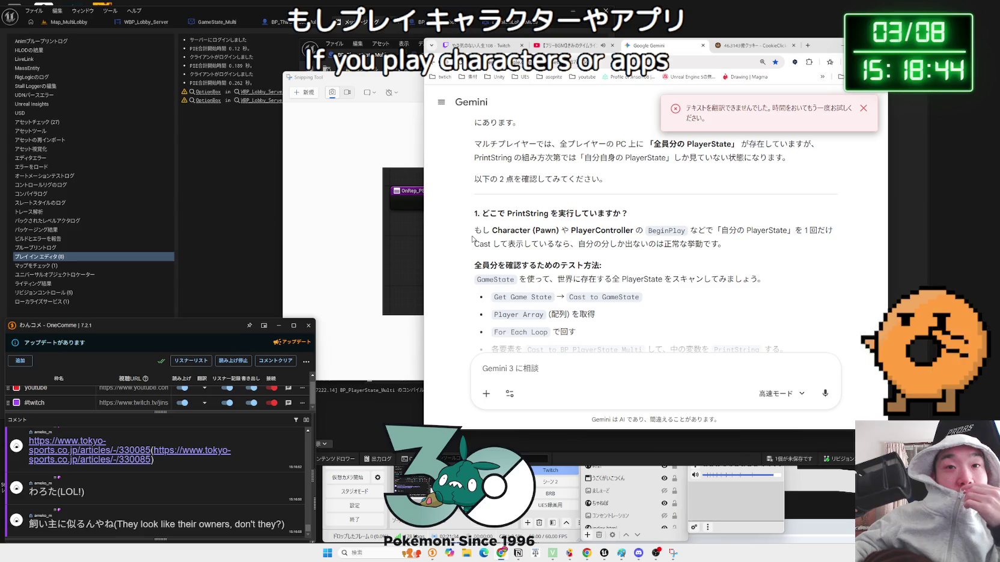
{"action": "left_click_drag", "start_coordinate": [509, 240], "coordinate": [733, 248]}
{"action": "left_click", "coordinate": [733, 248]}
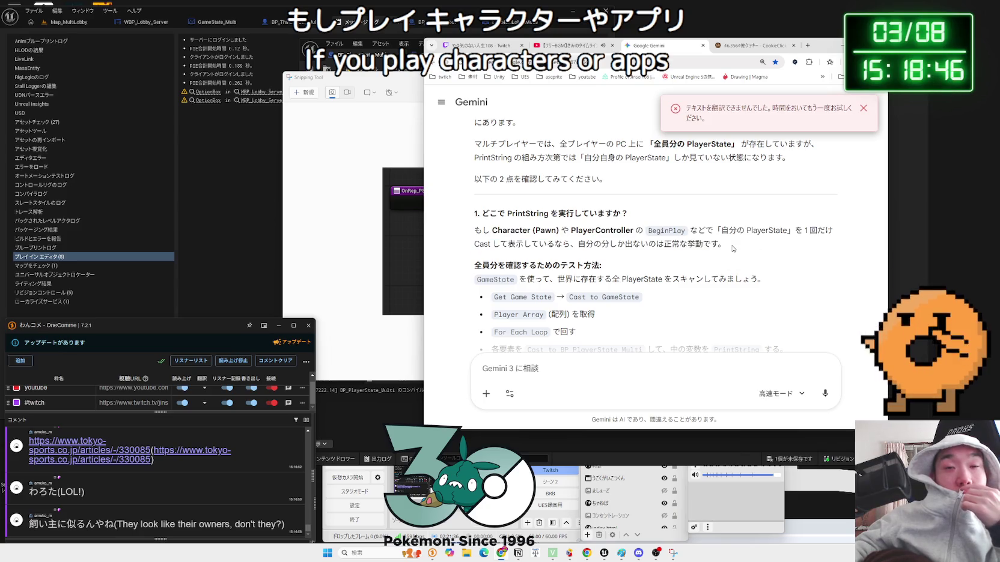
{"action": "scroll", "coordinate": [721, 244], "scroll_direction": "down", "scroll_amount": 2}
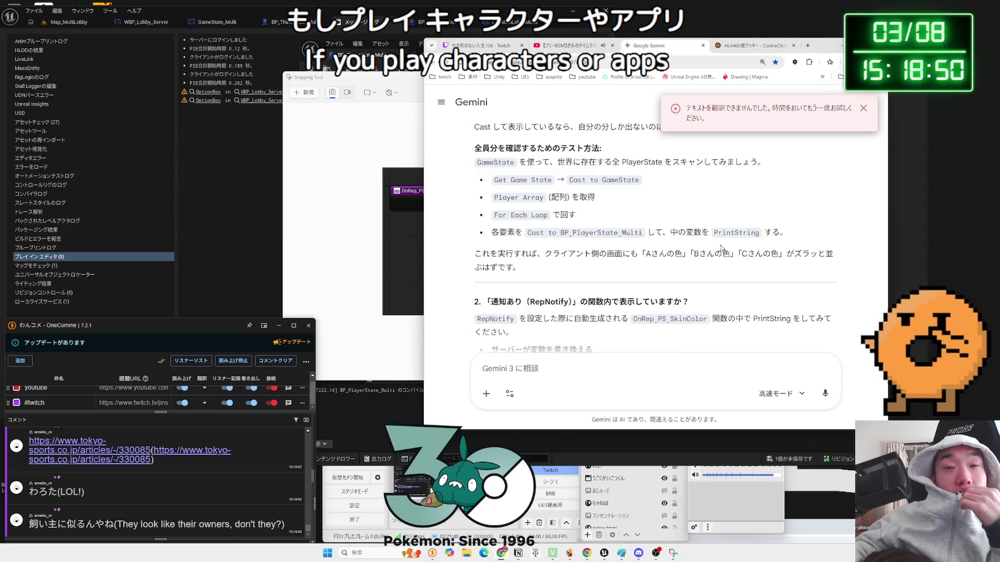
{"action": "scroll", "coordinate": [721, 248], "scroll_direction": "up", "scroll_amount": 1}
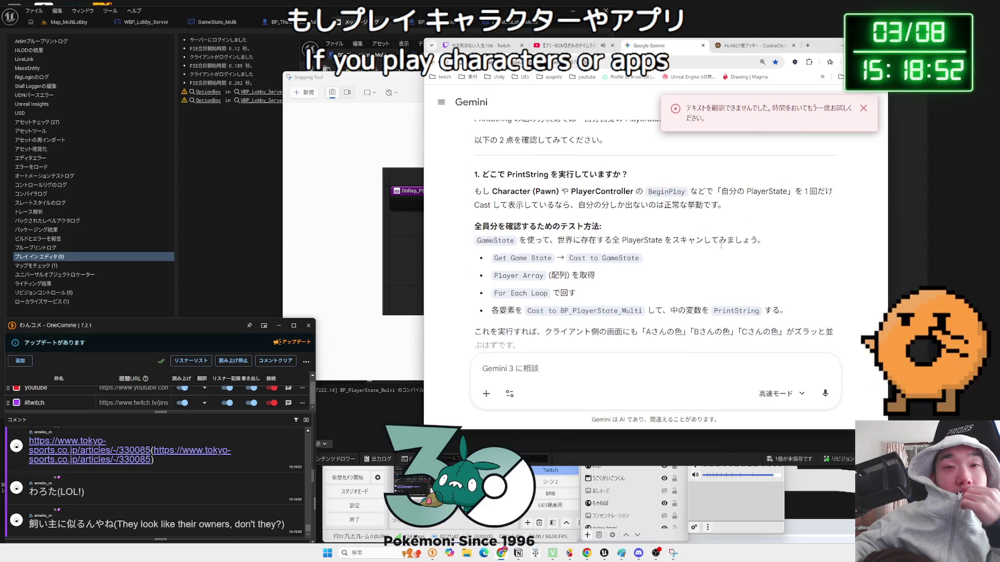
{"action": "scroll", "coordinate": [721, 245], "scroll_direction": "up", "scroll_amount": 3}
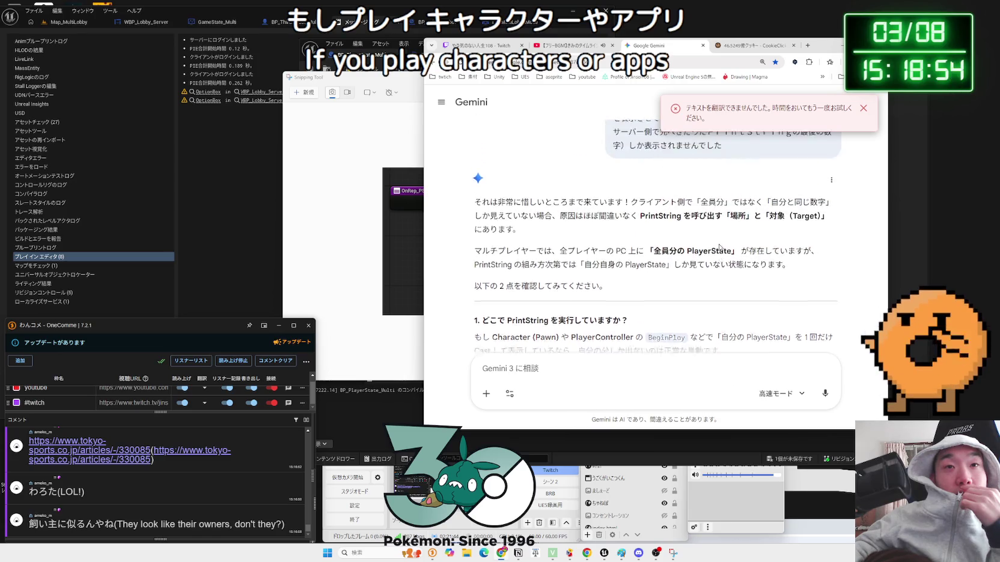
{"action": "scroll", "coordinate": [720, 248], "scroll_direction": "down", "scroll_amount": 1}
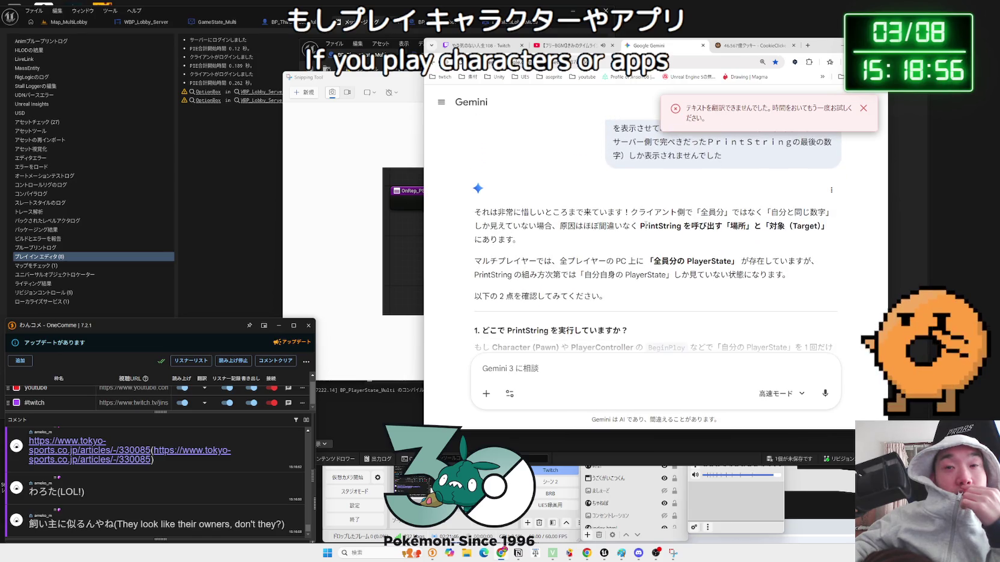
{"action": "scroll", "coordinate": [643, 226], "scroll_direction": "down", "scroll_amount": 3}
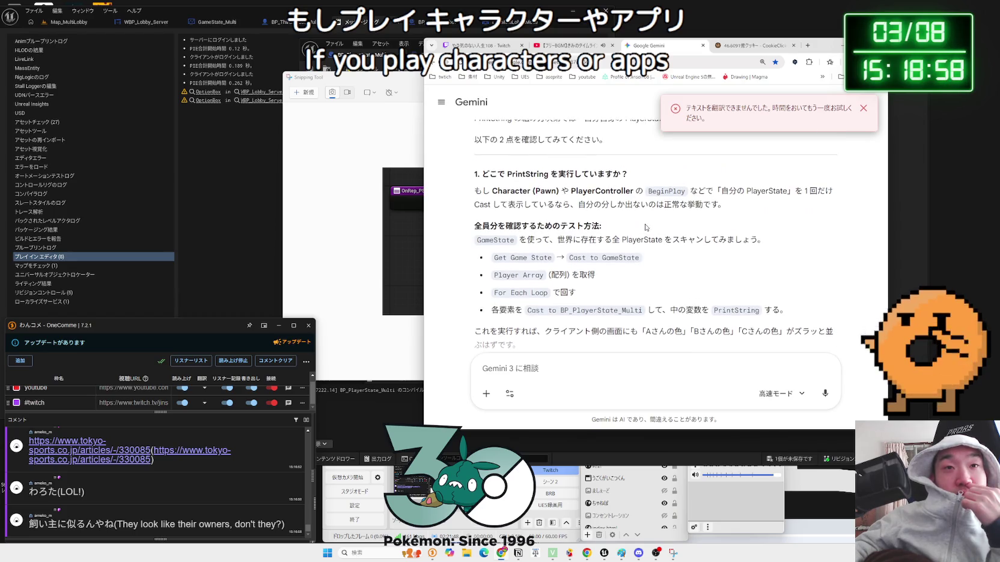
{"action": "left_click_drag", "start_coordinate": [503, 190], "coordinate": [721, 205]}
{"action": "left_click", "coordinate": [701, 220]}
{"action": "mouse_move", "coordinate": [473, 232]}
{"action": "left_mouse_down"}
{"action": "mouse_move", "coordinate": [603, 227]}
{"action": "mouse_move", "coordinate": [763, 247]}
{"action": "mouse_move", "coordinate": [720, 270]}
{"action": "left_mouse_up"}
{"action": "left_click", "coordinate": [720, 269]}
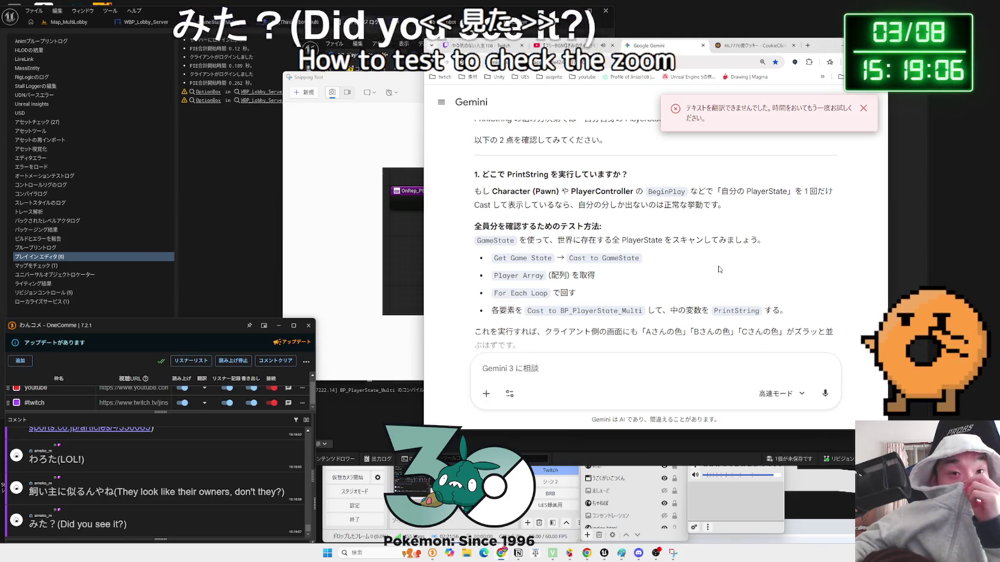
{"action": "left_click_drag", "start_coordinate": [596, 276], "coordinate": [487, 263]}
{"action": "left_click", "coordinate": [488, 263]}
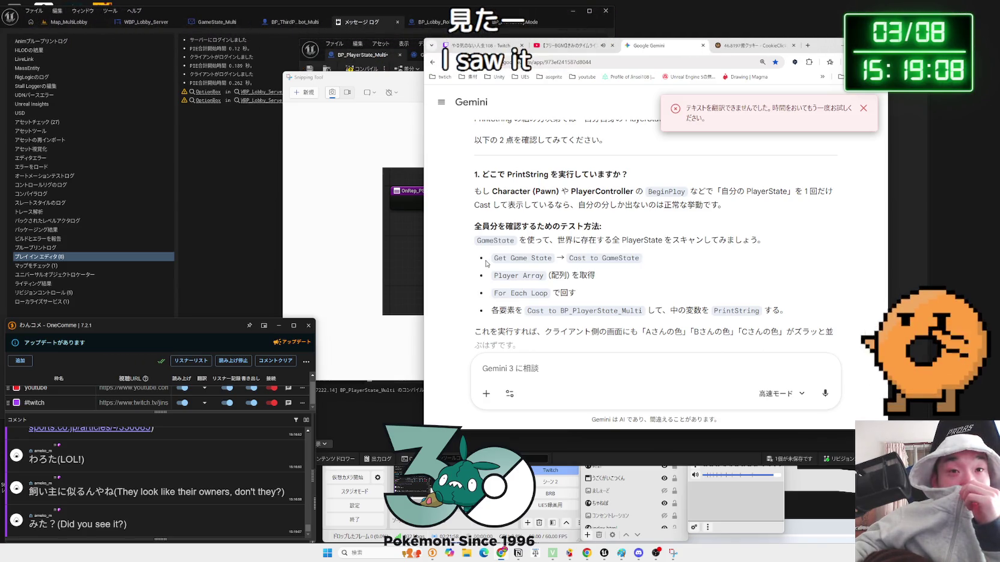
{"action": "mouse_move", "coordinate": [495, 260]}
{"action": "left_mouse_down"}
{"action": "mouse_move", "coordinate": [597, 276]}
{"action": "mouse_move", "coordinate": [494, 275]}
{"action": "mouse_move", "coordinate": [491, 264]}
{"action": "left_mouse_up"}
{"action": "left_click", "coordinate": [596, 276]}
{"action": "mouse_move", "coordinate": [542, 240]}
{"action": "left_mouse_down"}
{"action": "mouse_move", "coordinate": [706, 240]}
{"action": "mouse_move", "coordinate": [646, 260]}
{"action": "mouse_move", "coordinate": [669, 282]}
{"action": "mouse_move", "coordinate": [802, 273]}
{"action": "mouse_move", "coordinate": [490, 271]}
{"action": "mouse_move", "coordinate": [581, 308]}
{"action": "left_mouse_up"}
{"action": "left_click", "coordinate": [669, 282]}
{"action": "scroll", "coordinate": [669, 283], "scroll_direction": "down", "scroll_amount": 1}
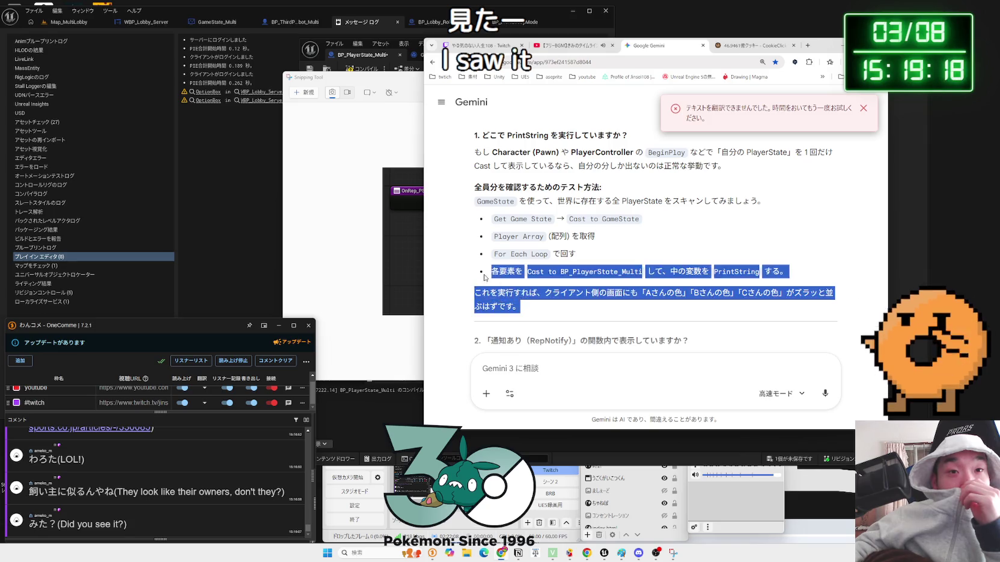
{"action": "left_click", "coordinate": [581, 308]}
{"action": "scroll", "coordinate": [581, 309], "scroll_direction": "down", "scroll_amount": 3}
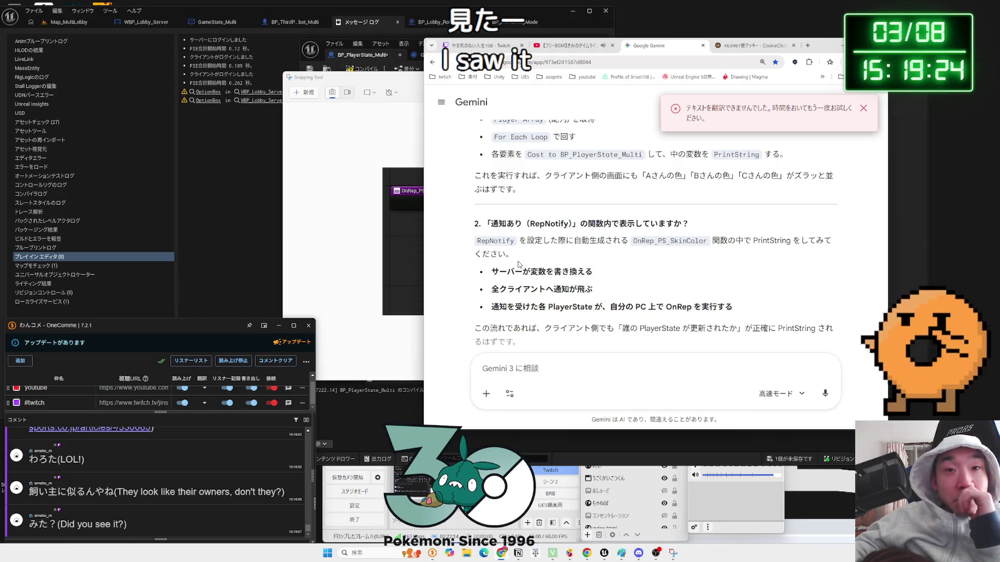
{"action": "scroll", "coordinate": [519, 264], "scroll_direction": "down", "scroll_amount": 1}
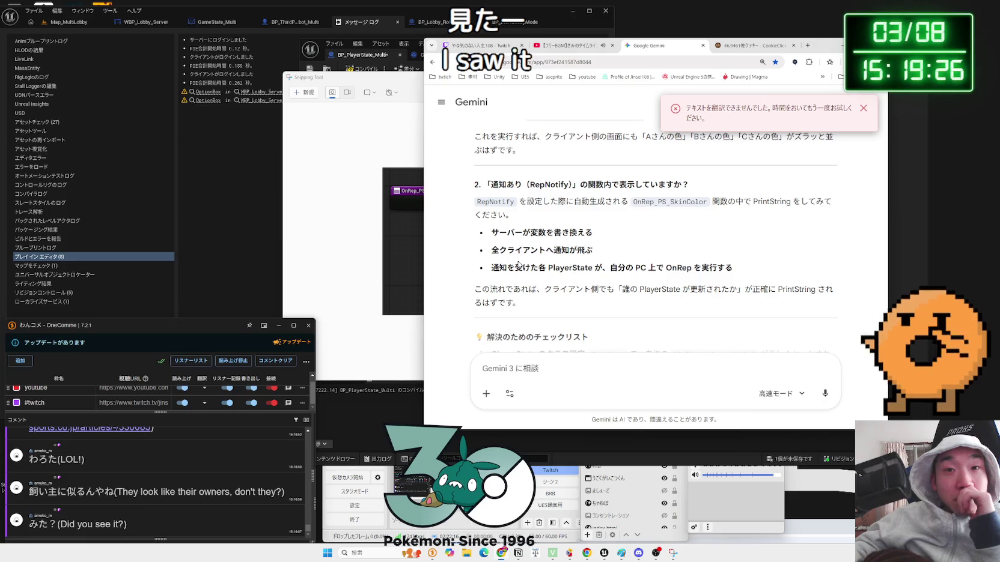
{"action": "mouse_move", "coordinate": [474, 203]}
{"action": "left_mouse_down"}
{"action": "mouse_move", "coordinate": [775, 203]}
{"action": "mouse_move", "coordinate": [782, 215]}
{"action": "mouse_move", "coordinate": [667, 234]}
{"action": "mouse_move", "coordinate": [675, 249]}
{"action": "left_mouse_up"}
{"action": "left_click", "coordinate": [662, 241]}
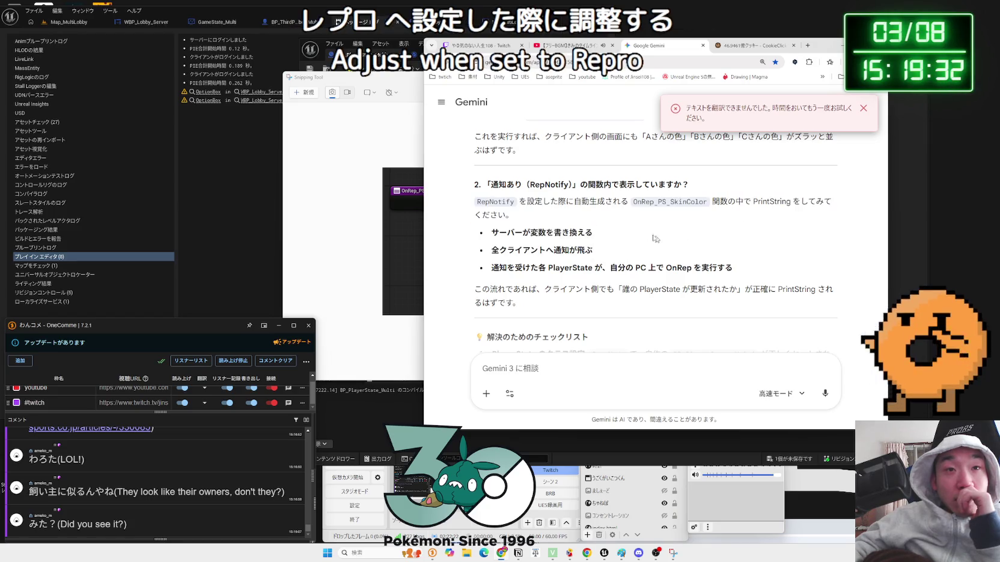
{"action": "left_click_drag", "start_coordinate": [473, 185], "coordinate": [690, 186]}
{"action": "right_click", "coordinate": [670, 186]}
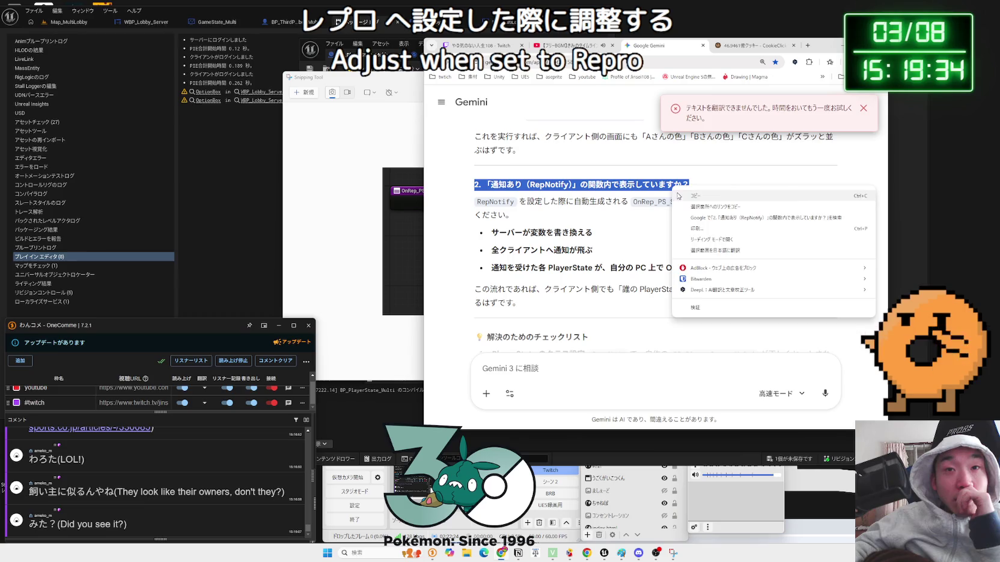
Send the copied section 2 RepNotify heading back to Gemini with 'これです。'
{"action": "left_click", "coordinate": [697, 196]}
{"action": "left_click", "coordinate": [614, 363]}
{"action": "key", "text": "ctrl+v"}
{"action": "type", "text": "こrれです。"}
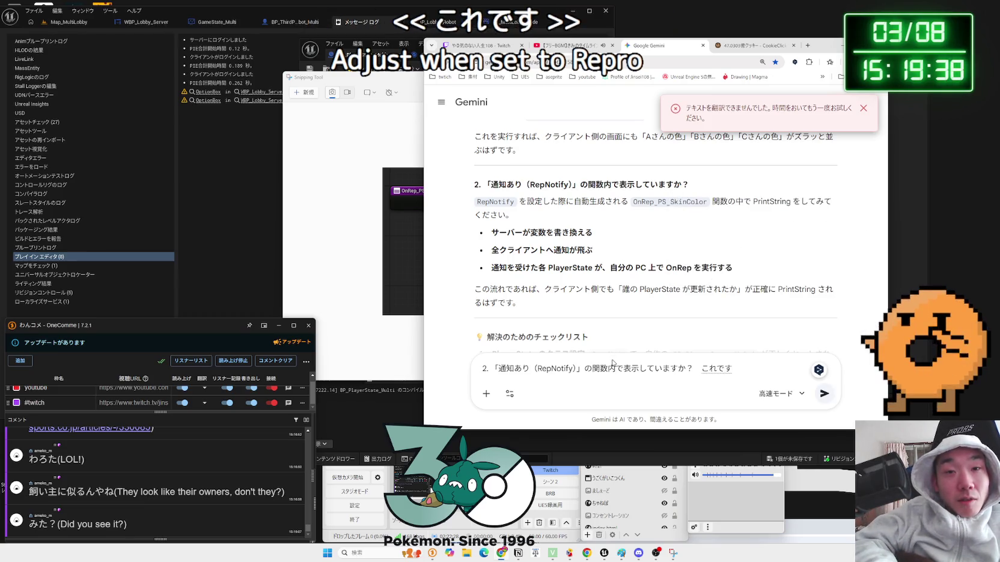
{"action": "key", "text": "Return"}
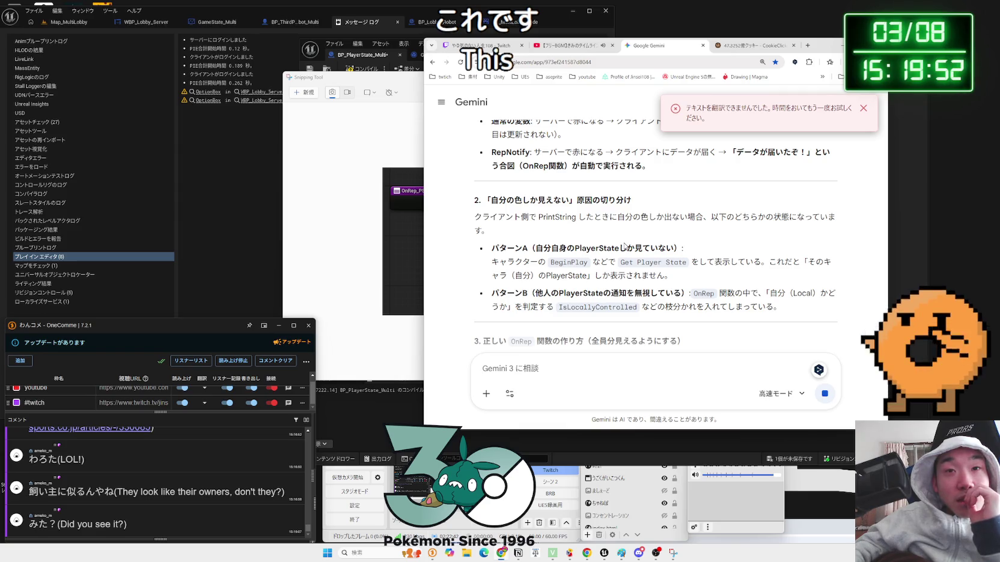
Read Gemini's new answer, selecting the Pattern B paragraph
{"action": "scroll", "coordinate": [624, 245], "scroll_direction": "down", "scroll_amount": 3}
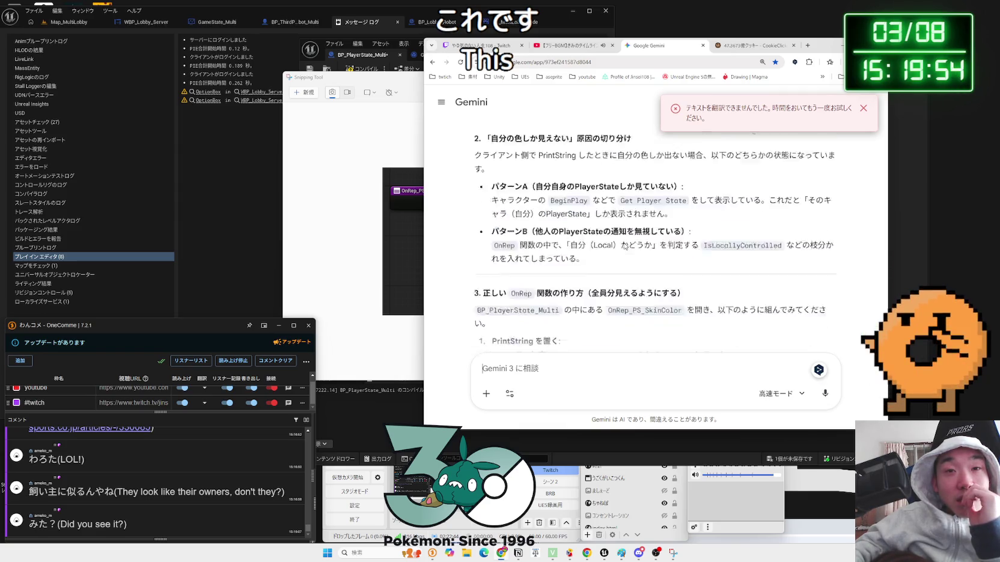
{"action": "scroll", "coordinate": [624, 245], "scroll_direction": "up", "scroll_amount": 3}
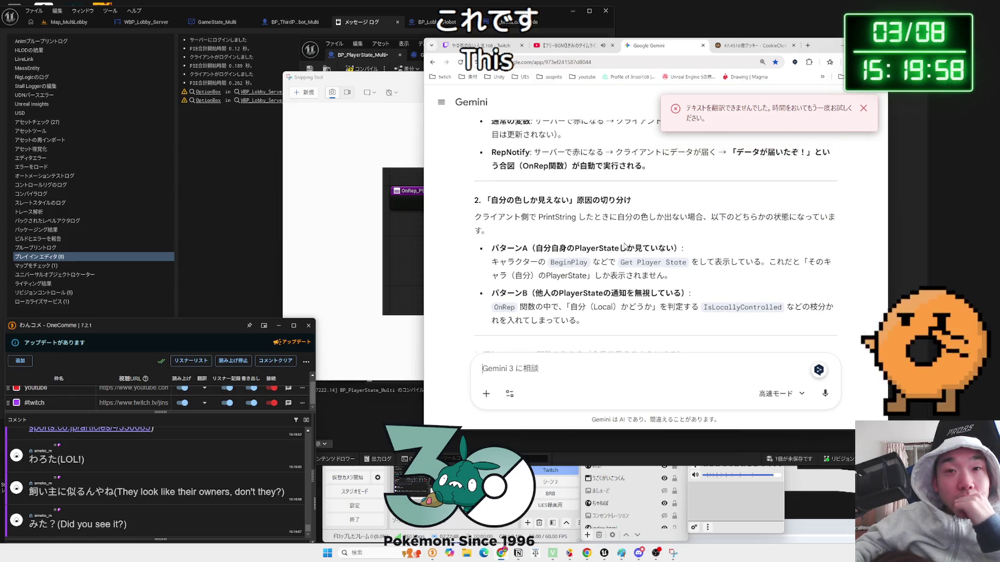
{"action": "scroll", "coordinate": [625, 246], "scroll_direction": "down", "scroll_amount": 2}
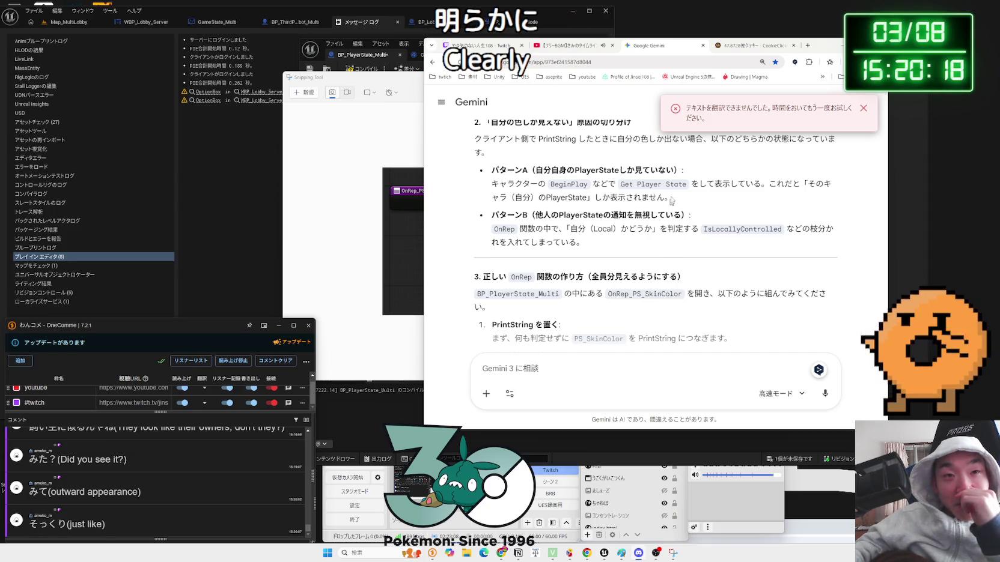
{"action": "left_click", "coordinate": [692, 198]}
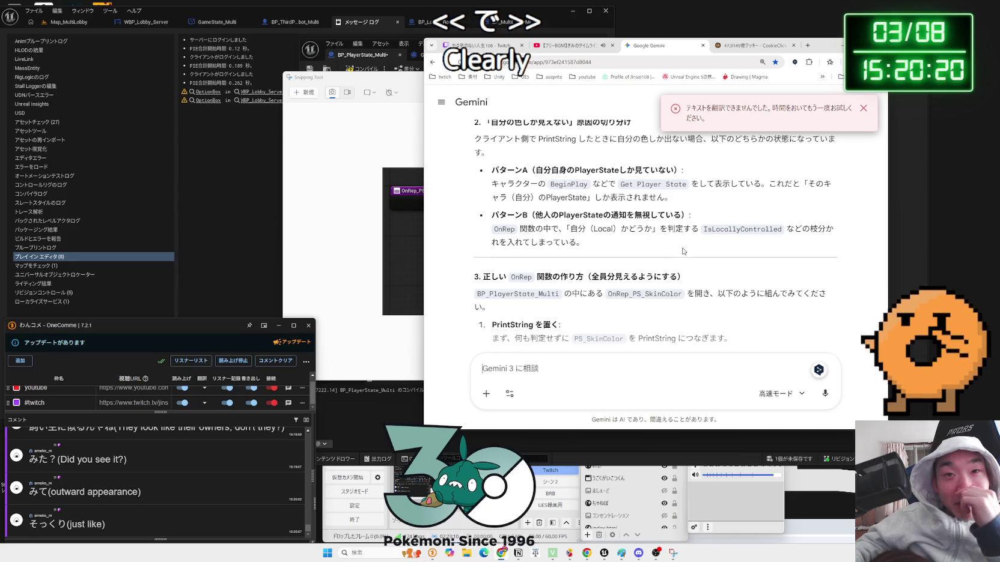
{"action": "left_click_drag", "start_coordinate": [686, 246], "coordinate": [490, 227]}
{"action": "left_click", "coordinate": [490, 228]}
{"action": "triple_click", "coordinate": [490, 228]}
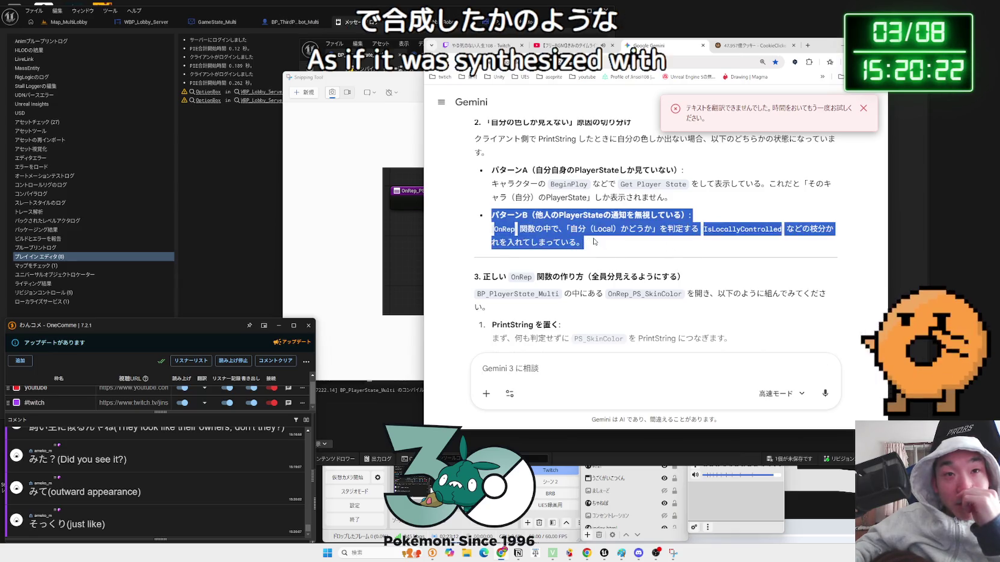
{"action": "left_click", "coordinate": [594, 241]}
{"action": "scroll", "coordinate": [594, 241], "scroll_direction": "up", "scroll_amount": 1}
{"action": "scroll", "coordinate": [594, 241], "scroll_direction": "down", "scroll_amount": 2}
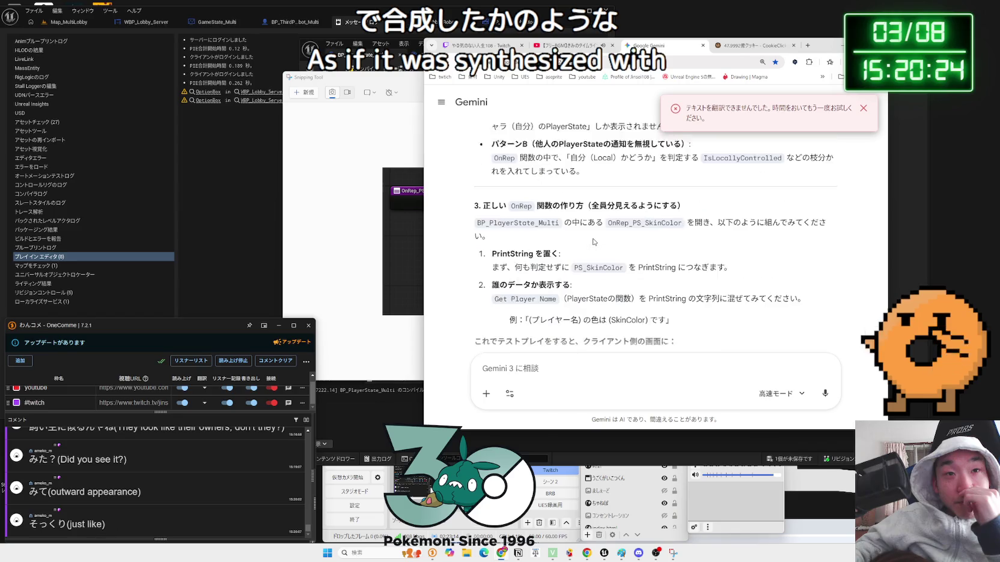
{"action": "scroll", "coordinate": [594, 241], "scroll_direction": "down", "scroll_amount": 5}
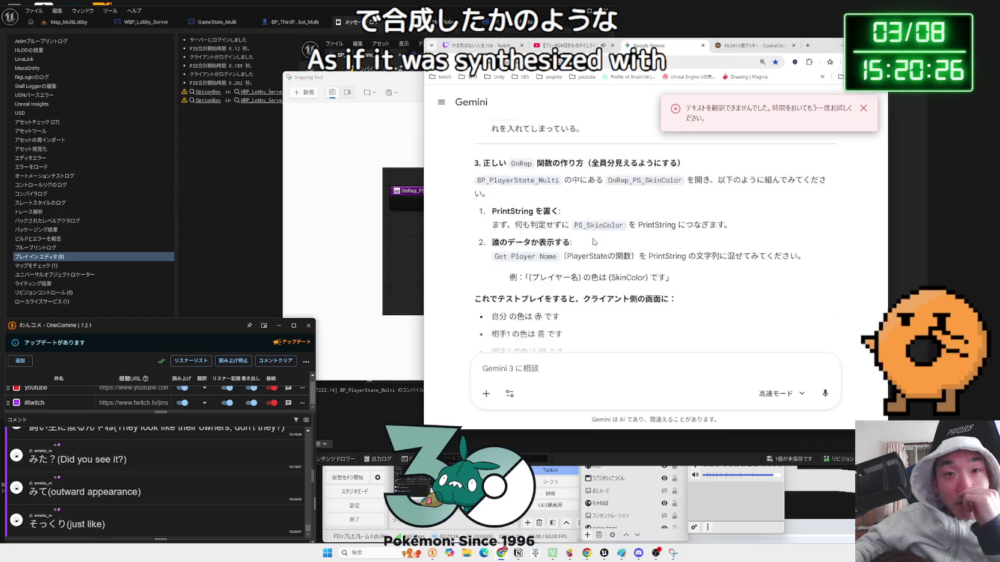
Start a reply saying numbers are clearer than colours, citing the PlayerController's PrintString result
{"action": "left_click", "coordinate": [592, 369]}
{"action": "type", "text": "ちょっといろ"}
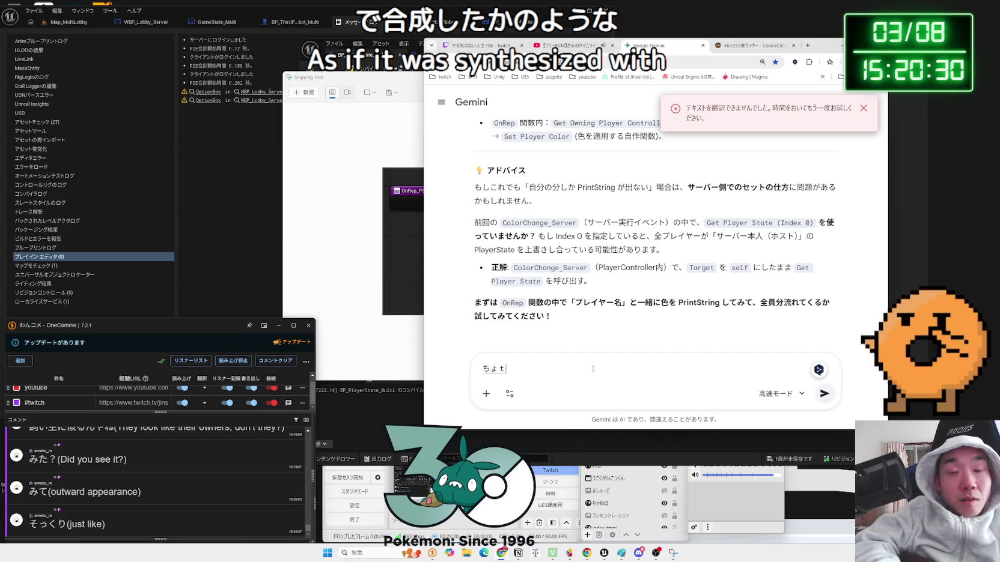
{"action": "type", "text": "とお"}
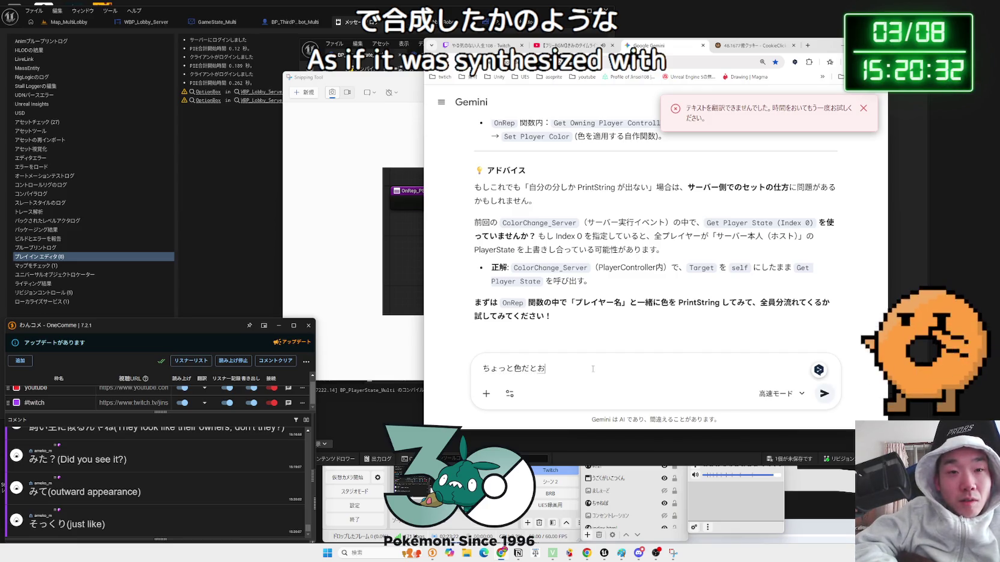
{"action": "type", "text": "ら"}
{"action": "type", "text": "かり"}
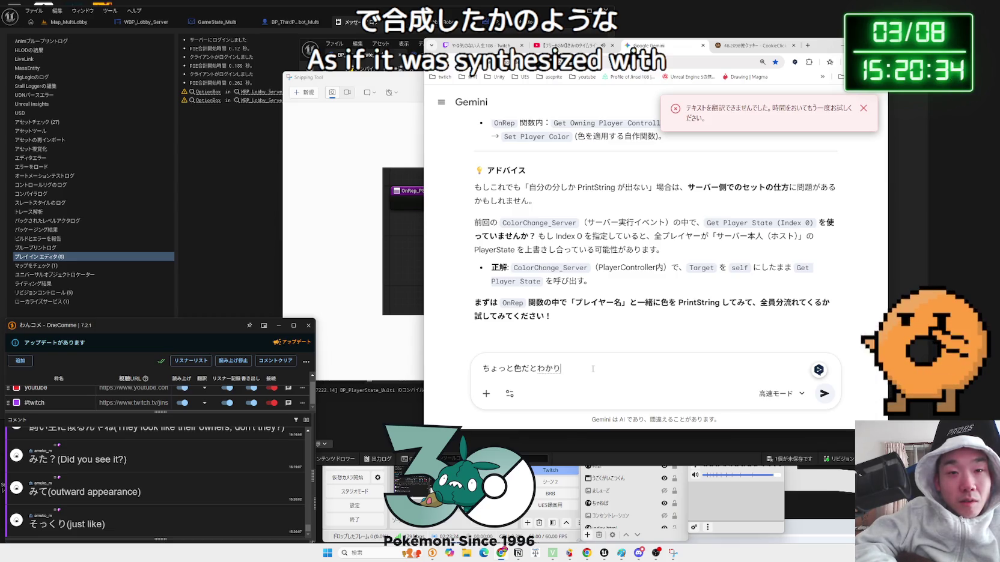
{"action": "type", "text": "にくいので、"}
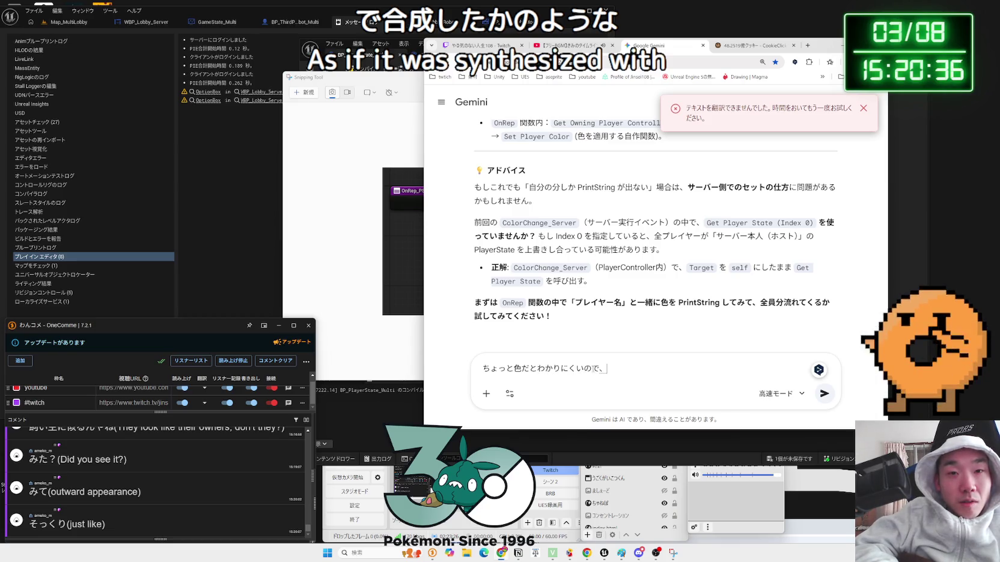
{"action": "type", "text": "うち"}
{"action": "key", "text": "space"}
{"action": "type", "text": "い"}
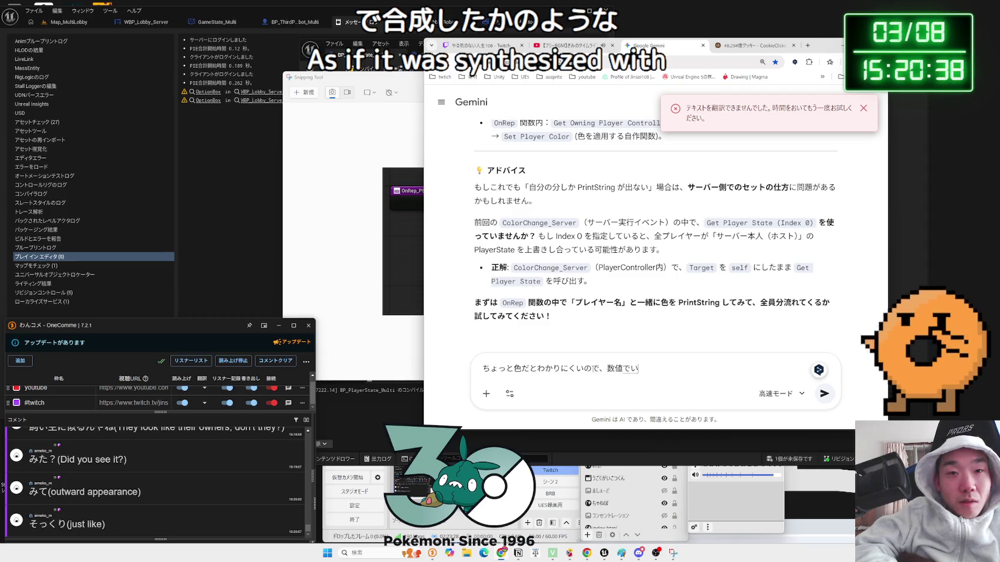
{"action": "type", "text": "asun"}
{"action": "key", "text": "Return"}
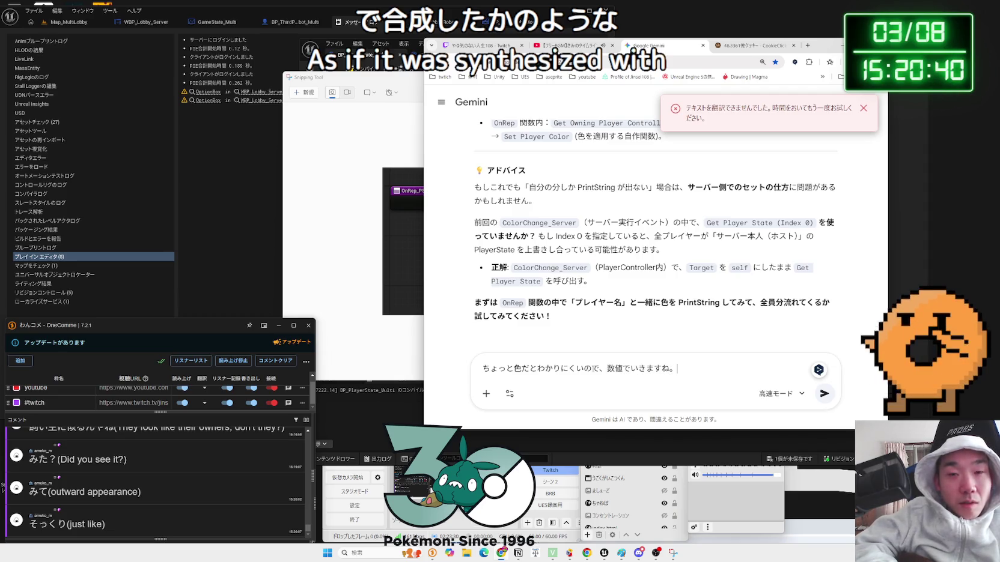
{"action": "key", "text": "BackSpace"}
{"action": "key", "text": "BackSpace"}
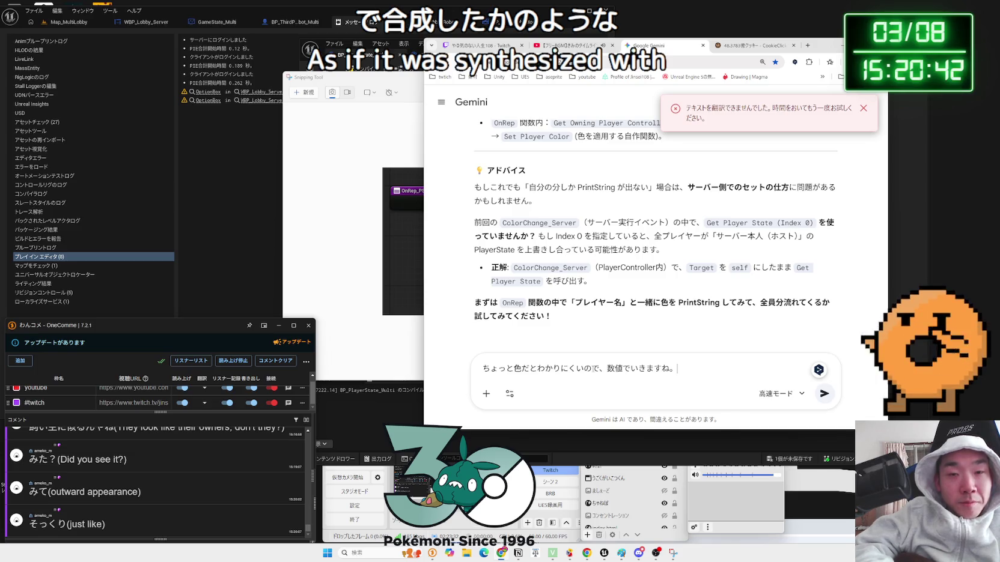
{"action": "type", "text": "ＰｌａyerCont"}
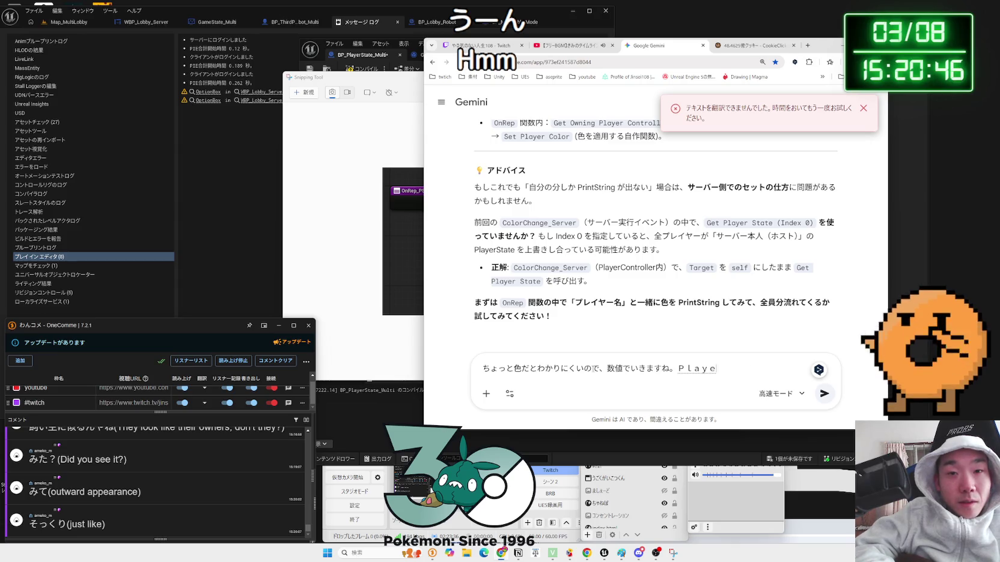
{"action": "type", "text": "akido"}
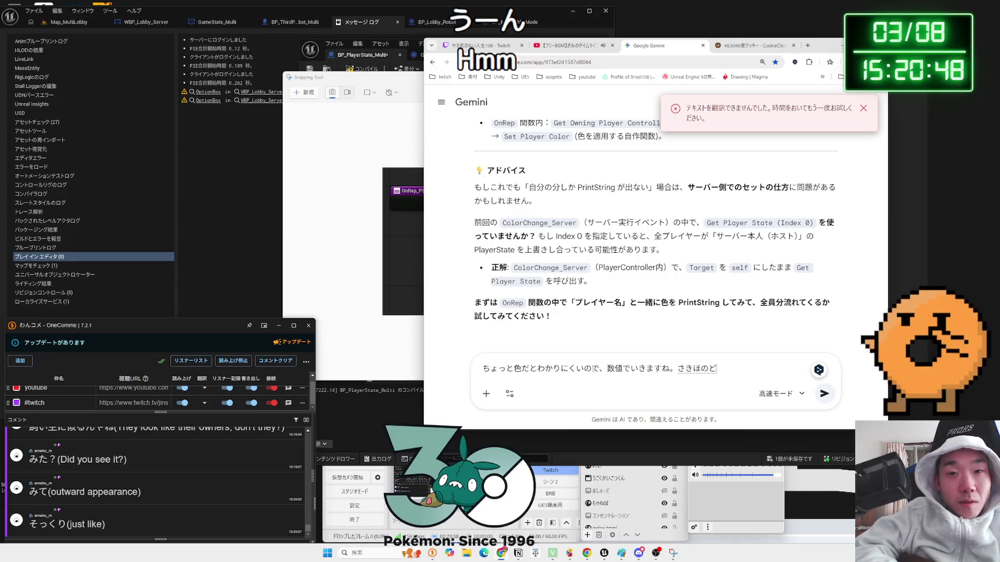
{"action": "type", "text": "P"}
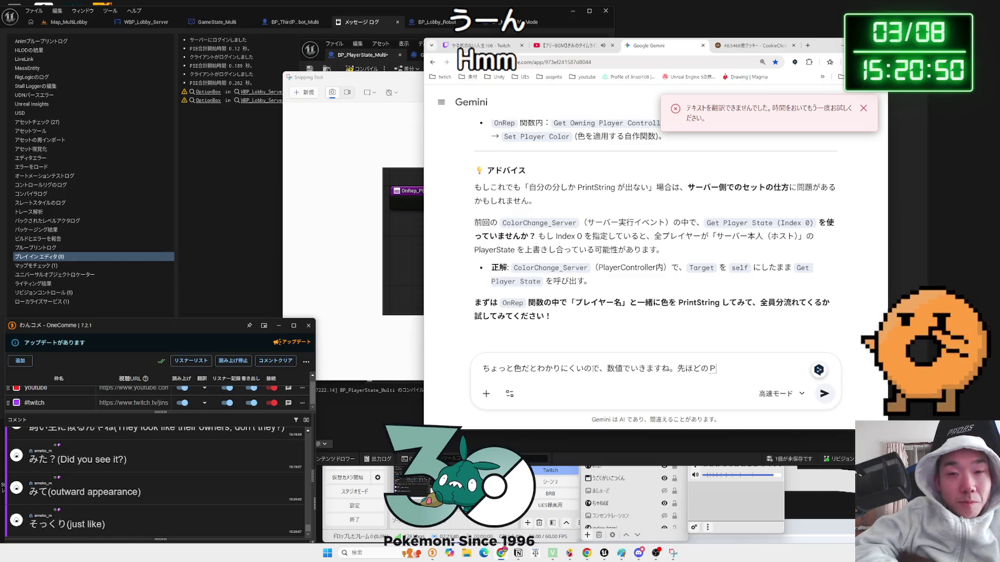
{"action": "type", "text": "layerControllerdeha"}
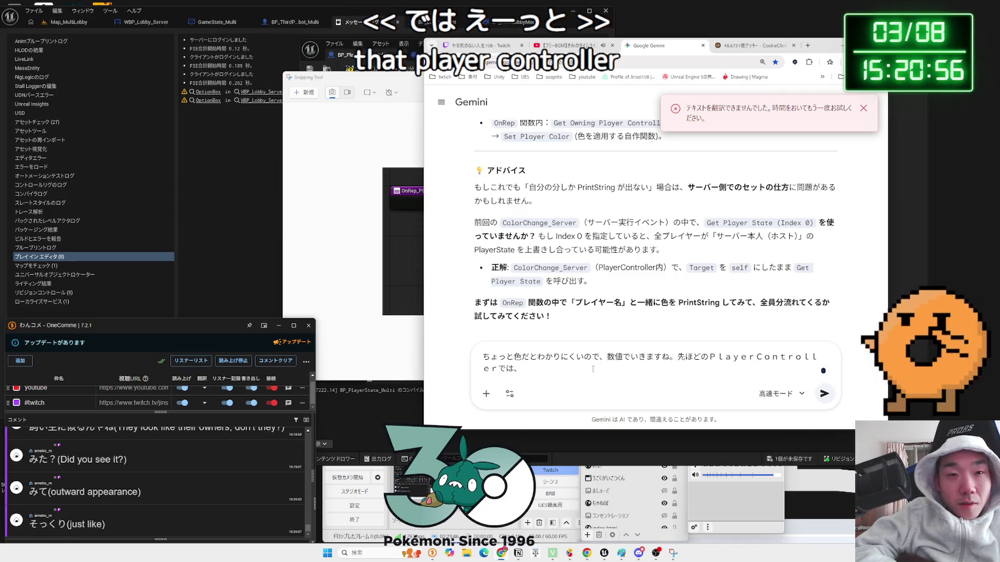
{"action": "key", "text": "BackSpace"}
{"action": "type", "text": "s"}
{"action": "key", "text": "BackSpace"}
{"action": "key", "text": "BackSpace"}
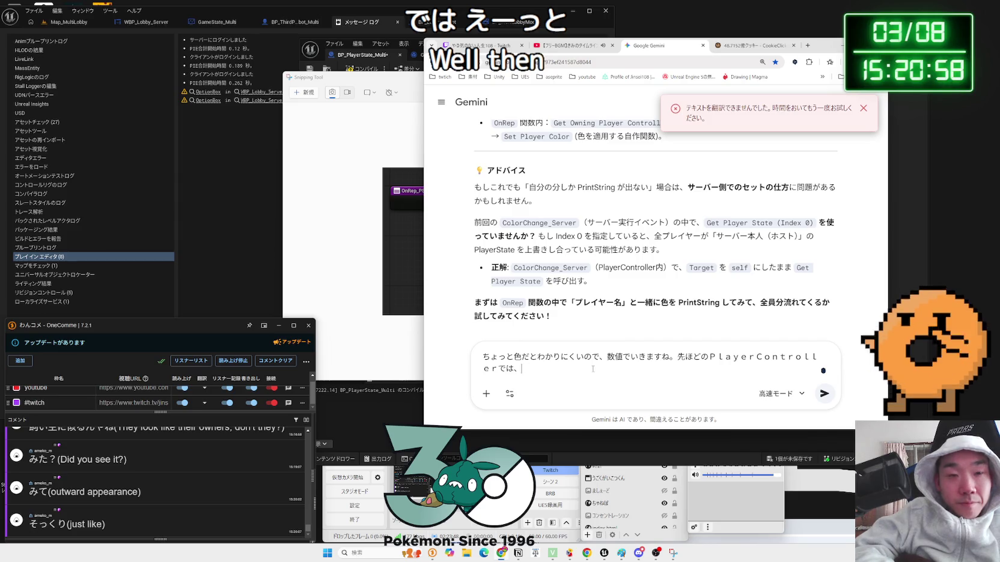
{"action": "type", "text": "nt"}
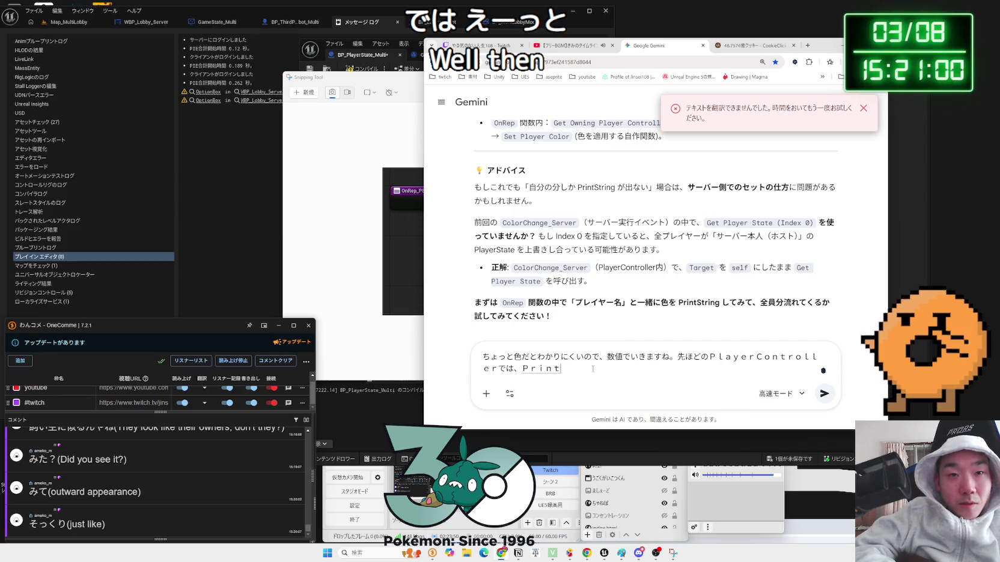
{"action": "type", "text": "ringnoke"}
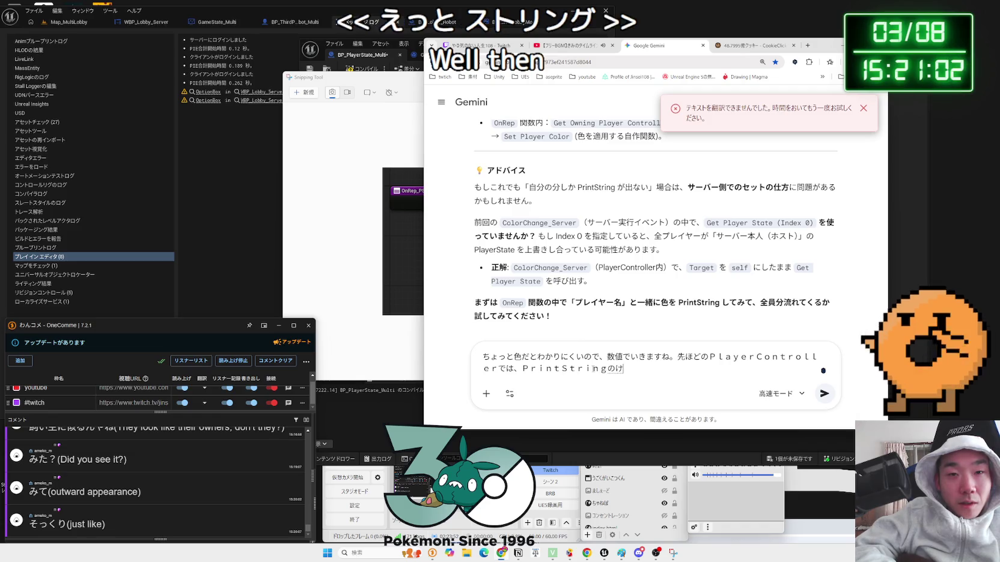
{"action": "type", "text": "kka"}
{"action": "key", "text": "space"}
List the printed values Server: 0, Server: 180, Server360 in the draft
{"action": "type", "text": "ga,"}
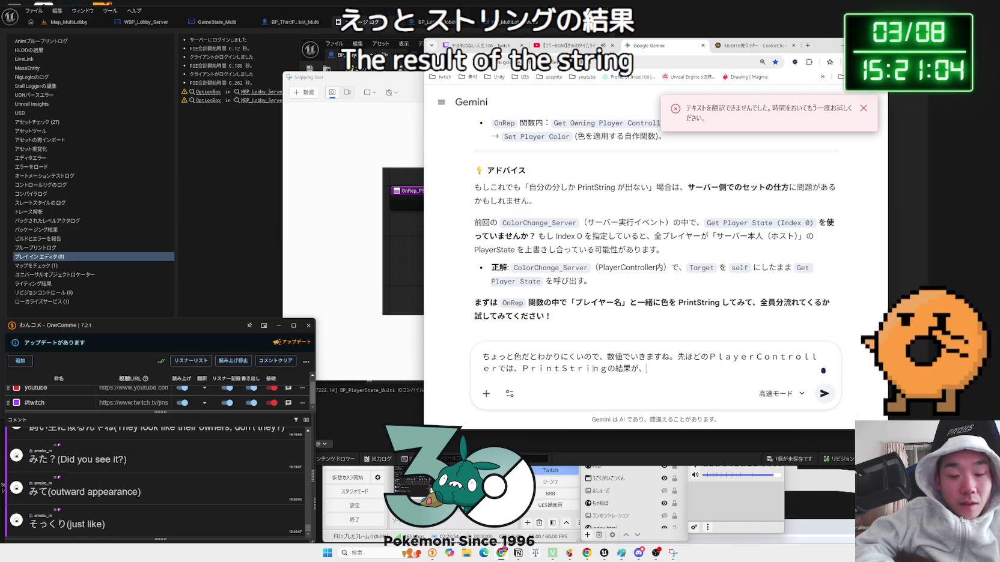
{"action": "type", "text": "ser"}
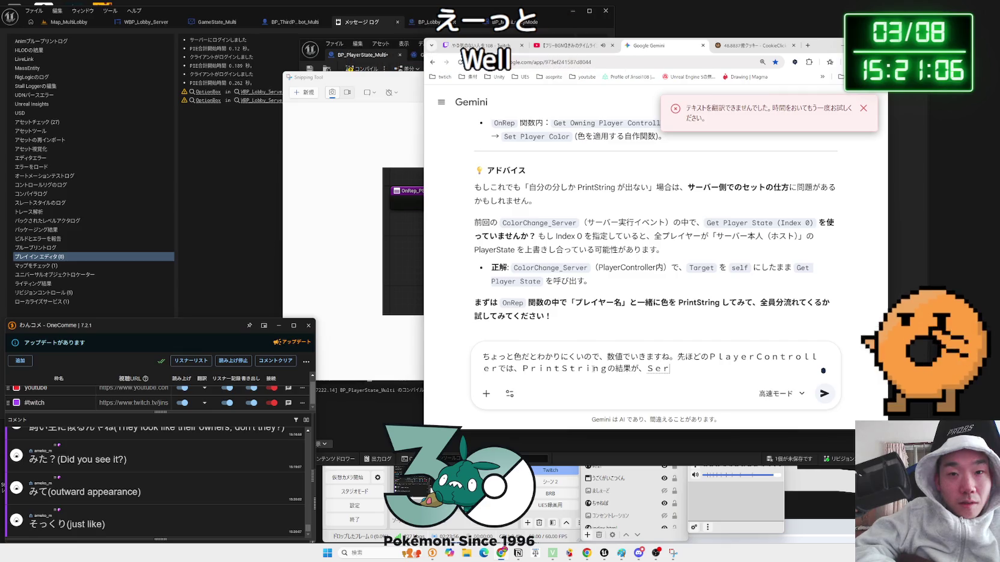
{"action": "type", "text": "r"}
{"action": "key", "text": "Return"}
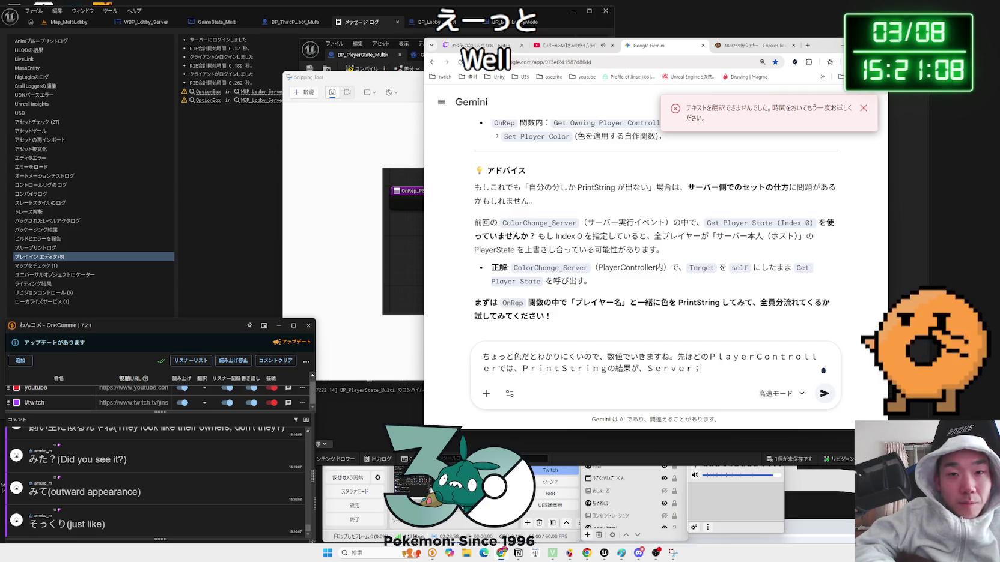
{"action": "type", "text": "1"}
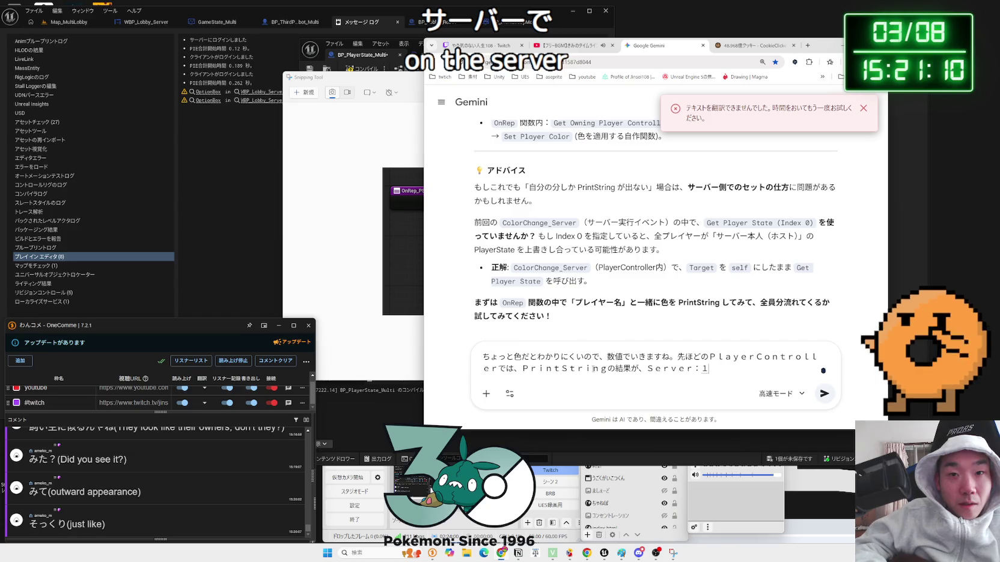
{"action": "type", "text": "、"}
{"action": "type", "text": "e"}
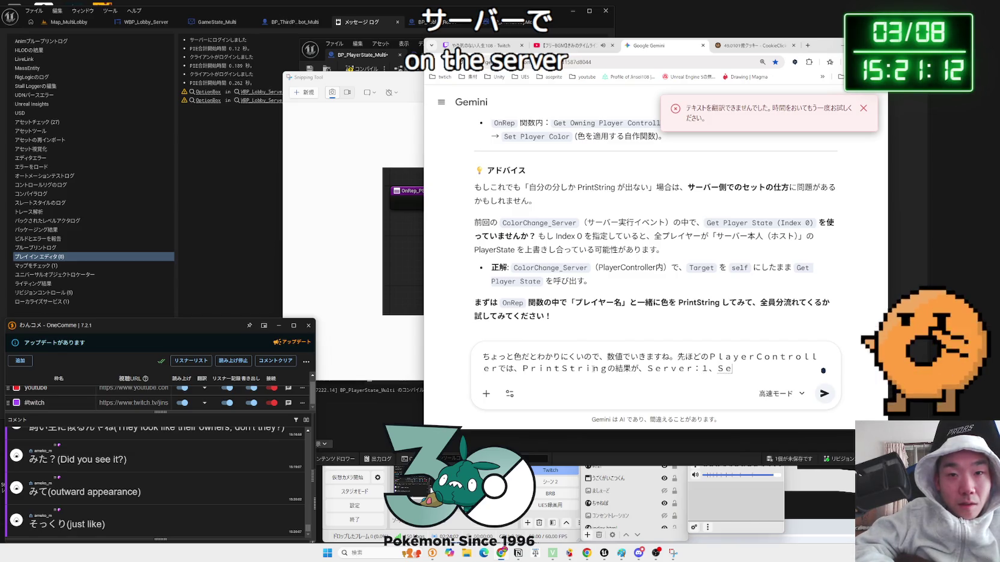
{"action": "type", "text": "r"}
{"action": "key", "text": "Left"}
{"action": "key", "text": "Left"}
{"action": "key", "text": "Left"}
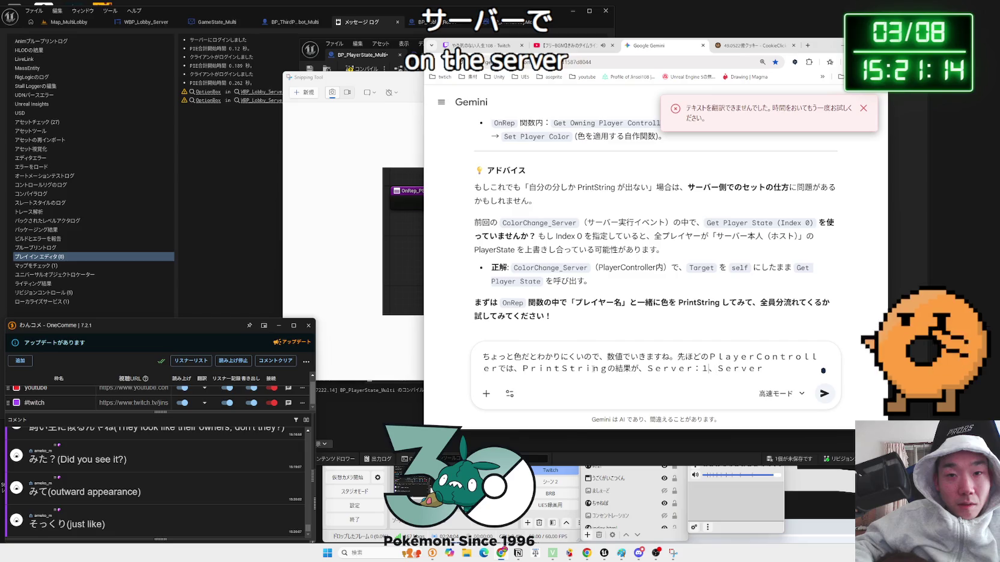
{"action": "key", "text": "BackSpace"}
{"action": "type", "text": "０"}
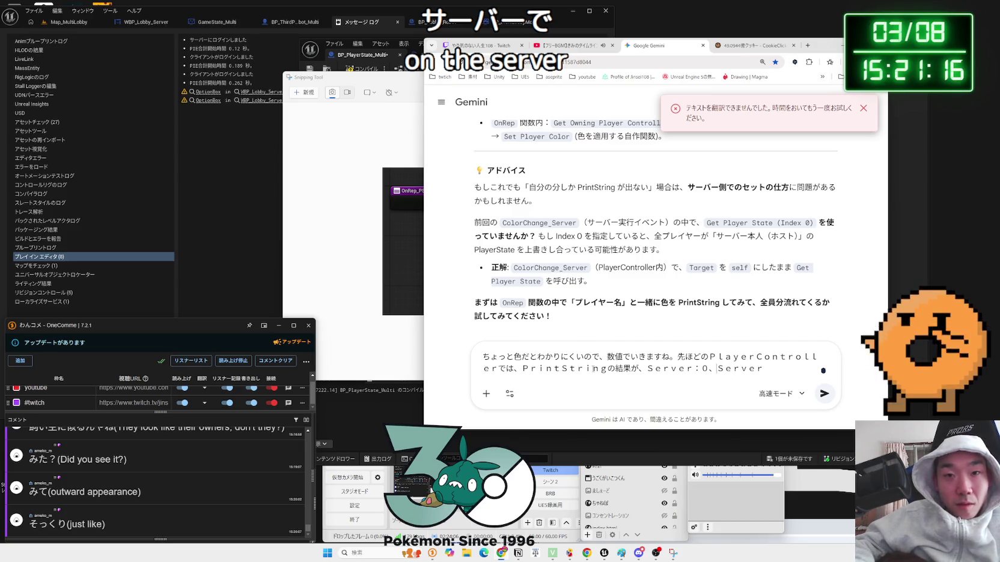
{"action": "key", "text": "Right"}
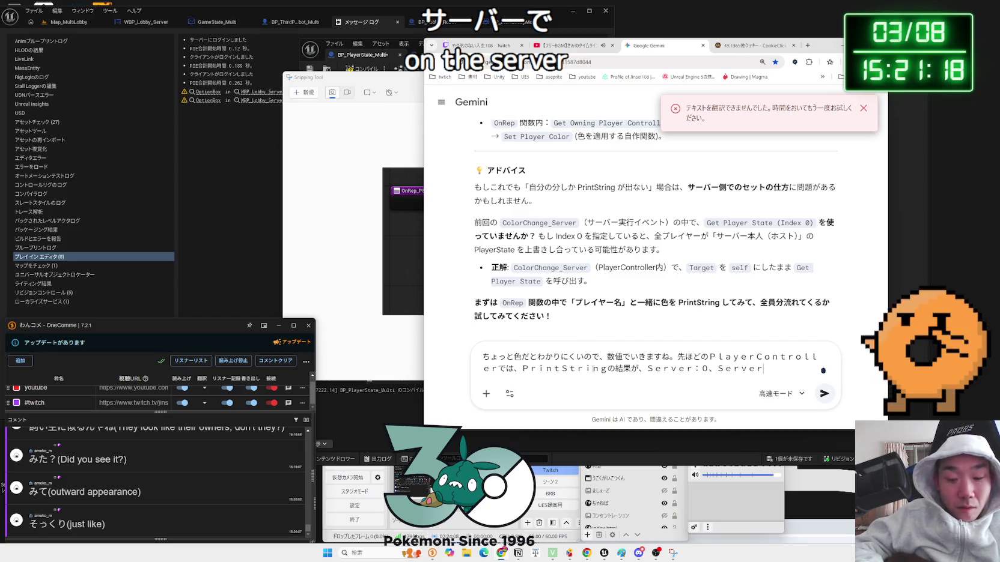
{"action": "type", "text": "180"}
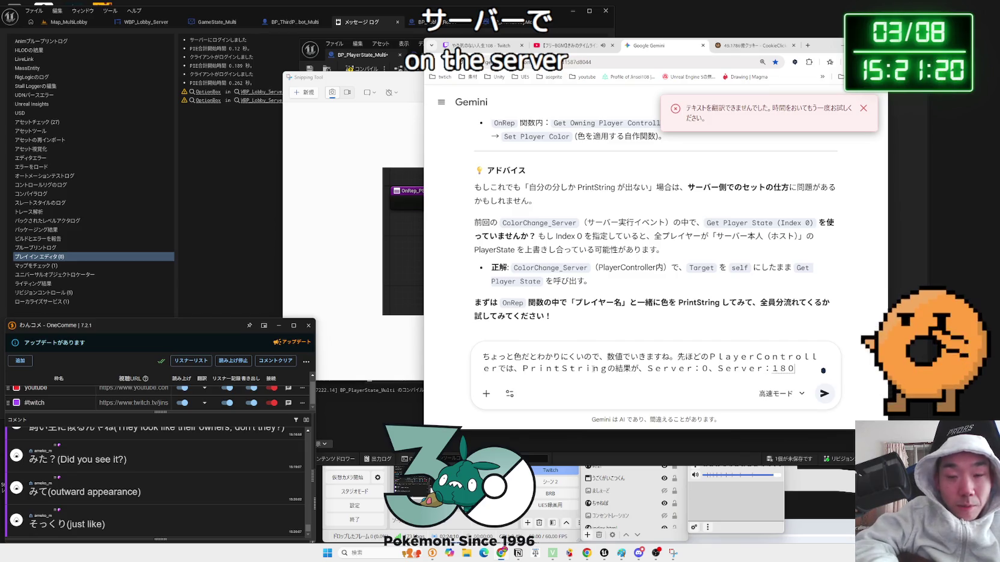
{"action": "type", "text": "、"}
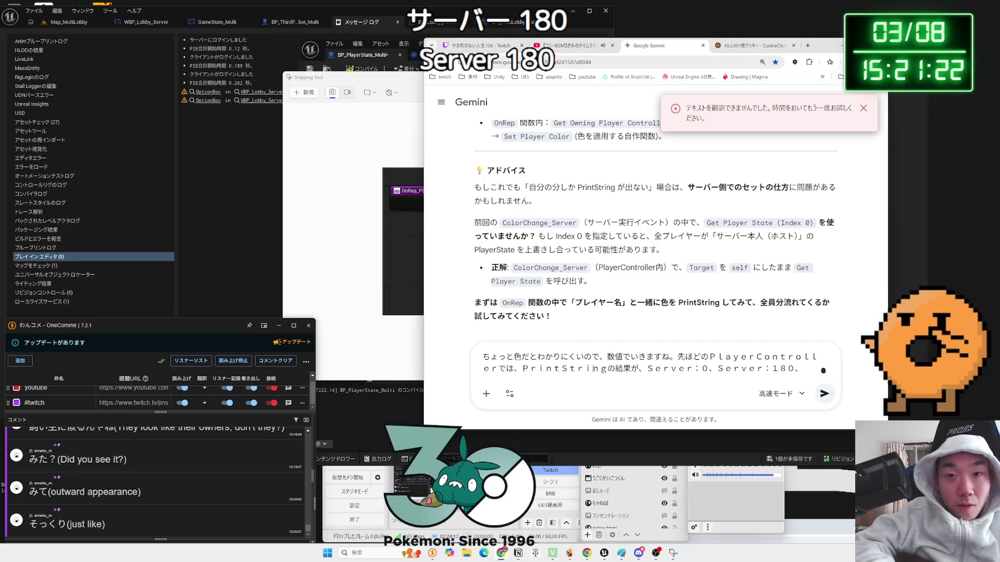
{"action": "type", "text": "err3"}
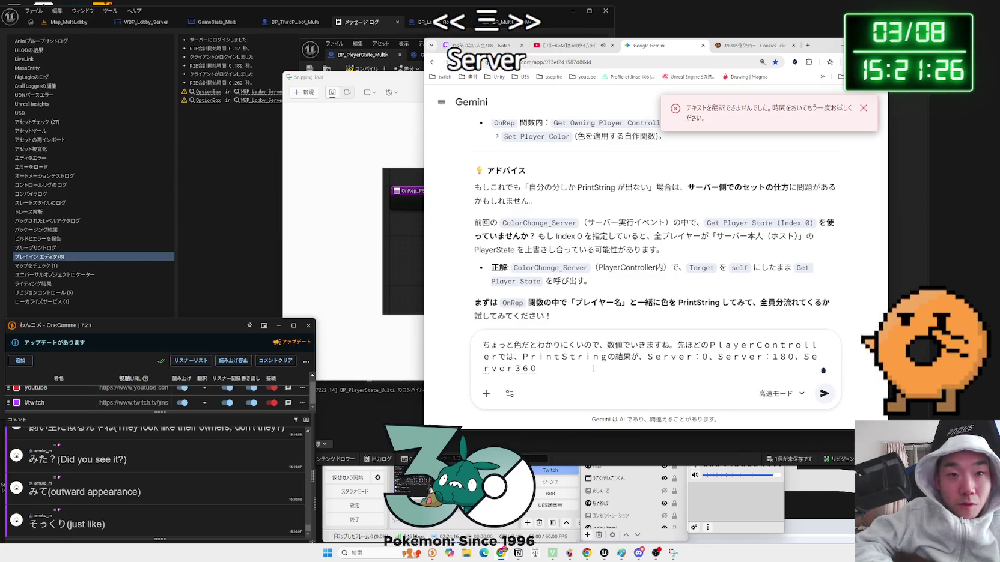
{"action": "type", "text": "、と"}
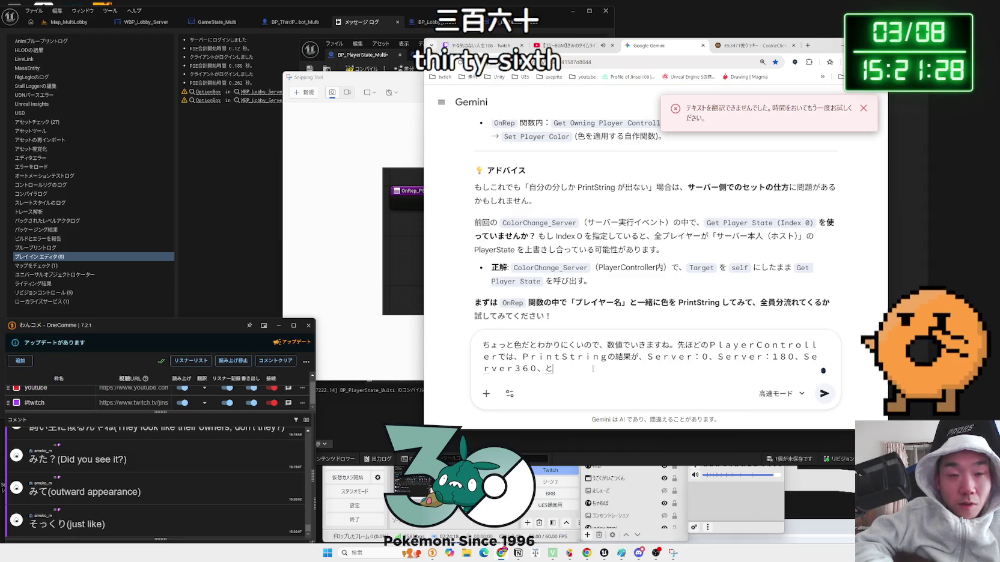
{"action": "type", "text": "ひょうじされ"}
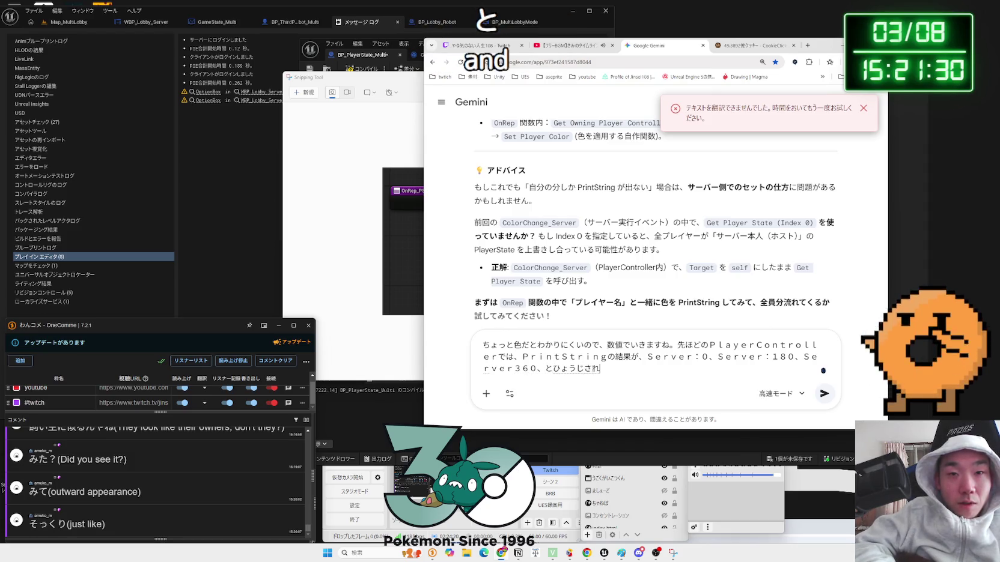
{"action": "type", "text": "まsu"}
{"action": "key", "text": "space"}
{"action": "type", "text": "。"}
{"action": "type", "text": "3ni"}
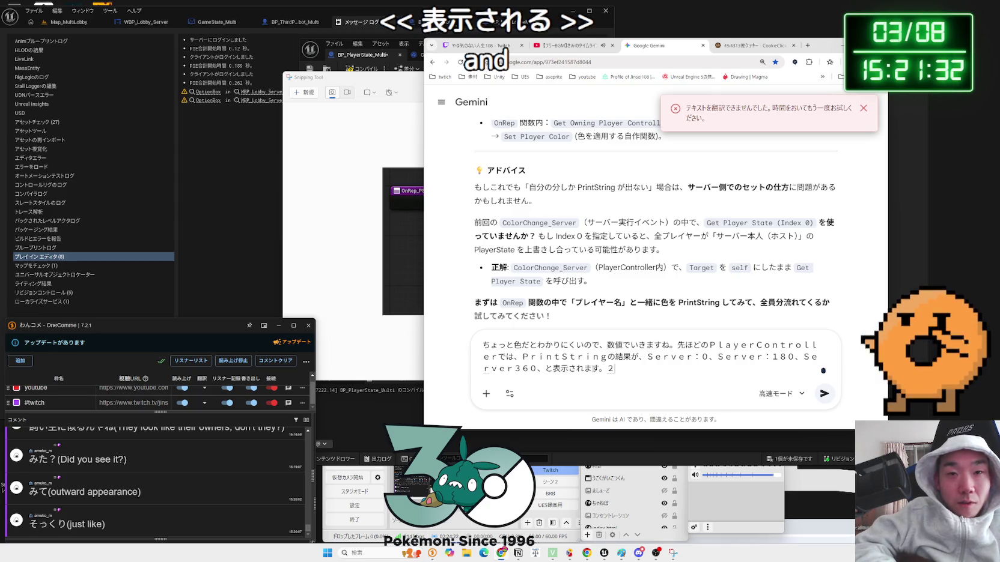
{"action": "type", "text": "unno"}
Finish the sentence stating these are the three players' colour values
{"action": "key", "text": "space"}
{"action": "type", "text": "irojohou"}
{"action": "key", "text": "space"}
{"action": "type", "text": "s"}
{"action": "key", "text": "space"}
{"action": "type", "text": "desune.reg"}
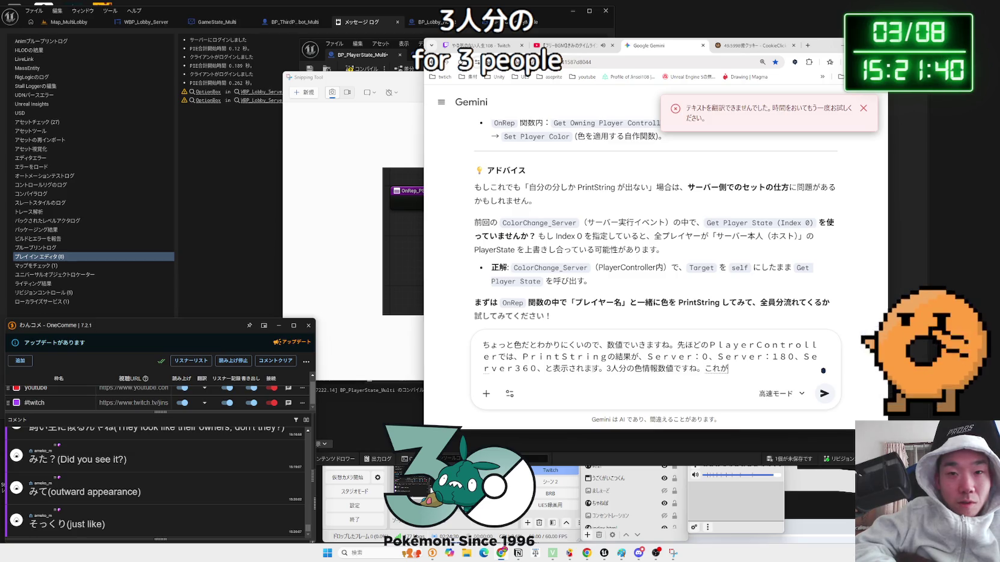
{"action": "type", "text": "epNoti"}
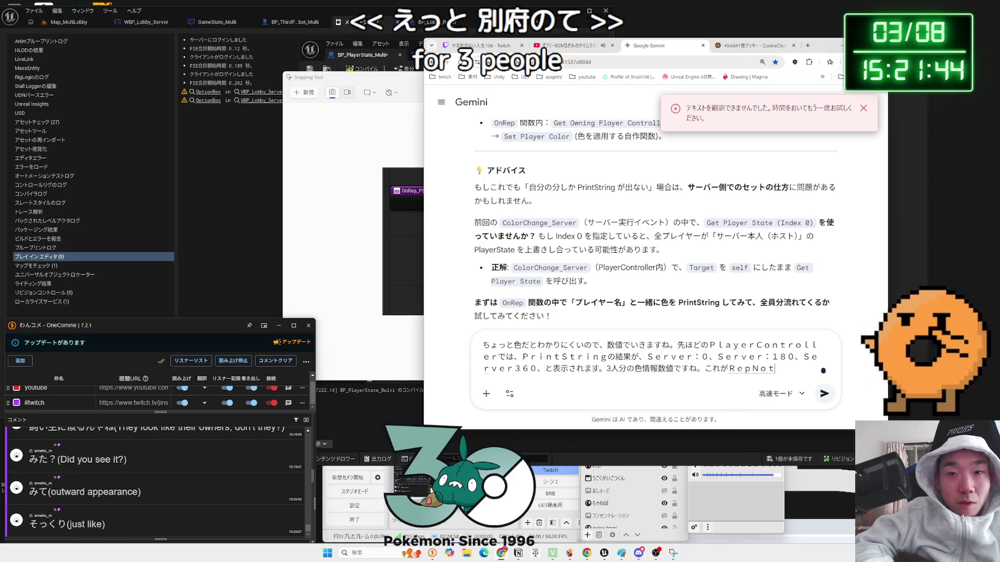
{"action": "key", "text": "BackSpace"}
{"action": "key", "text": "BackSpace"}
{"action": "key", "text": "BackSpace"}
Begin describing the result of printing the same replicated variable in the PlayerState RepNotify
{"action": "type", "text": "P"}
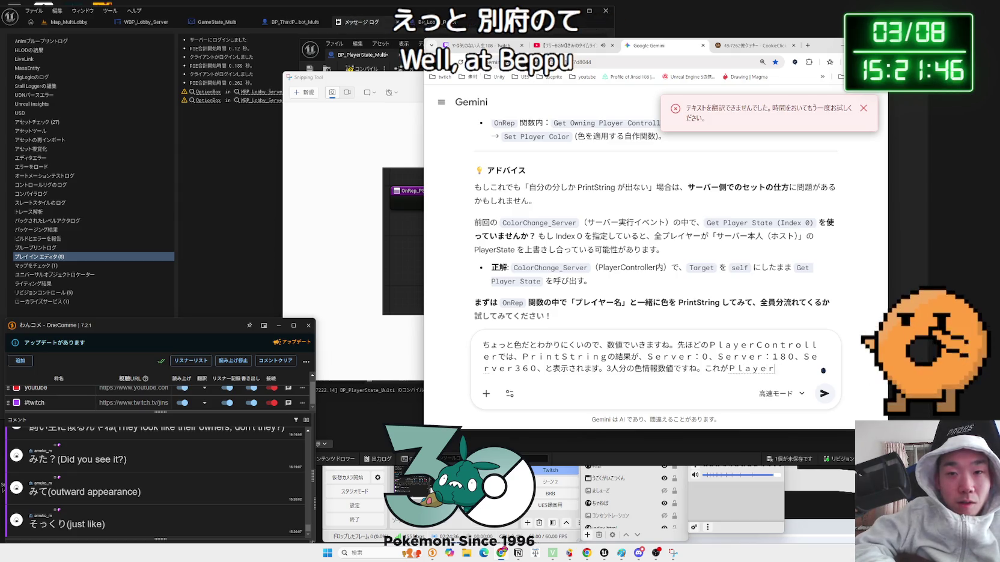
{"action": "type", "text": "State側のRepifyで"}
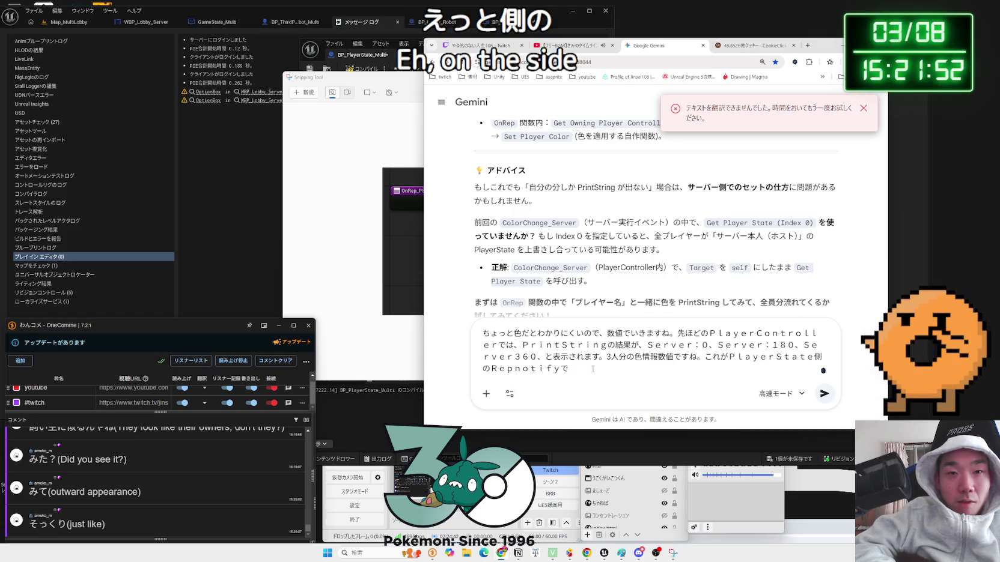
{"action": "type", "text": "れ"}
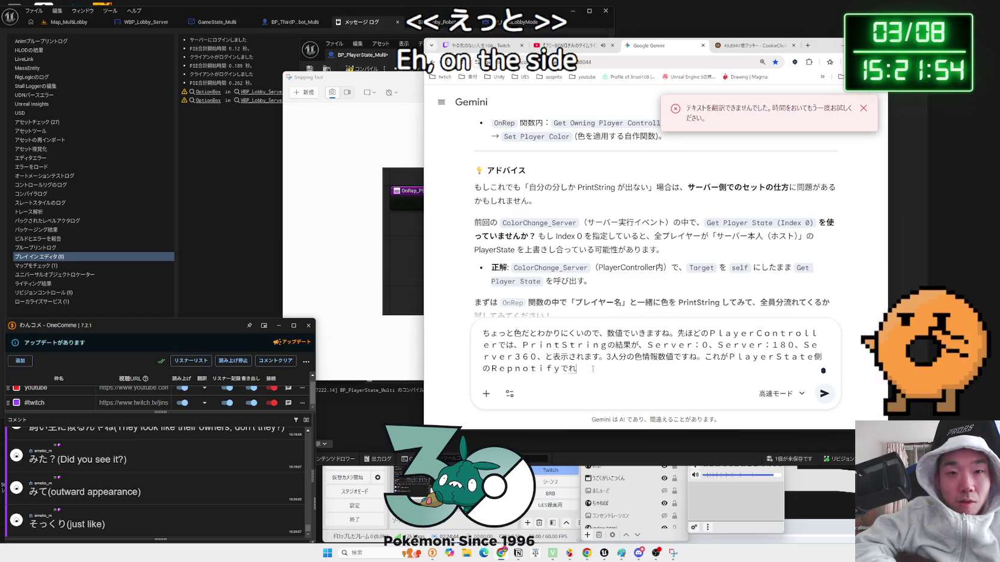
{"action": "key", "text": "BackSpace"}
{"action": "type", "text": "on"}
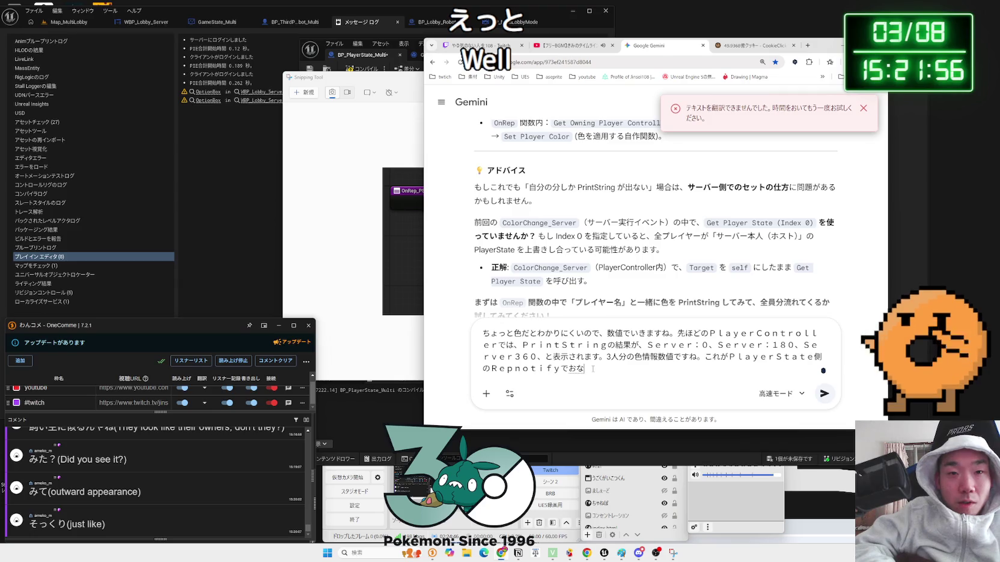
{"action": "type", "text": "ぷりけーと"}
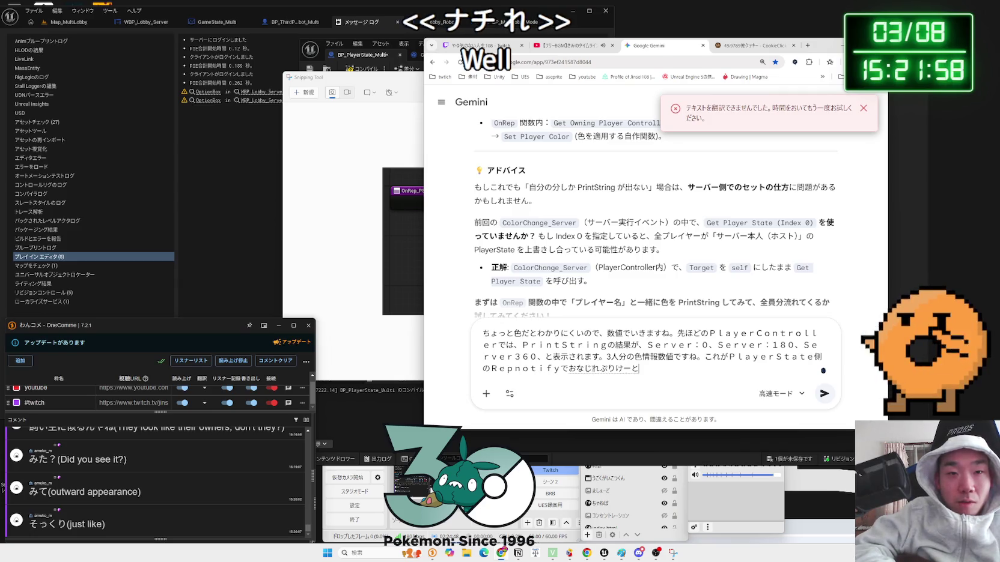
{"action": "type", "text": "へんすうを"}
{"action": "key", "text": "space"}
{"action": "type", "text": "P"}
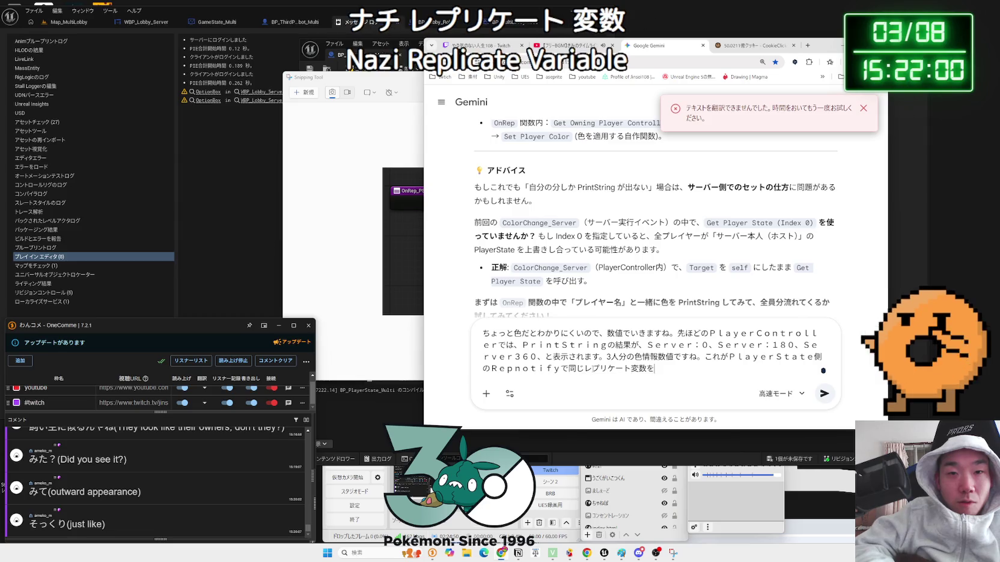
{"action": "type", "text": "stri"}
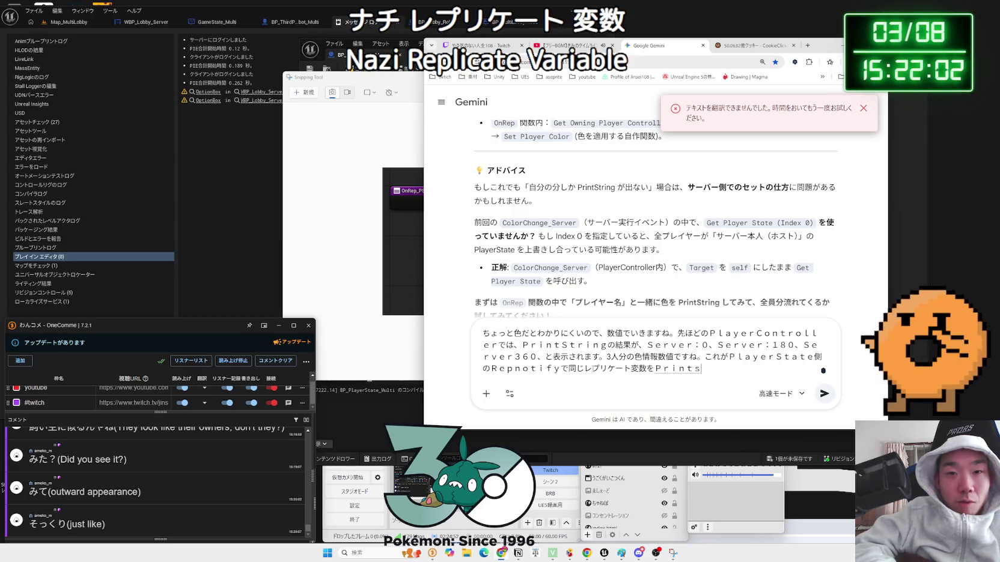
{"action": "type", "text": "ngしたけ"}
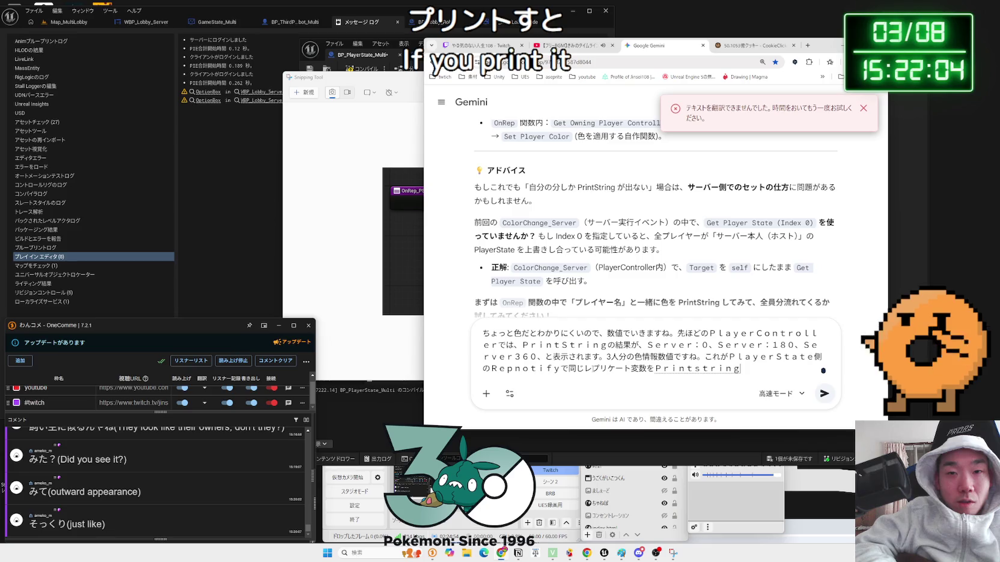
{"action": "type", "text": "っかが"}
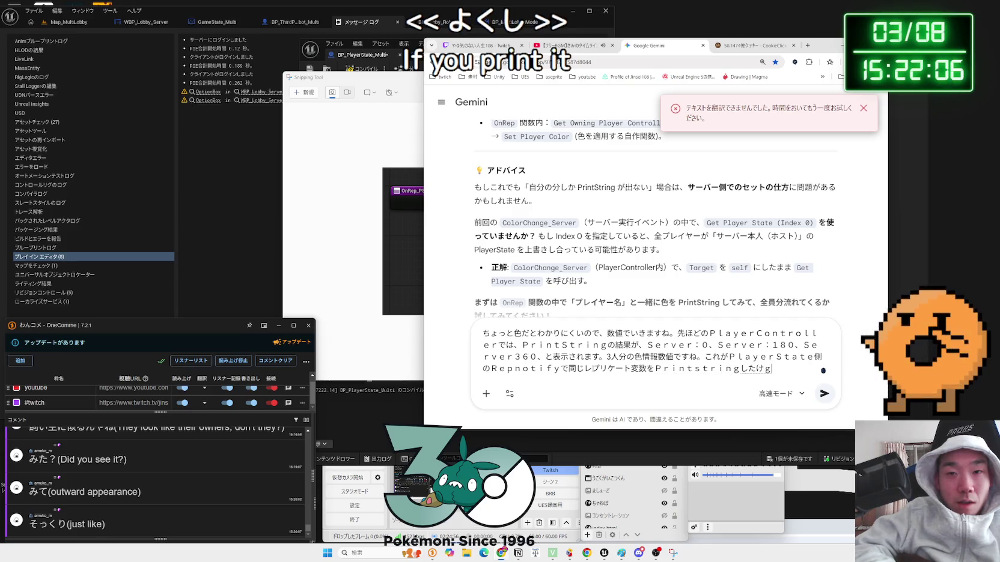
{"action": "key", "text": "space"}
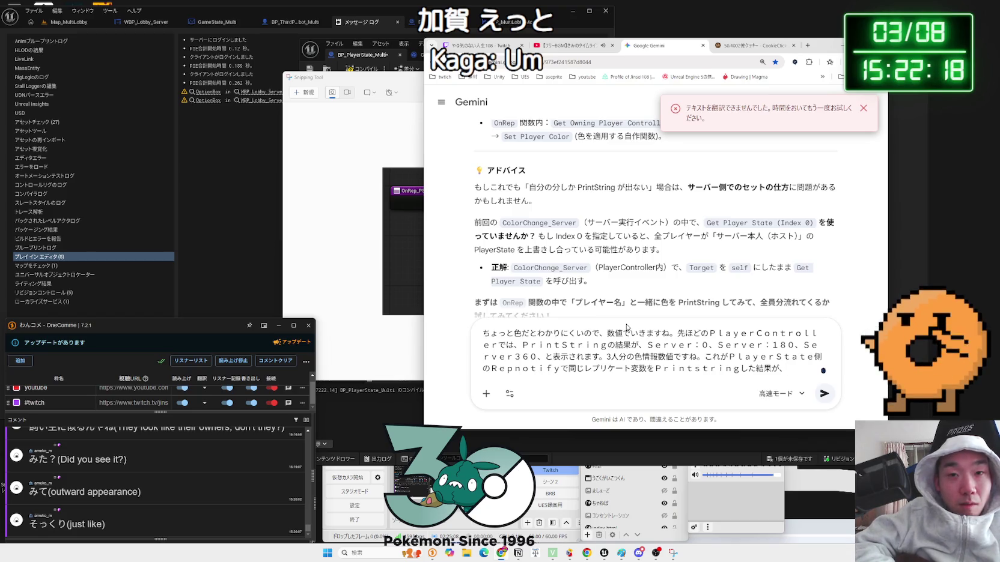
{"action": "type", "text": "Cli"}
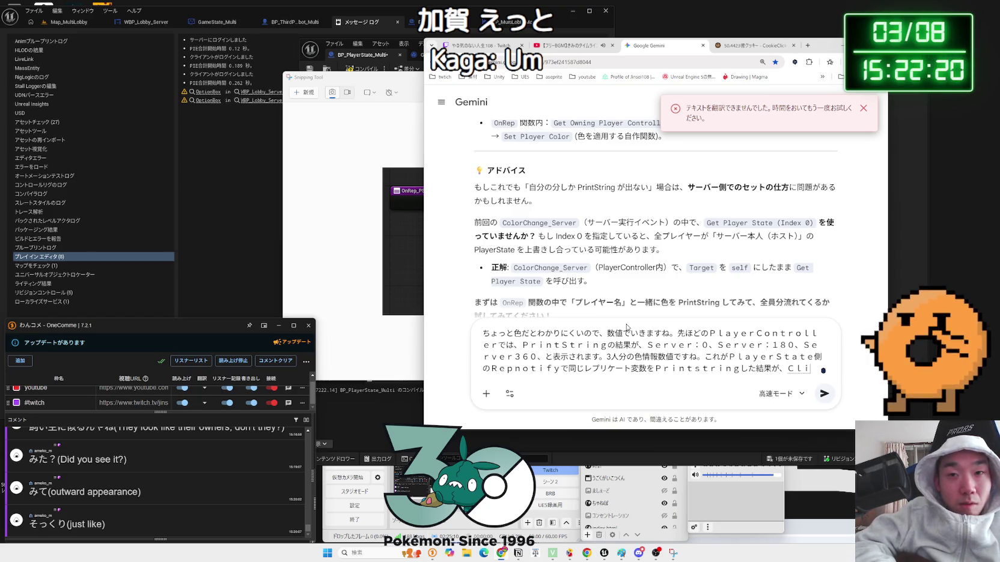
{"action": "left_click", "coordinate": [275, 143]}
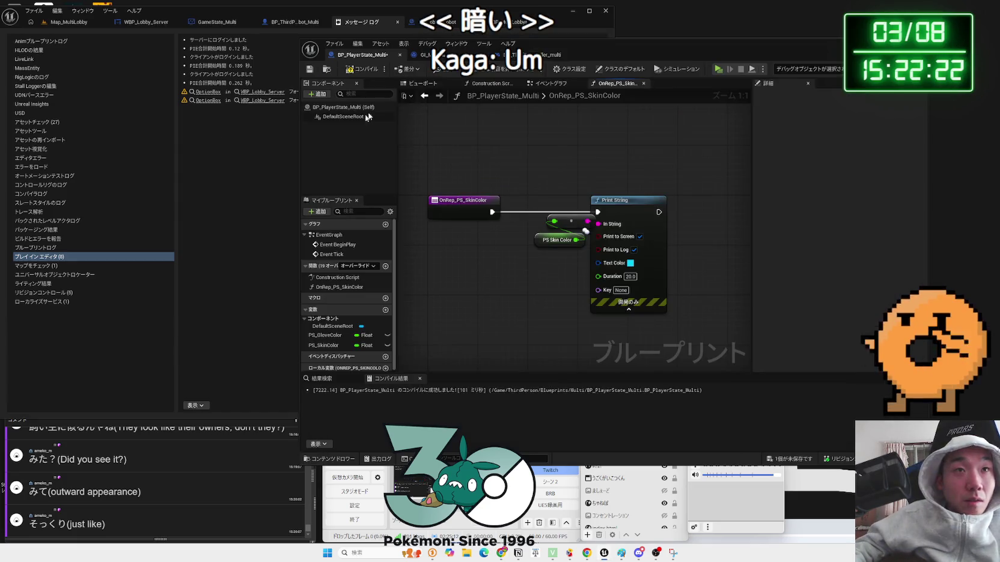
Recompile BP_PlayerState_Multi and start the multiplayer play-in-editor test
{"action": "left_click", "coordinate": [361, 69]}
{"action": "left_click", "coordinate": [725, 70]}
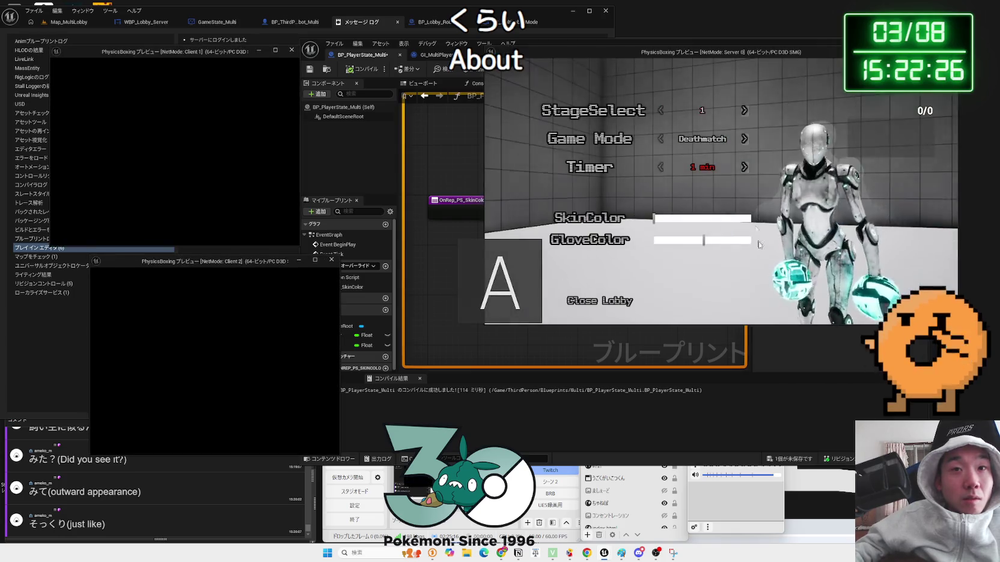
{"action": "left_click", "coordinate": [705, 217]}
Change the server's skin colour and gloves to red, Client 1's skin to cyan, and Client 2's gloves to red
{"action": "mouse_move", "coordinate": [706, 218]}
{"action": "left_mouse_down"}
{"action": "mouse_move", "coordinate": [735, 218]}
{"action": "mouse_move", "coordinate": [655, 218]}
{"action": "left_mouse_up"}
{"action": "left_click_drag", "start_coordinate": [703, 240], "coordinate": [751, 240]}
{"action": "left_click", "coordinate": [204, 170]}
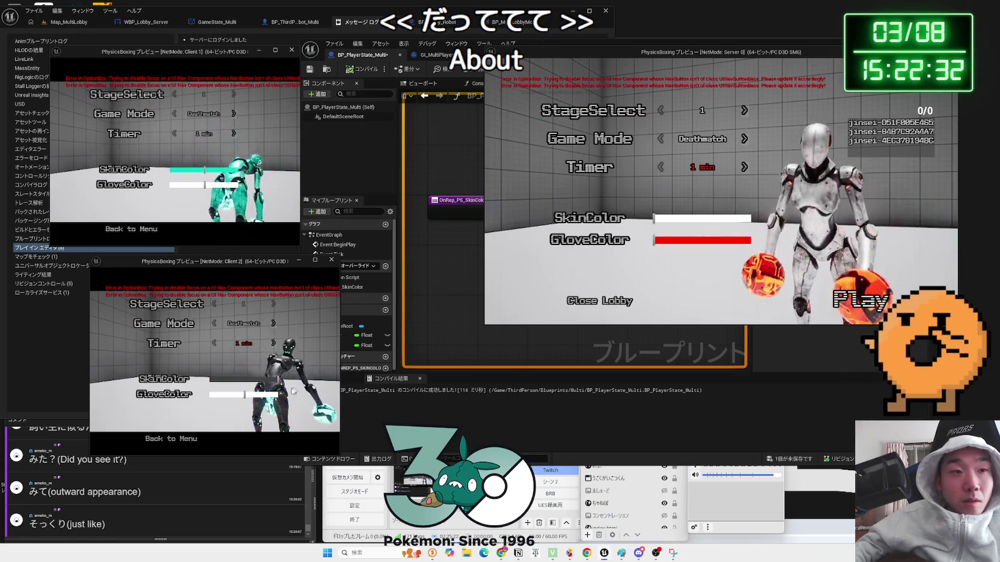
{"action": "left_click", "coordinate": [212, 394]}
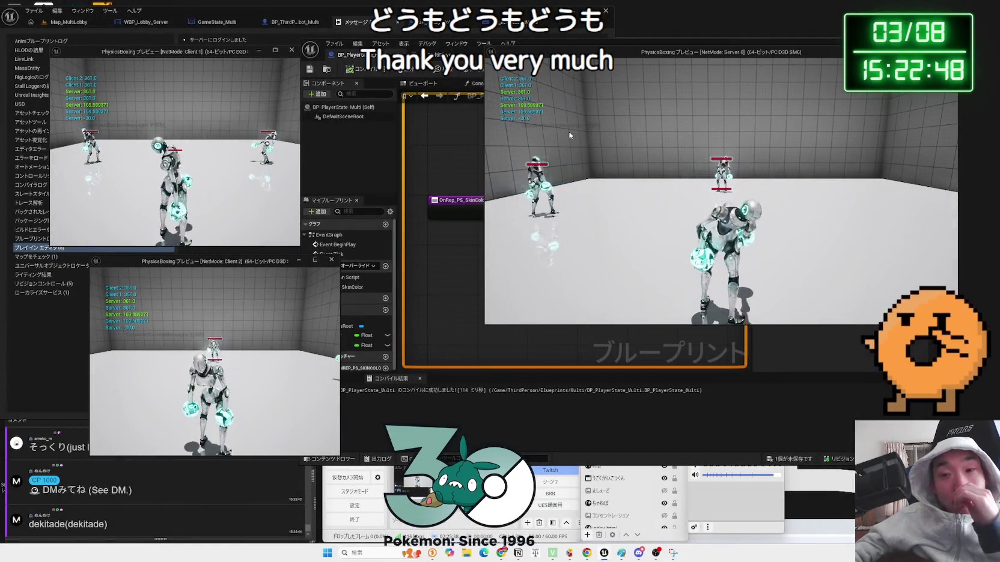
Snip the printed Client and Server values (361.0, 169.589371, -30.0), then return to Gemini
{"action": "left_click", "coordinate": [844, 432]}
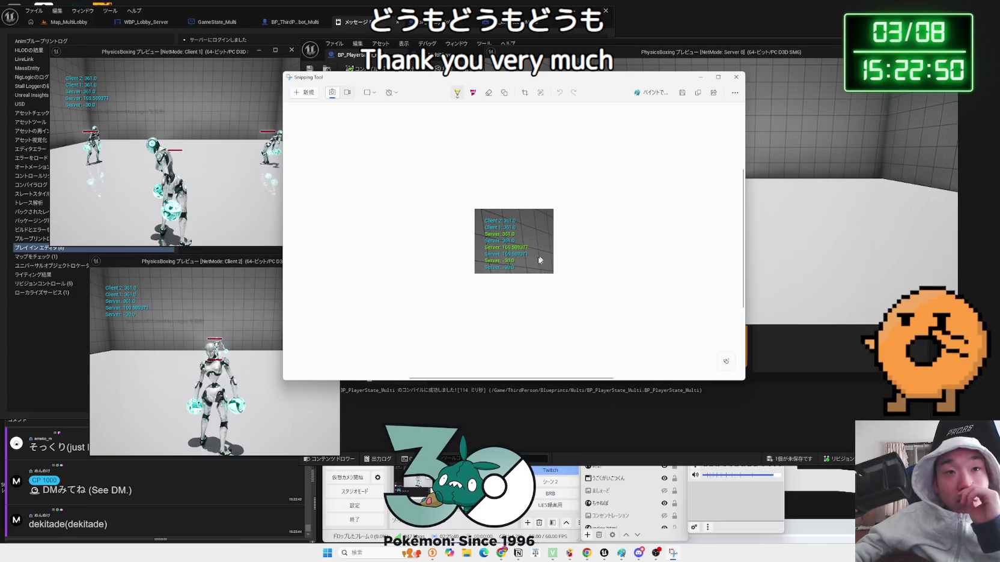
{"action": "scroll", "coordinate": [519, 277], "scroll_direction": "up", "scroll_amount": 5}
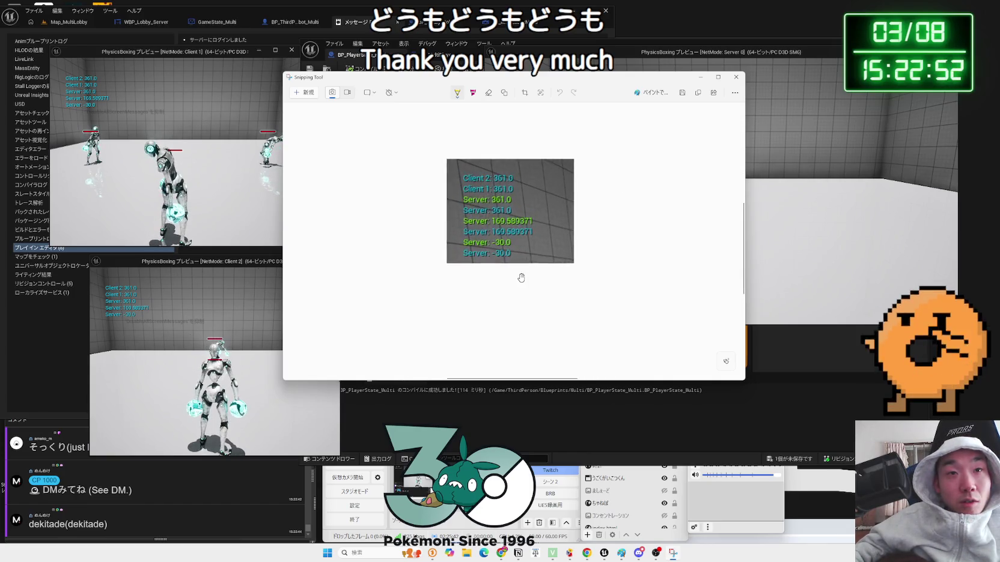
{"action": "scroll", "coordinate": [632, 271], "scroll_direction": "up", "scroll_amount": 2}
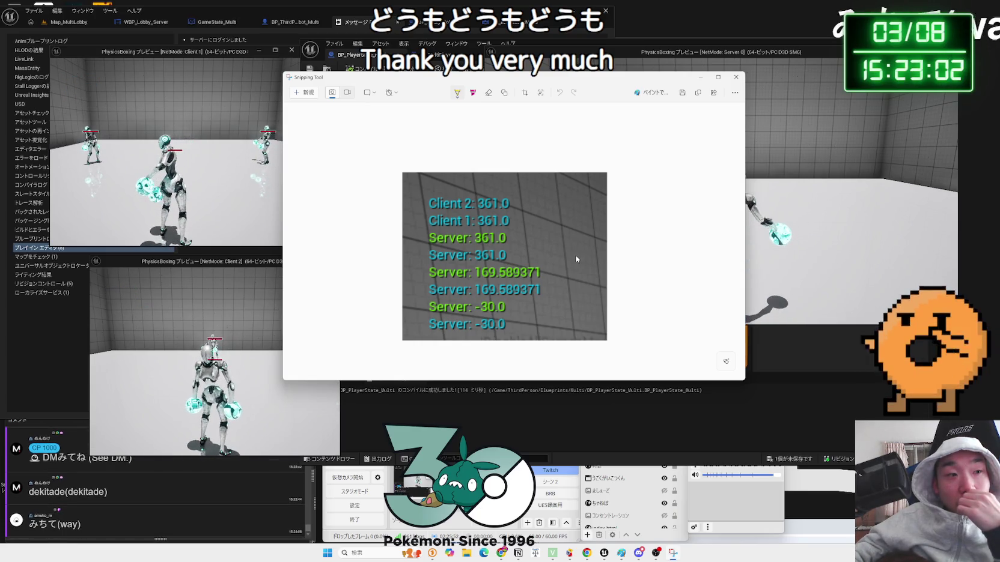
{"action": "left_click", "coordinate": [598, 517]}
{"action": "key", "text": "Zenkaku_Hankaku"}
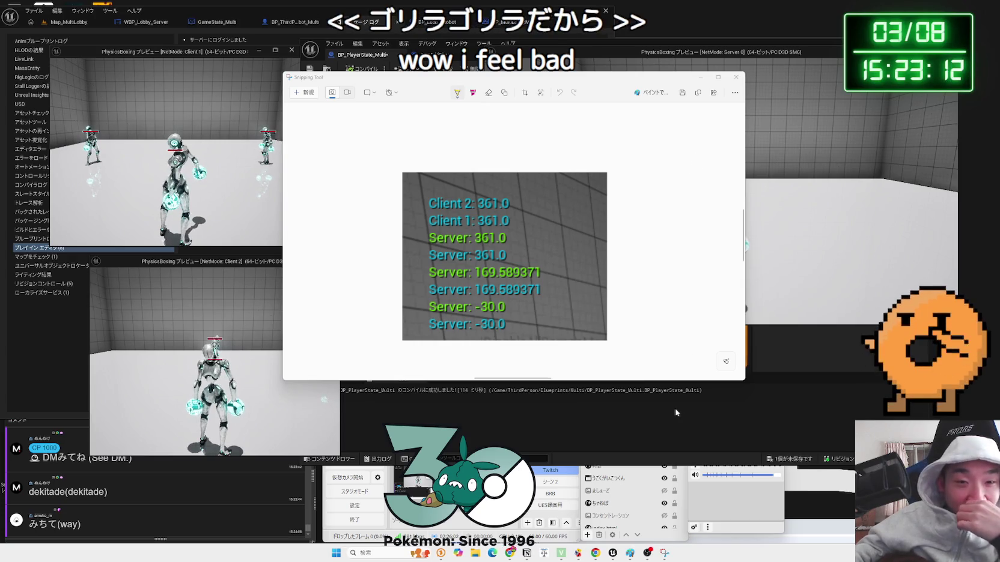
{"action": "key", "text": "alt+Tab"}
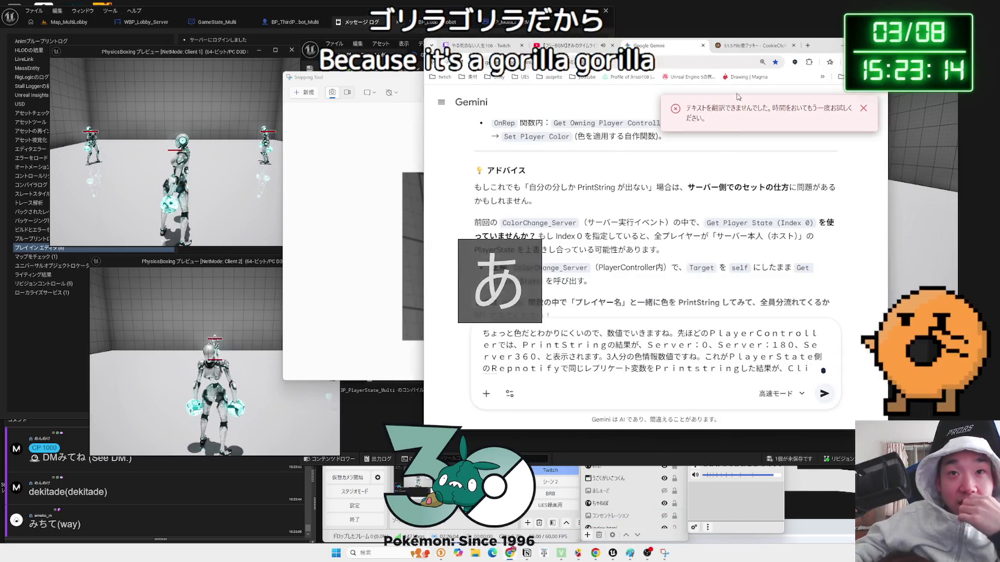
Open the X home timeline from the bookmarks in a new tab, and switch OBS to the webcam scene
{"action": "left_click", "coordinate": [808, 47]}
{"action": "left_click", "coordinate": [840, 77]}
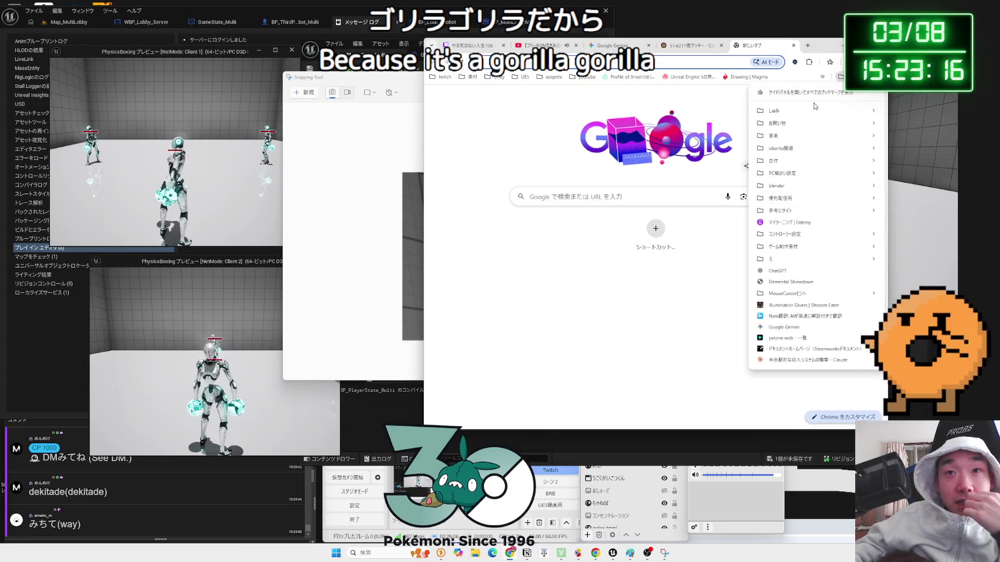
{"action": "mouse_move", "coordinate": [775, 110]}
{"action": "left_click", "coordinate": [666, 142]}
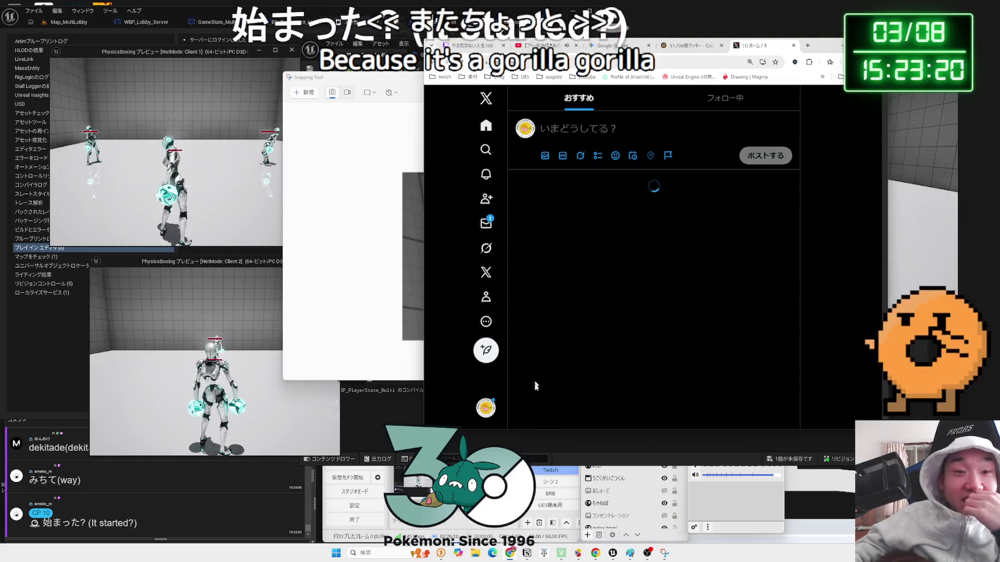
{"action": "left_click", "coordinate": [552, 482]}
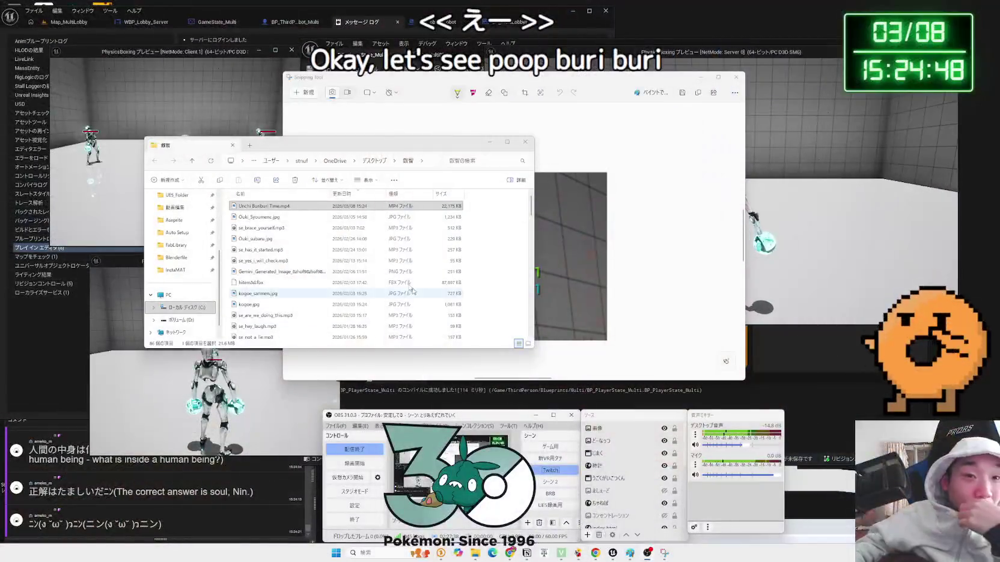
Play Unchi Buriburi Time.mp4 and pause the YouTube background music
{"action": "double_click", "coordinate": [259, 208]}
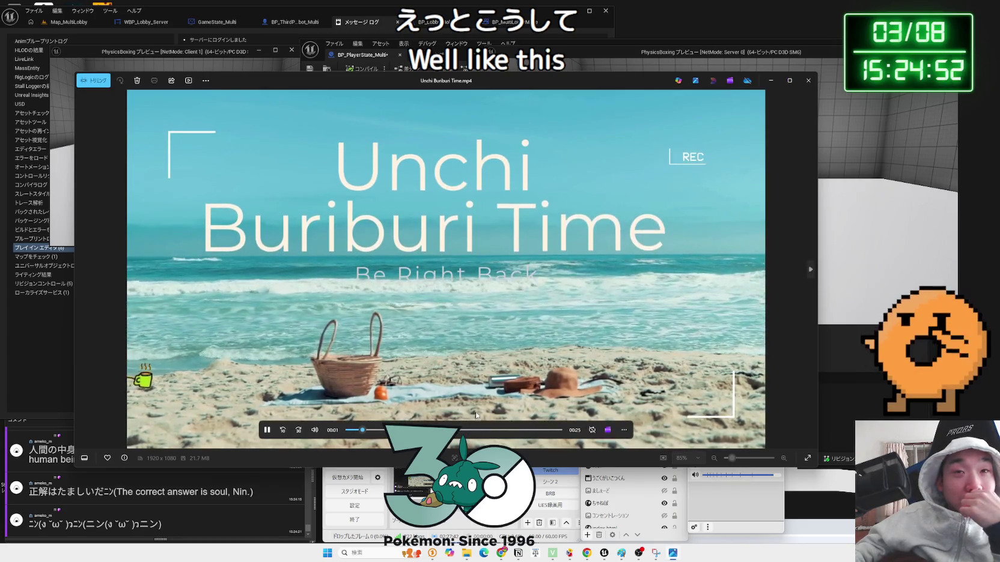
{"action": "left_click", "coordinate": [501, 553]}
{"action": "left_click", "coordinate": [538, 45]}
{"action": "left_click", "coordinate": [649, 240]}
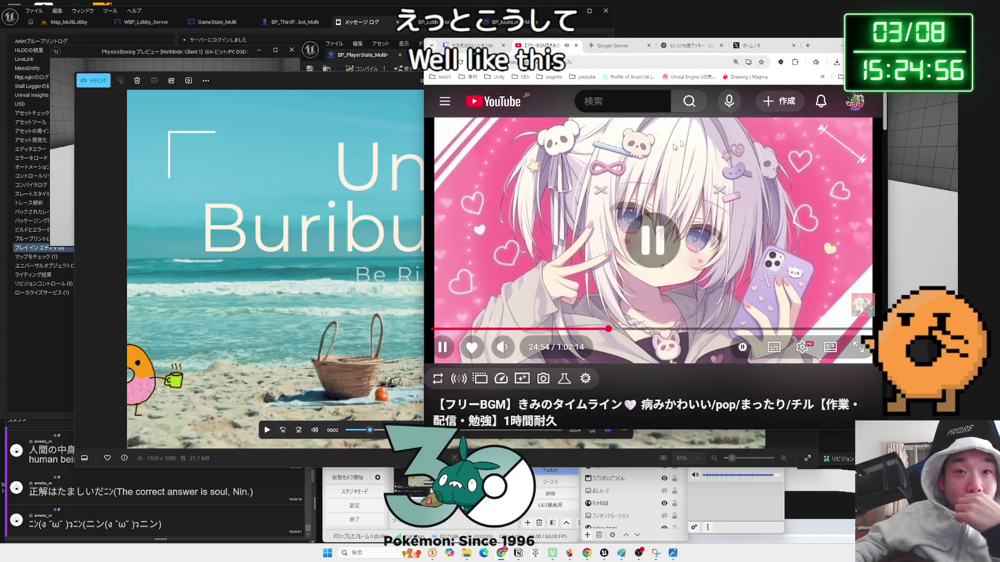
{"action": "left_click", "coordinate": [839, 45]}
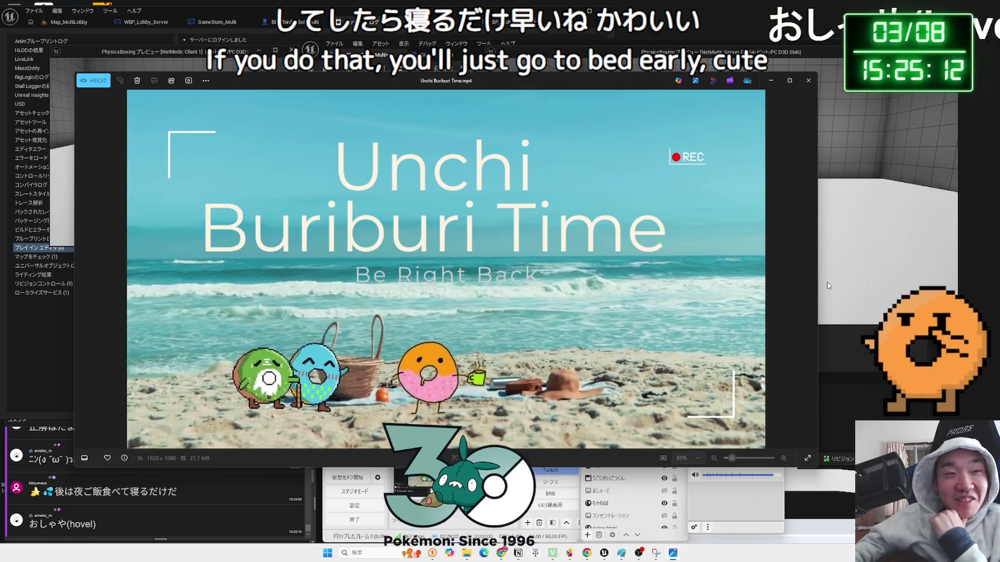
Replay the clip, skip to about 00:20, and switch the stream to the full-screen webcam scene
{"action": "mouse_move", "coordinate": [783, 288]}
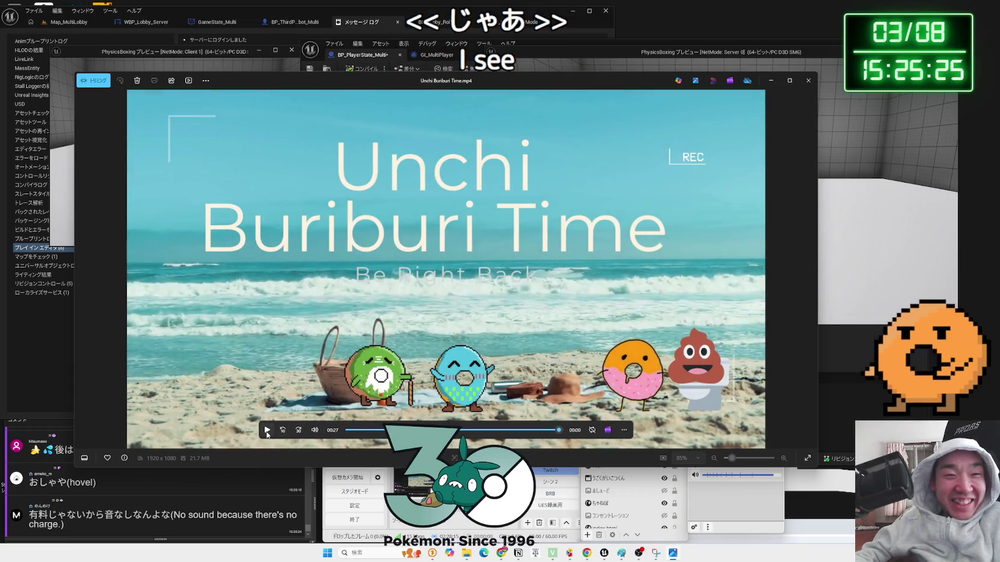
{"action": "left_click", "coordinate": [267, 431]}
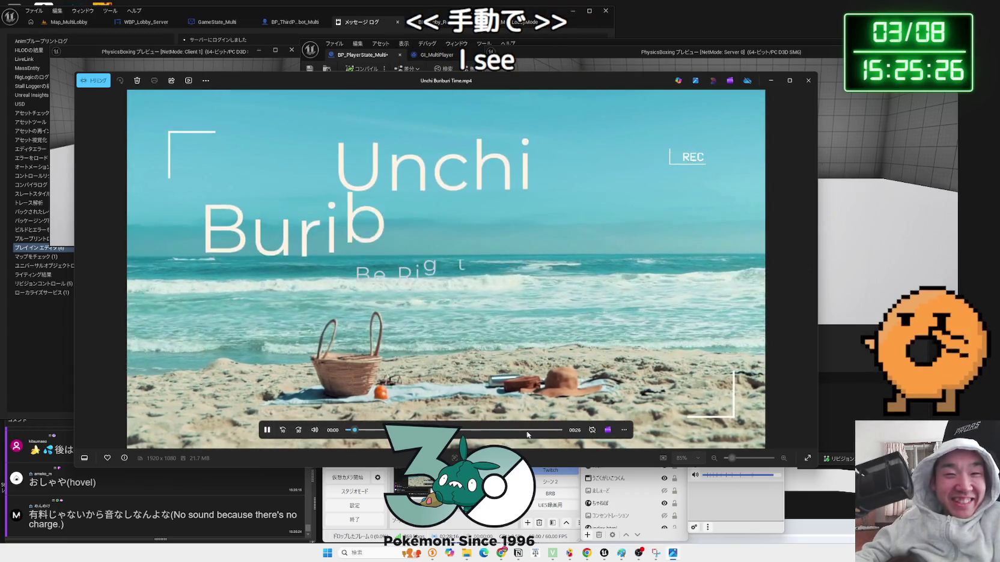
{"action": "left_click", "coordinate": [503, 433]}
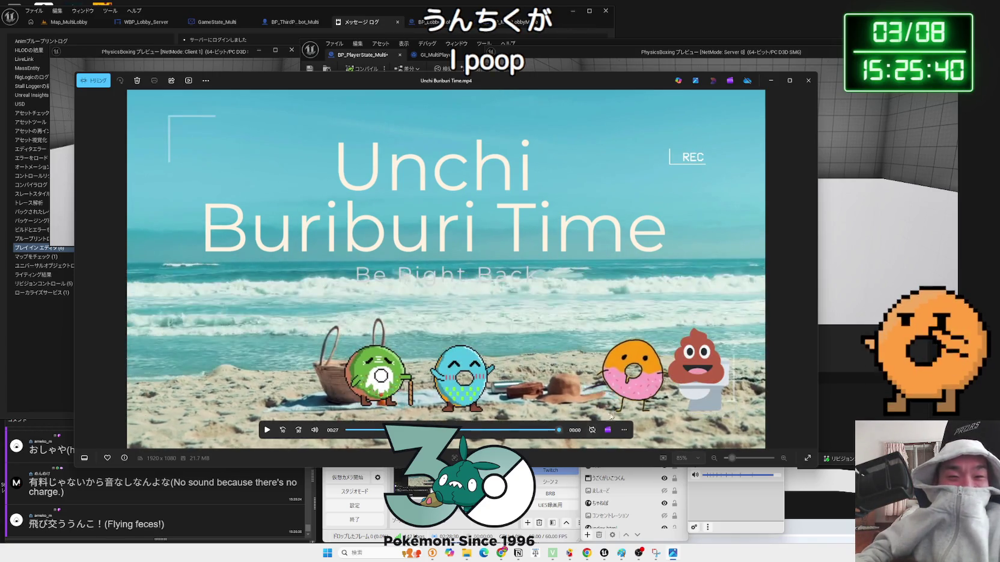
{"action": "left_click", "coordinate": [550, 481]}
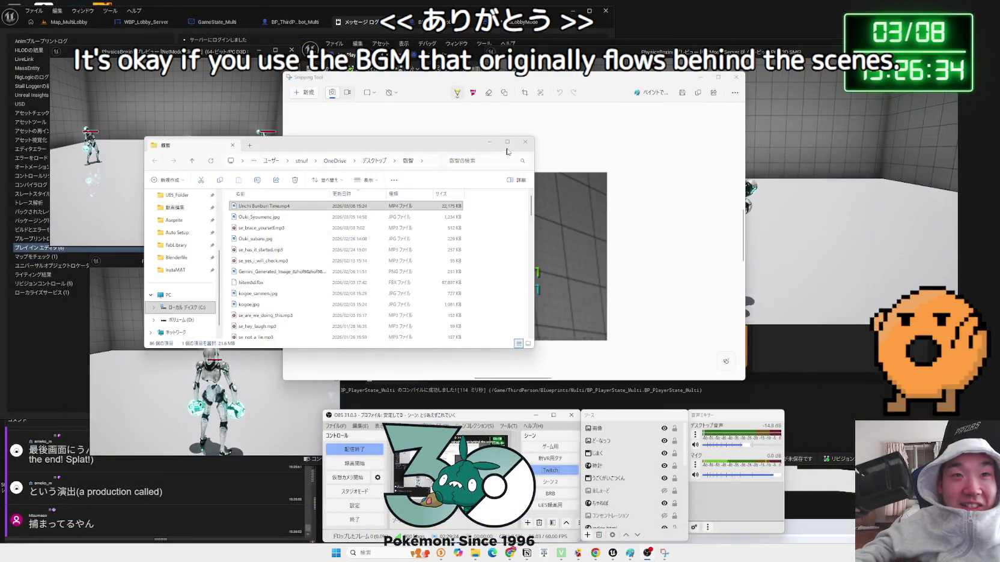
Close the break-video folder, move the browser to the X tab, and hide it
{"action": "left_click", "coordinate": [526, 142]}
{"action": "left_click", "coordinate": [508, 553]}
{"action": "left_click", "coordinate": [760, 45]}
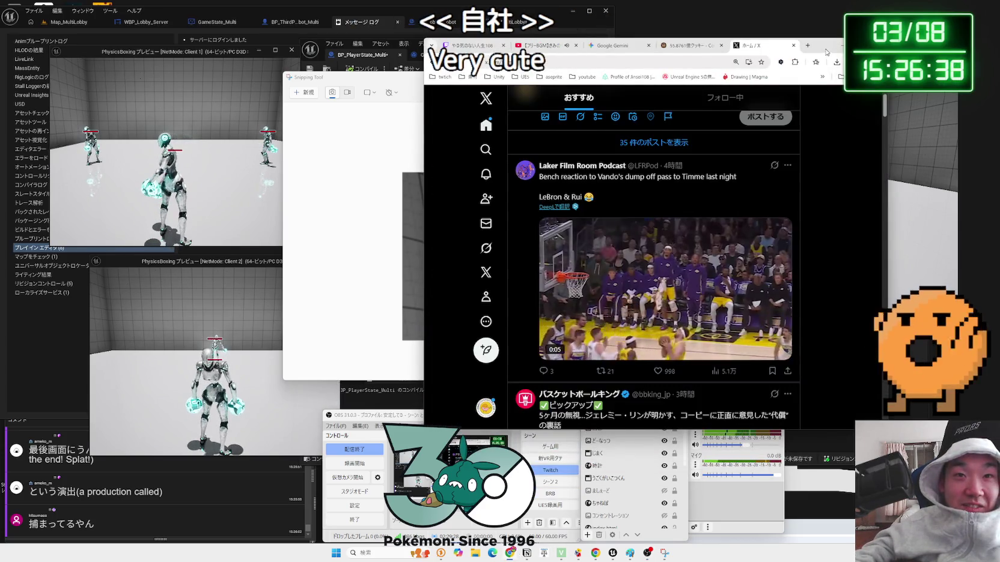
{"action": "left_click", "coordinate": [826, 53]}
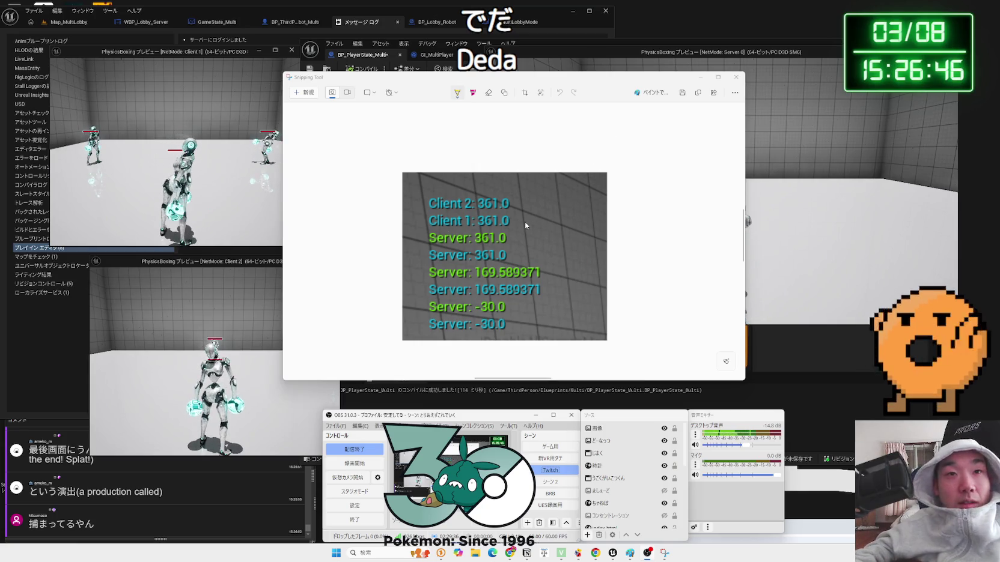
Copy the captured debug-values image and return to the Gemini conversation
{"action": "left_click", "coordinate": [698, 91]}
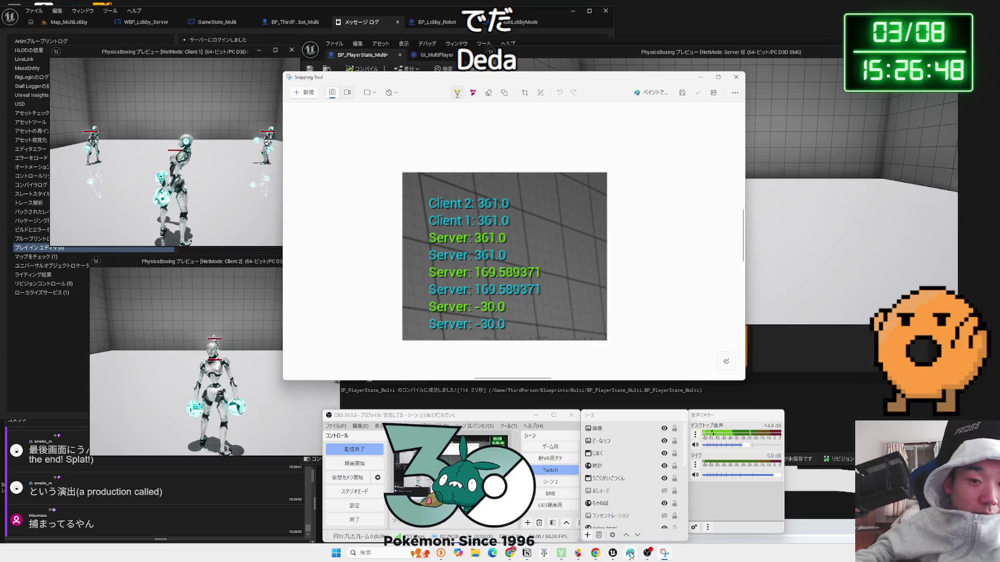
{"action": "mouse_move", "coordinate": [613, 554]}
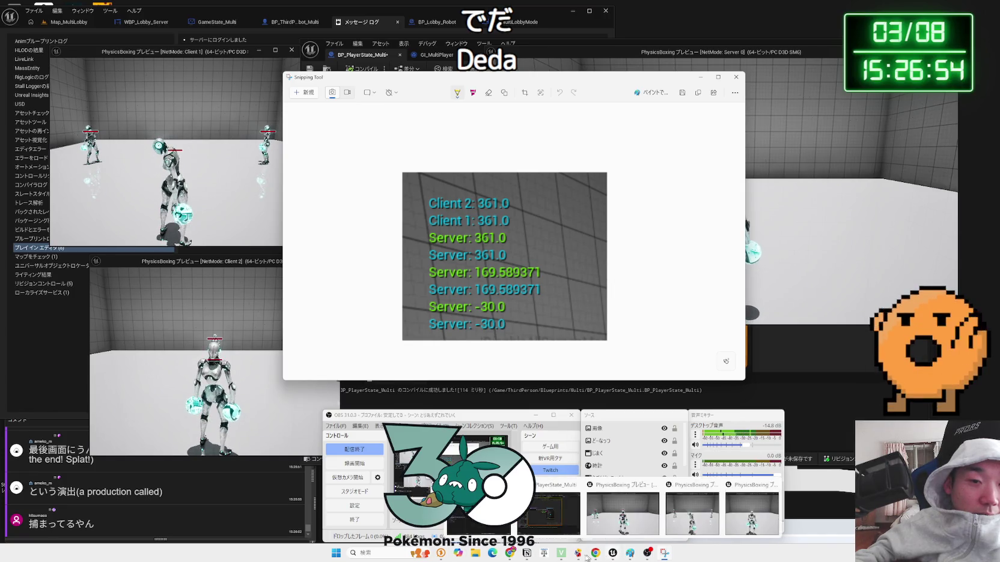
{"action": "left_click", "coordinate": [509, 555]}
{"action": "left_click", "coordinate": [697, 41]}
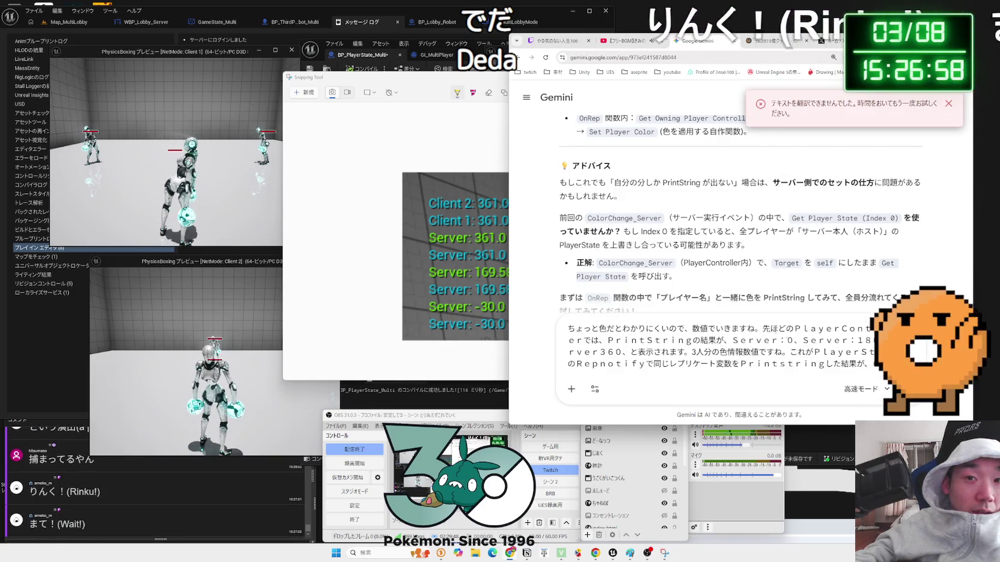
Correct the draft: add -30, change 360 to 361, and delete the stray characters
{"action": "left_click_drag", "start_coordinate": [487, 78], "coordinate": [336, 76]}
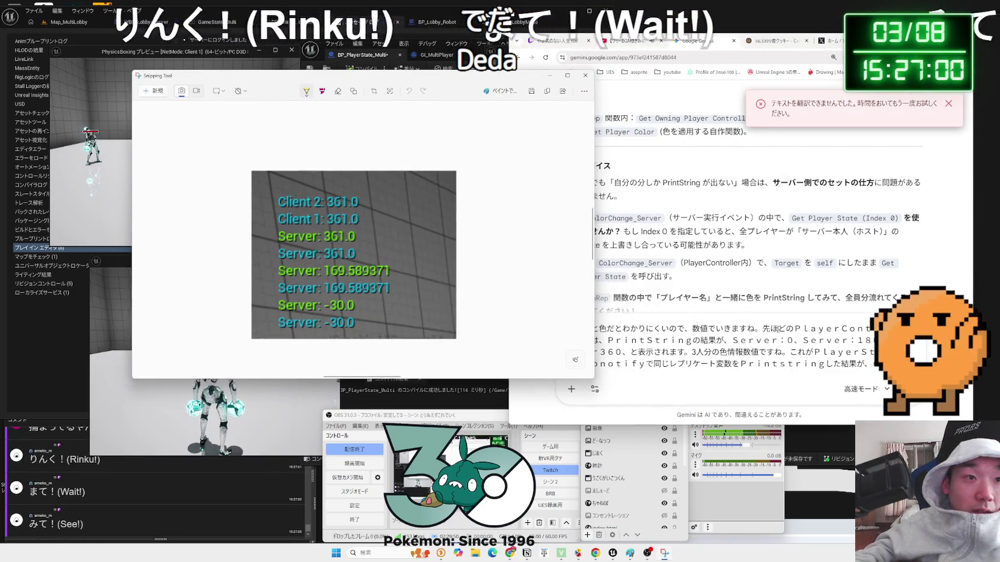
{"action": "left_click", "coordinate": [775, 341]}
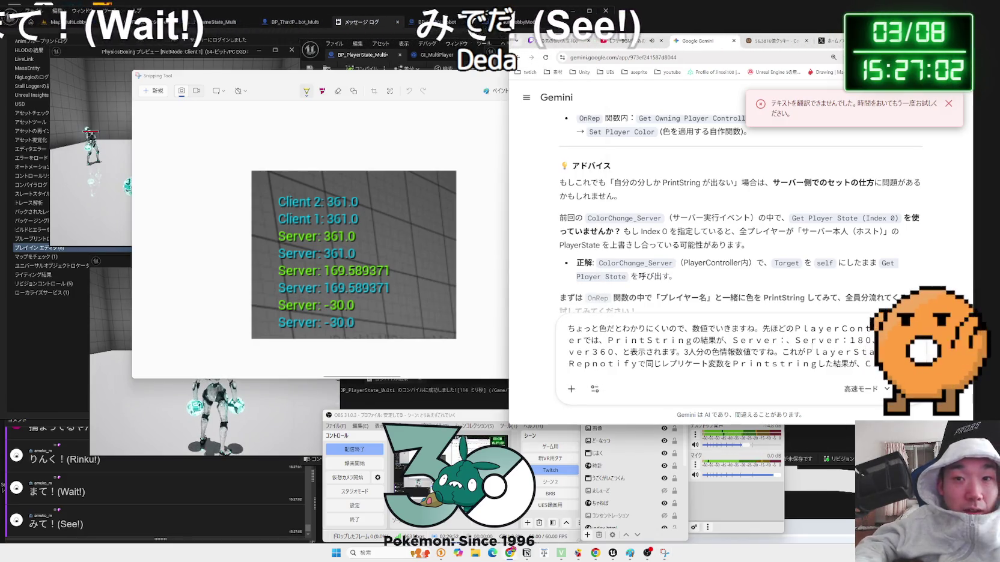
{"action": "type", "text": "-30、"}
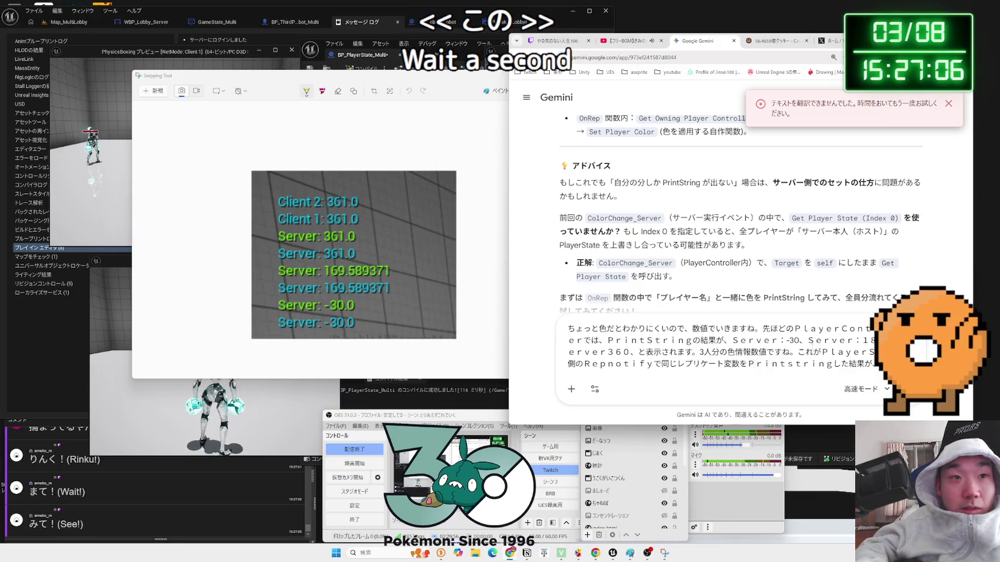
{"action": "key", "text": "BackSpace"}
{"action": "key", "text": "BackSpace"}
{"action": "key", "text": "BackSpace"}
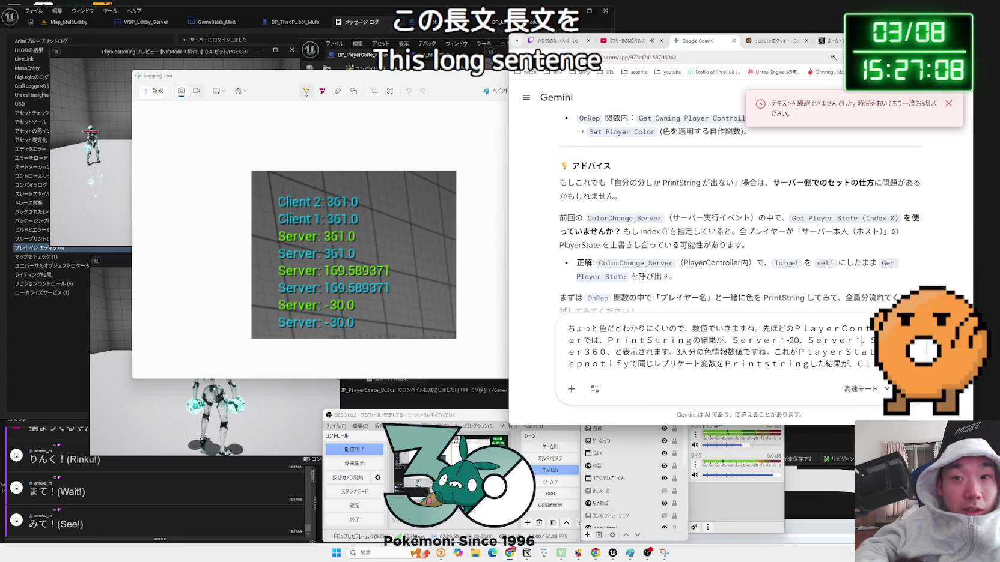
{"action": "type", "text": "169"}
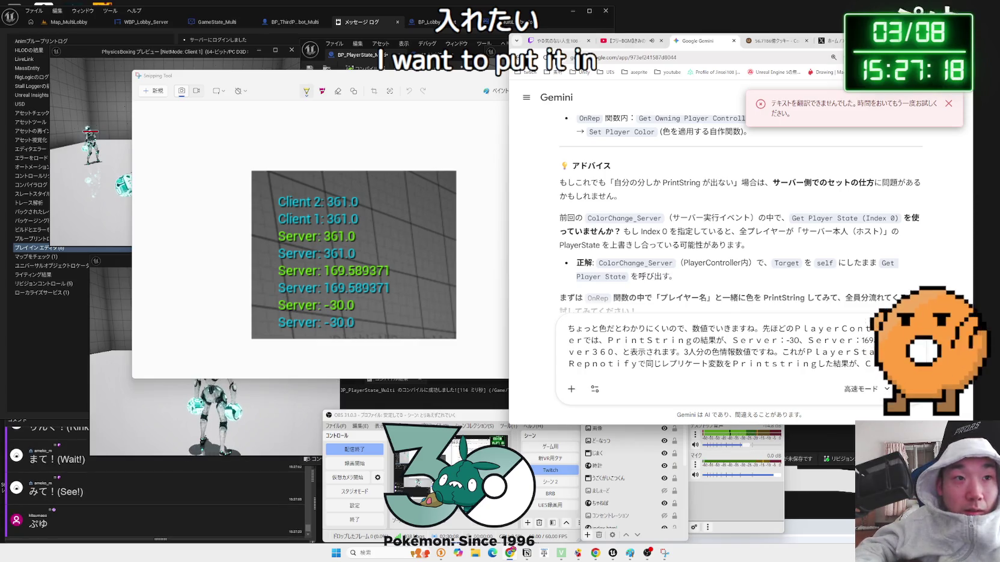
{"action": "key", "text": "BackSpace"}
{"action": "type", "text": "1"}
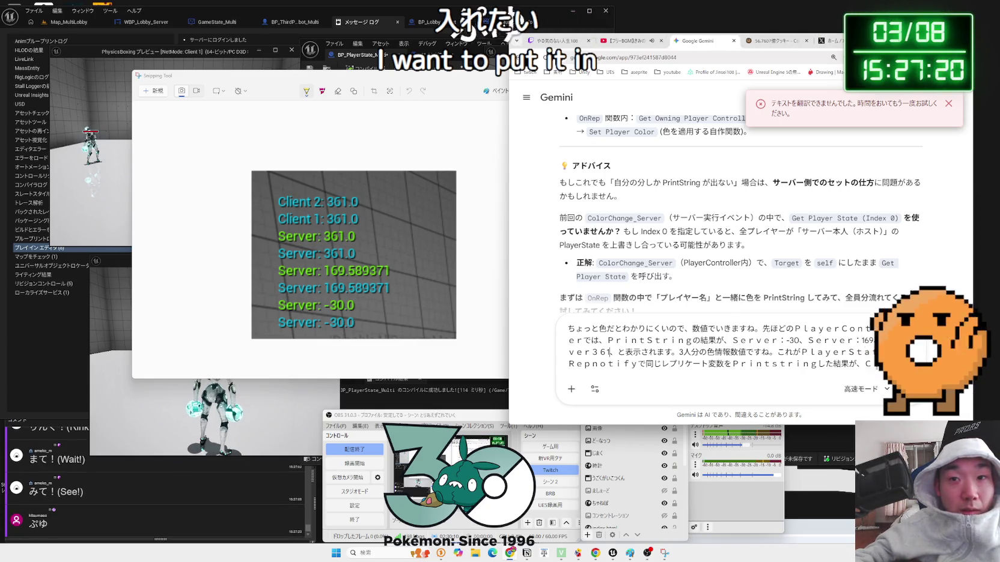
{"action": "key", "text": "BackSpace"}
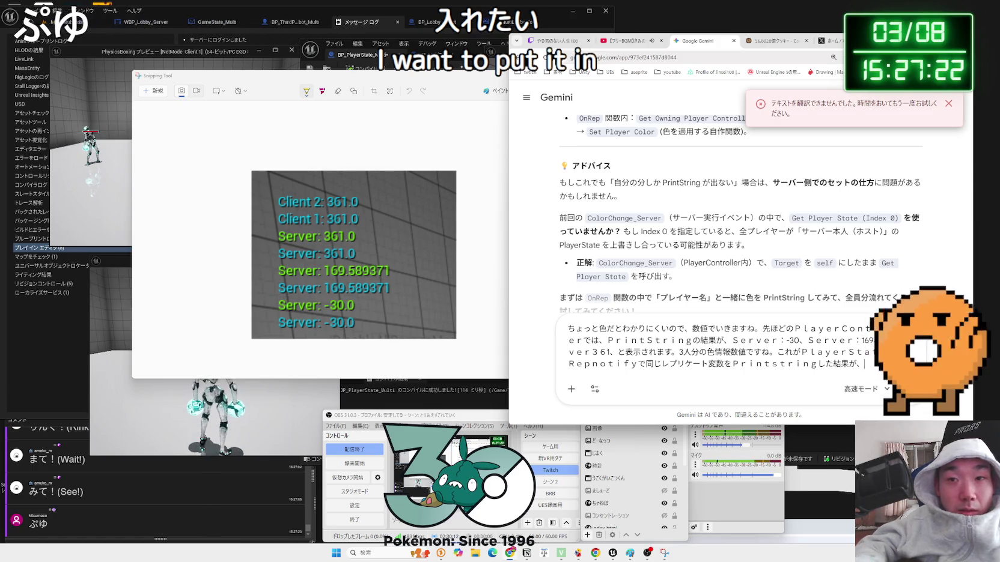
{"action": "type", "text": "k"}
Add こちらになります and （緑色） after 結果, paste the screenshot, and send the message
{"action": "key", "text": "Zenkaku_Hankaku"}
{"action": "type", "text": "こちらになります"}
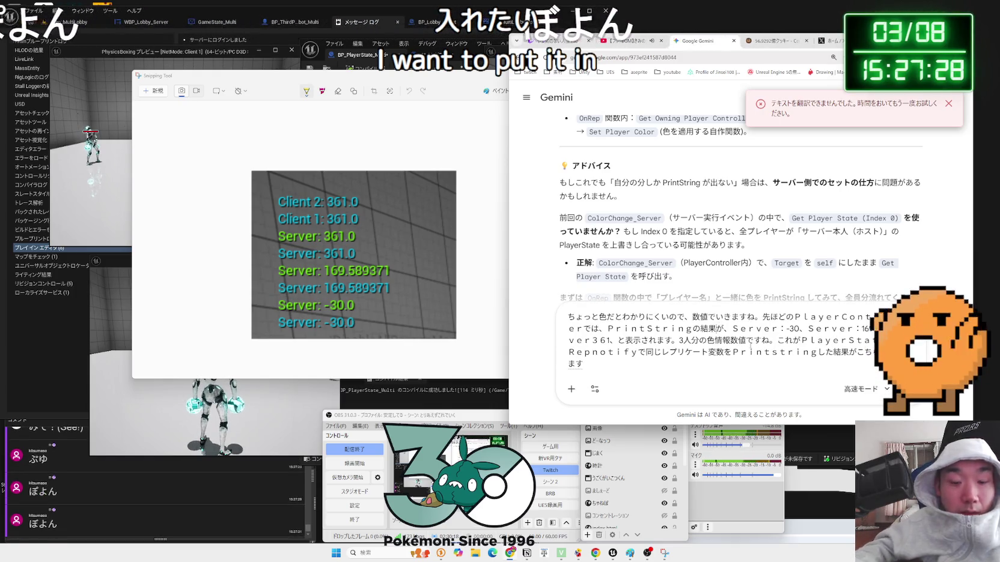
{"action": "left_click", "coordinate": [696, 329]}
{"action": "type", "text": "（）みどりいろ）"}
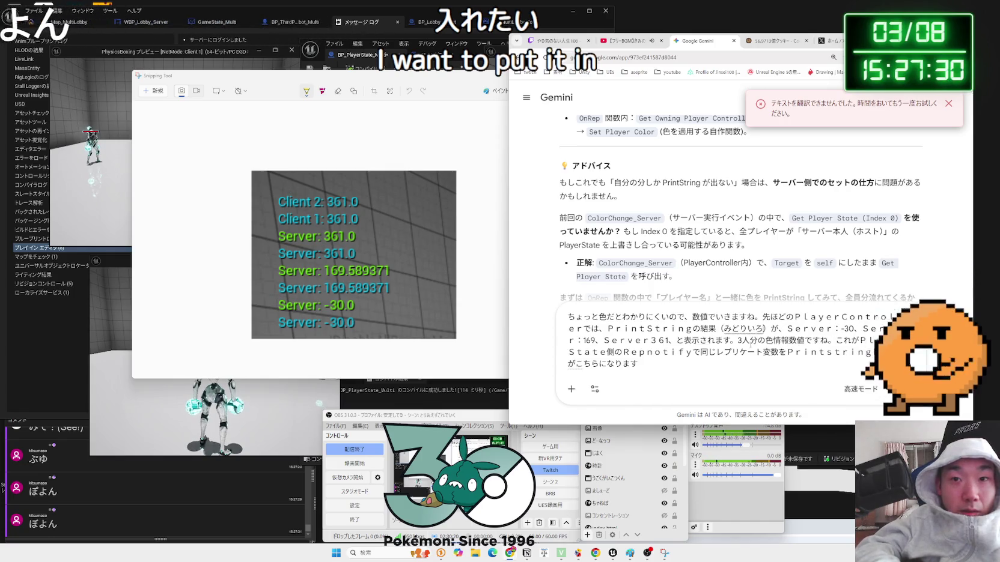
{"action": "key", "text": "space"}
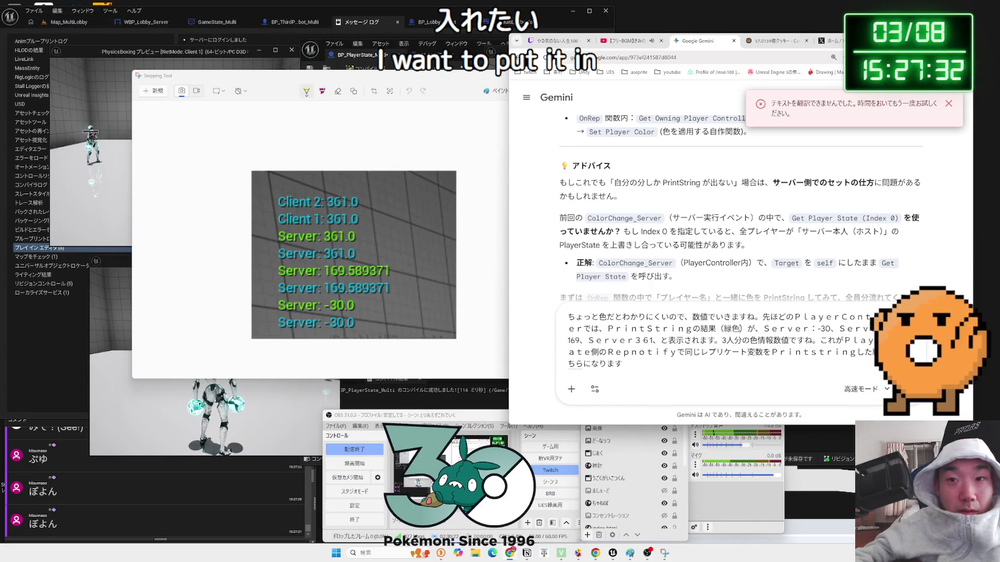
{"action": "type", "text": "色）がこ"}
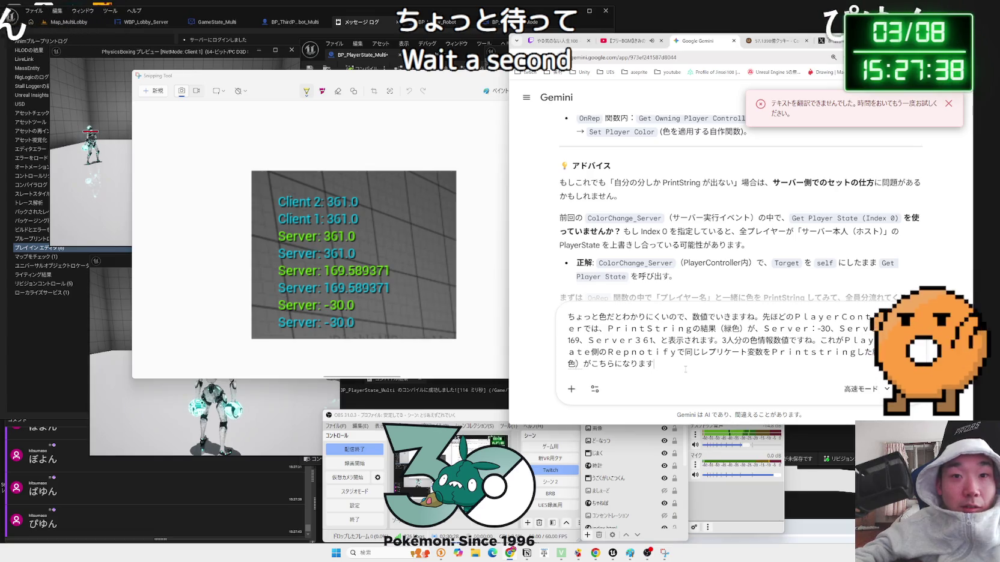
{"action": "key", "text": "ctrl+v"}
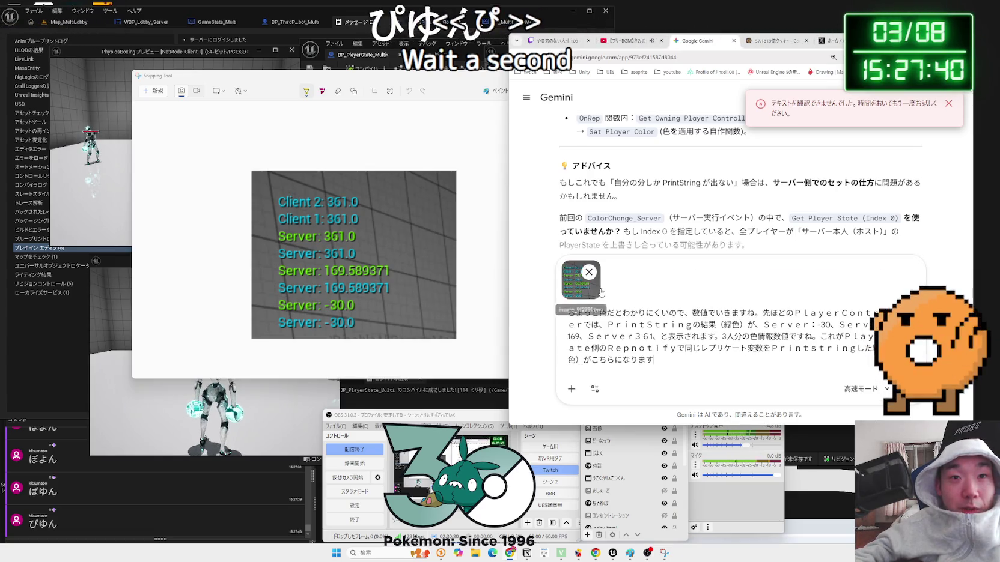
{"action": "key", "text": "Return"}
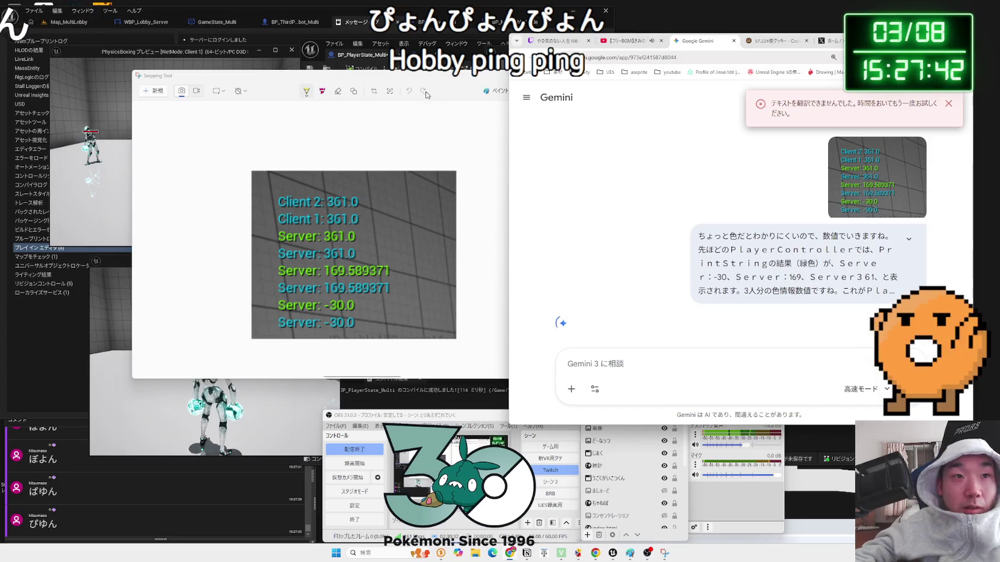
Minimise Snipping Tool, scroll through the OneComme viewer comments, and bring the Unreal editor forward
{"action": "left_click", "coordinate": [444, 77]}
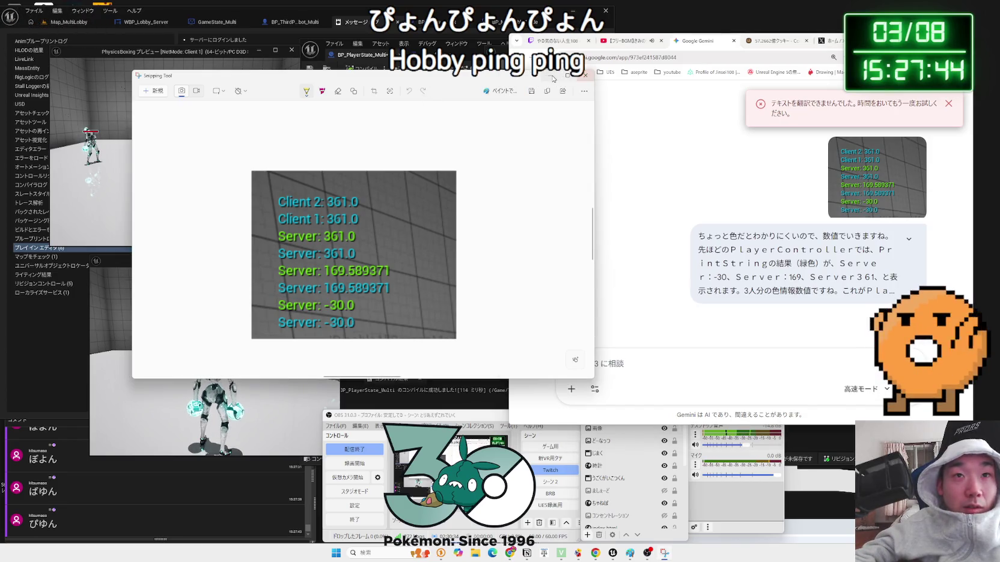
{"action": "left_click", "coordinate": [554, 79]}
{"action": "left_click", "coordinate": [159, 502]}
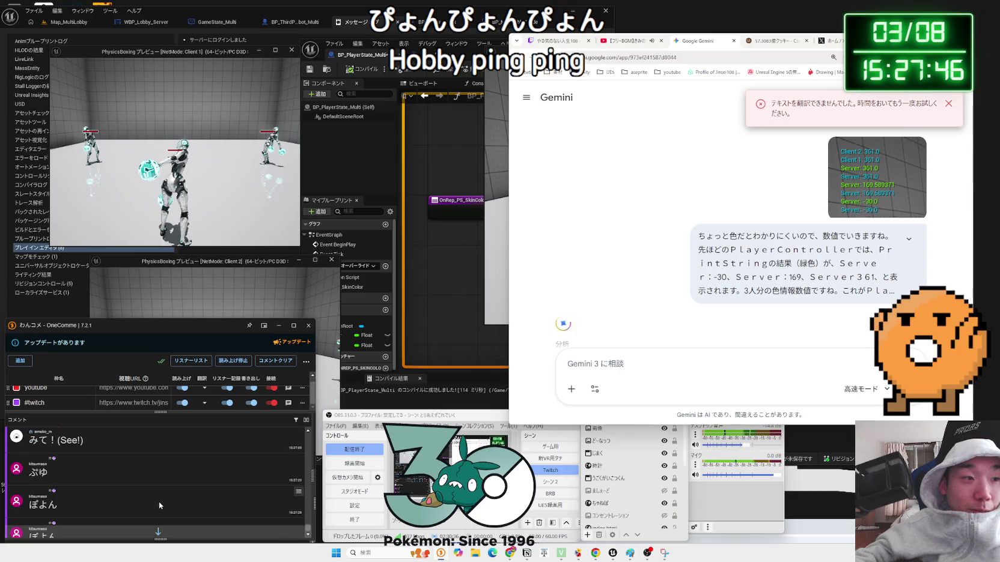
{"action": "scroll", "coordinate": [97, 479], "scroll_direction": "down", "scroll_amount": 3}
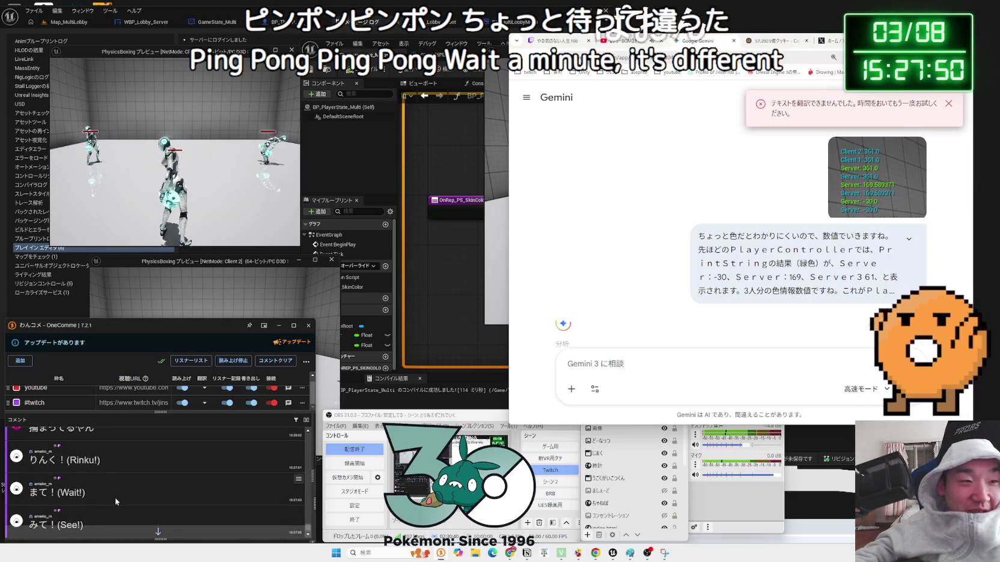
{"action": "scroll", "coordinate": [117, 494], "scroll_direction": "down", "scroll_amount": 5}
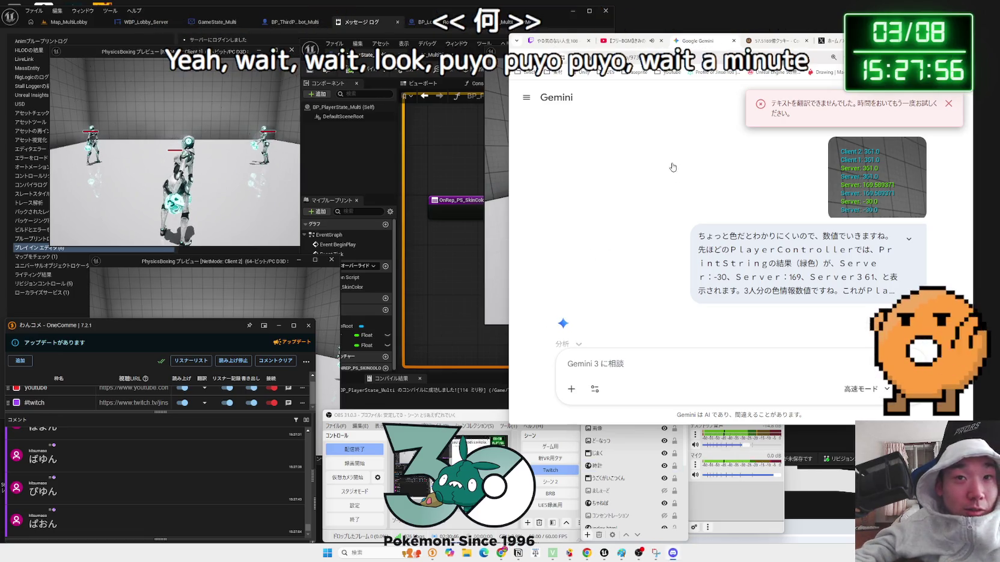
{"action": "scroll", "coordinate": [125, 472], "scroll_direction": "up", "scroll_amount": 5}
{"action": "scroll", "coordinate": [125, 470], "scroll_direction": "up", "scroll_amount": 10}
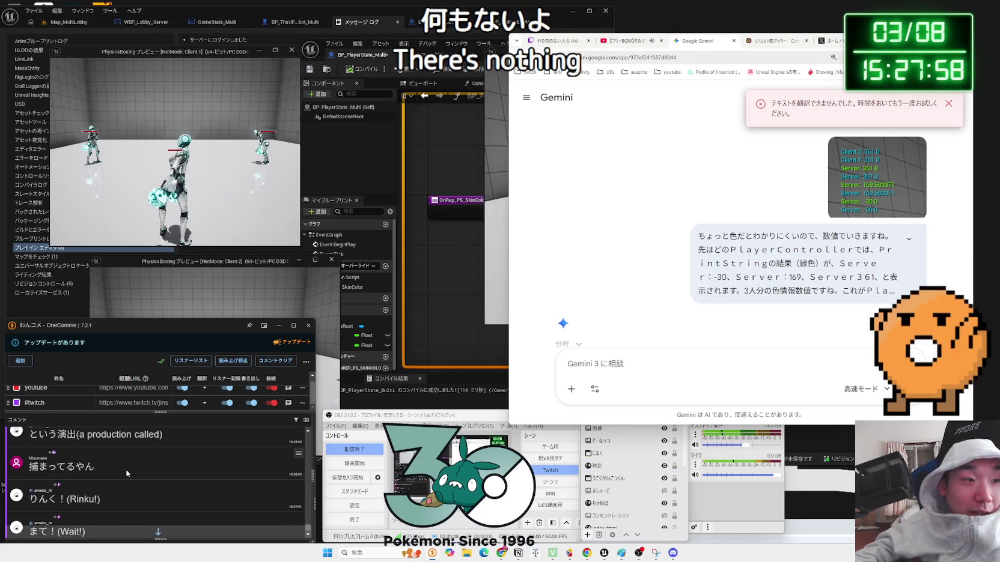
{"action": "scroll", "coordinate": [127, 471], "scroll_direction": "down", "scroll_amount": 15}
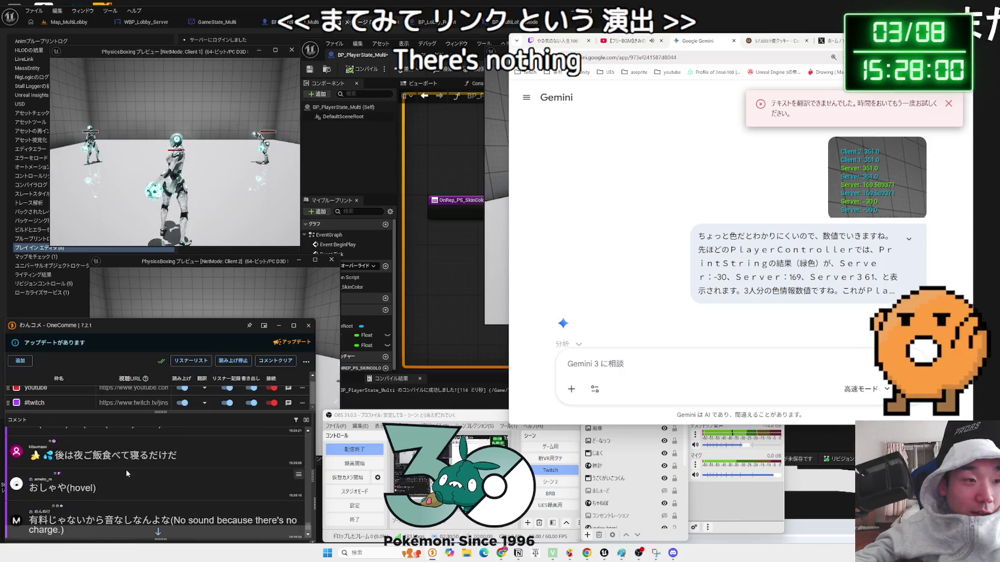
{"action": "left_click", "coordinate": [347, 164]}
Bring the PhysicsBoxing server preview and the OnRep_PS_SkinColor graph back in front
{"action": "mouse_move", "coordinate": [604, 553]}
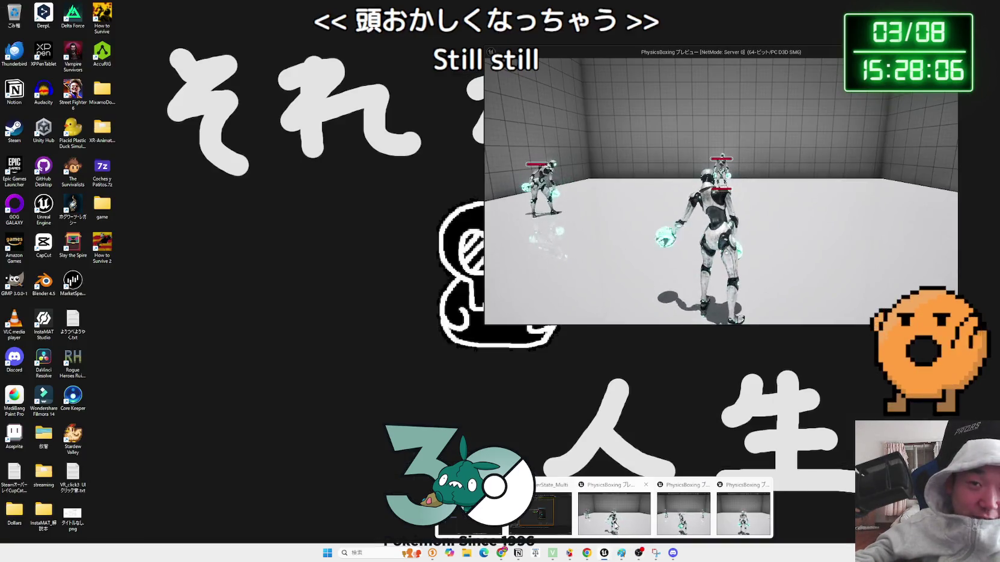
{"action": "left_click", "coordinate": [614, 514]}
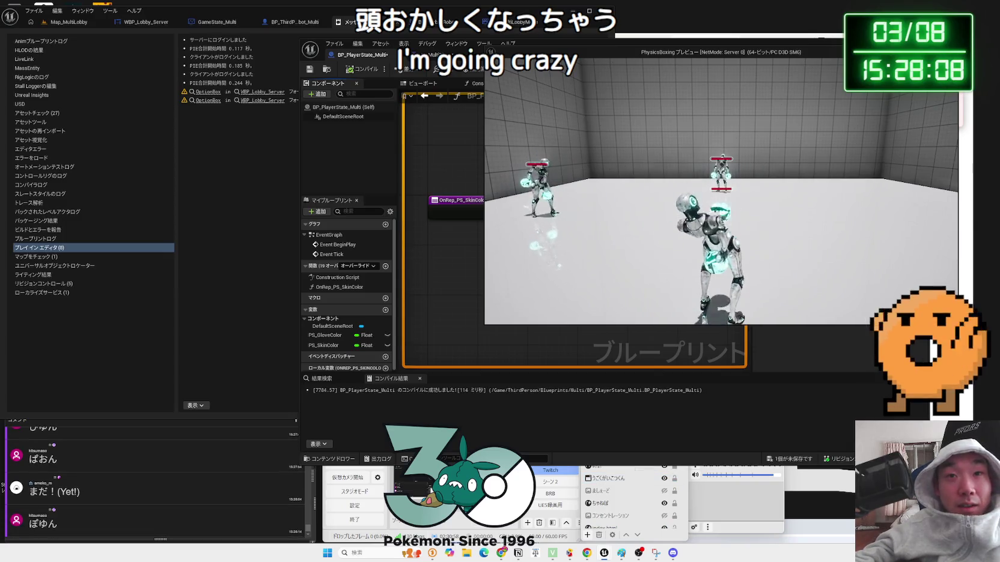
{"action": "left_click", "coordinate": [739, 407]}
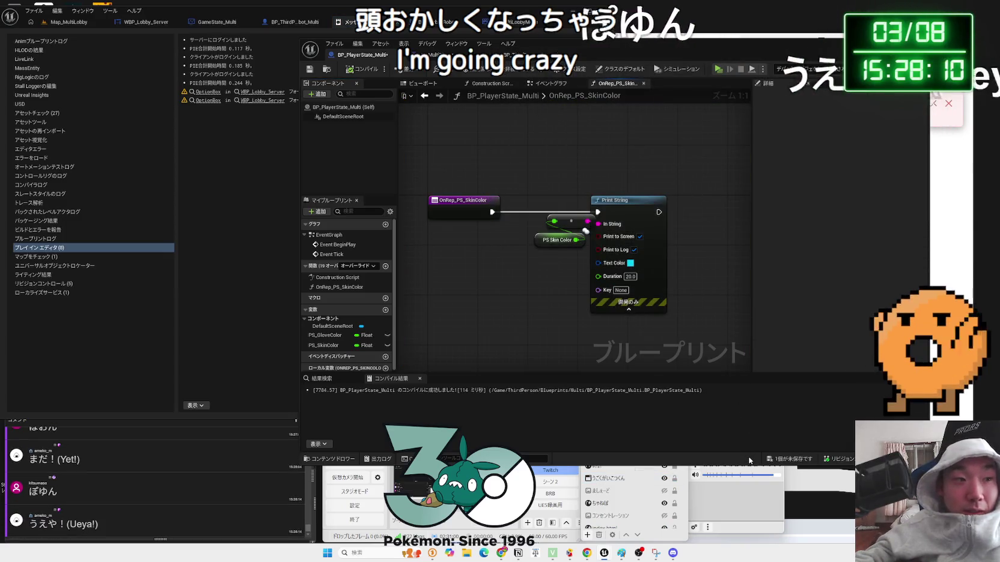
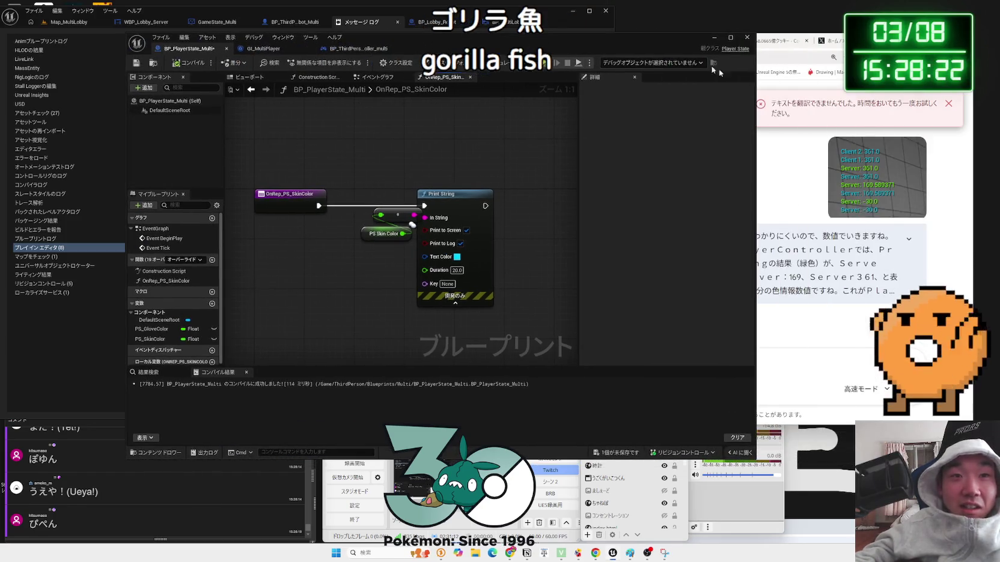
Bring the Gemini conversation forward and open the post link shared in the chat
{"action": "left_click", "coordinate": [782, 200]}
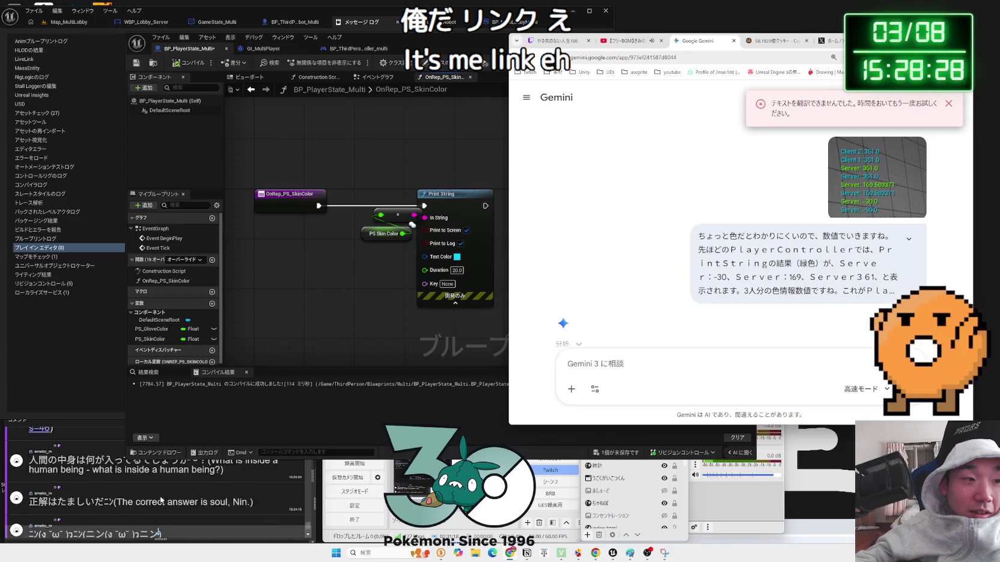
{"action": "left_click", "coordinate": [161, 500]}
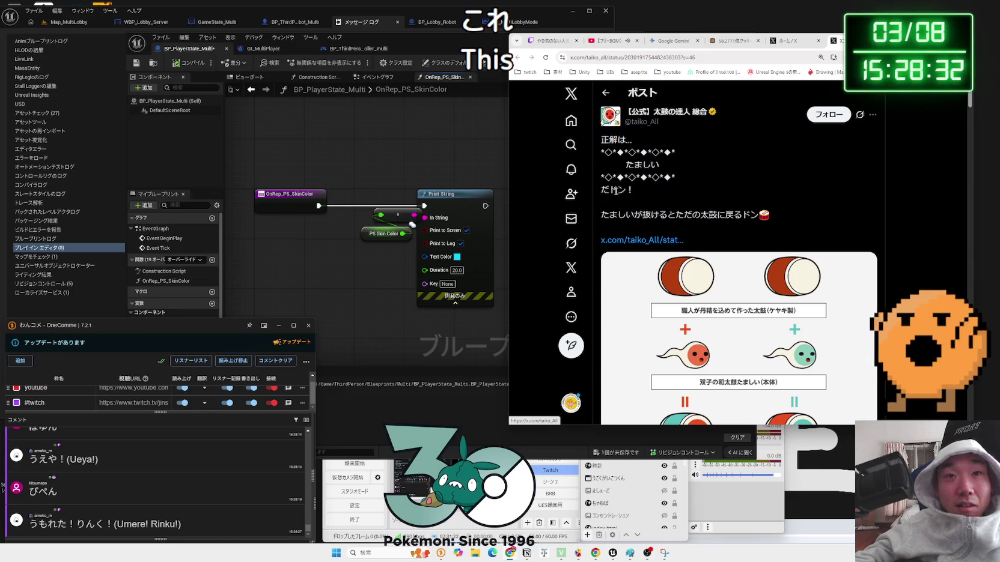
{"action": "mouse_move", "coordinate": [601, 137]}
{"action": "left_mouse_down"}
{"action": "mouse_move", "coordinate": [678, 181]}
{"action": "mouse_move", "coordinate": [637, 191]}
{"action": "mouse_move", "coordinate": [749, 215]}
{"action": "left_mouse_up"}
{"action": "left_click", "coordinate": [749, 210]}
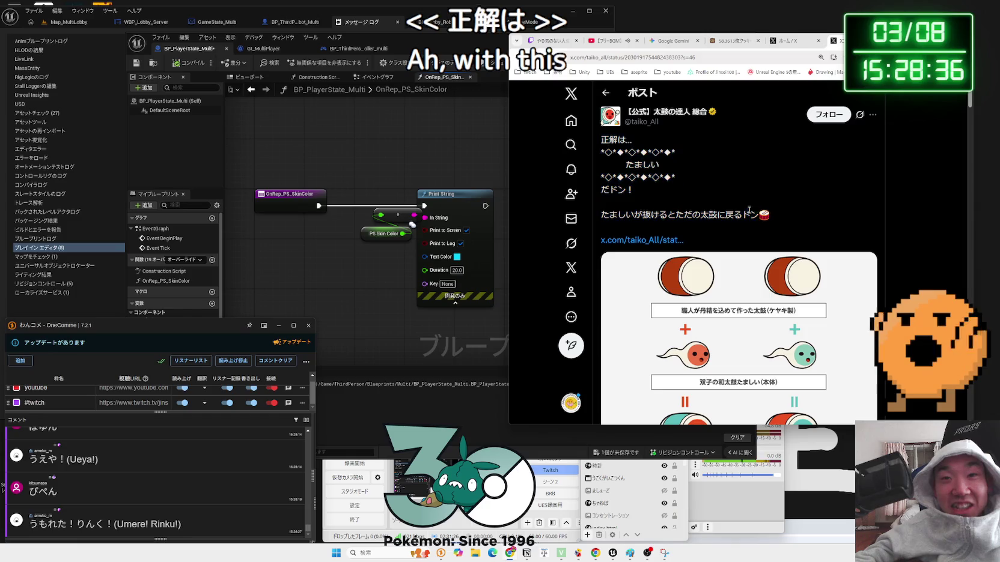
{"action": "scroll", "coordinate": [782, 264], "scroll_direction": "down", "scroll_amount": 2}
{"action": "scroll", "coordinate": [782, 264], "scroll_direction": "down", "scroll_amount": 1}
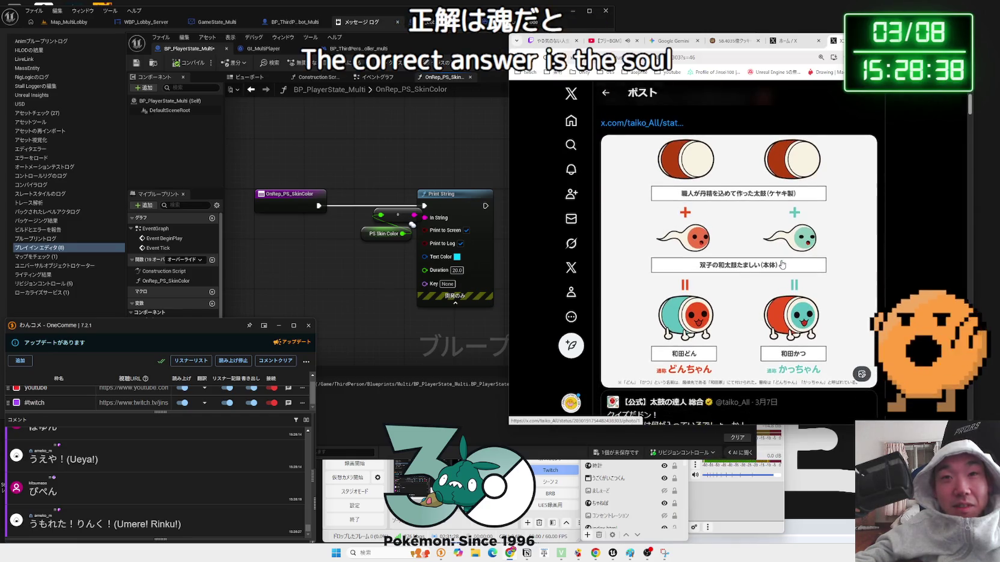
{"action": "scroll", "coordinate": [782, 264], "scroll_direction": "up", "scroll_amount": 2}
{"action": "scroll", "coordinate": [782, 264], "scroll_direction": "down", "scroll_amount": 1}
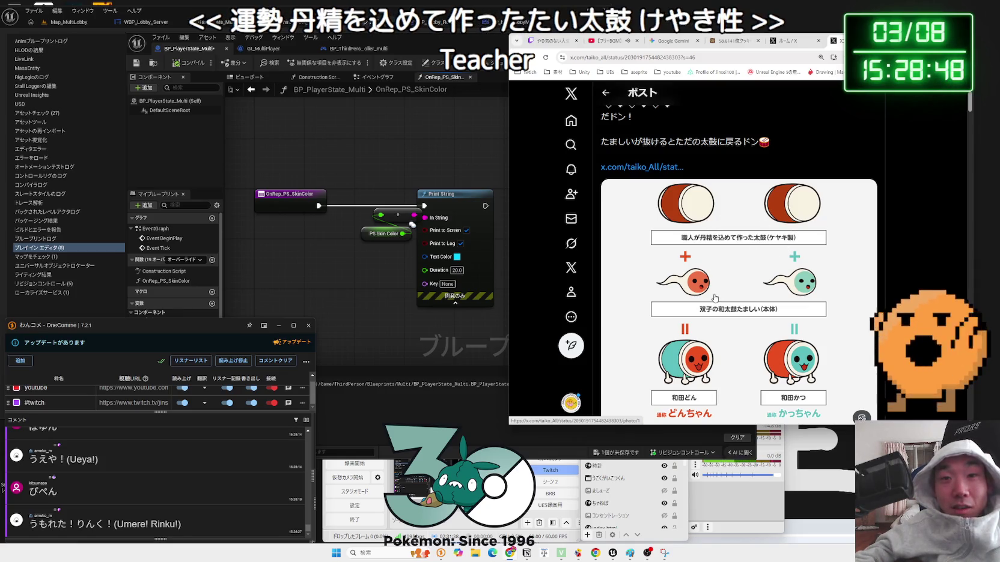
{"action": "scroll", "coordinate": [778, 293], "scroll_direction": "down", "scroll_amount": 1}
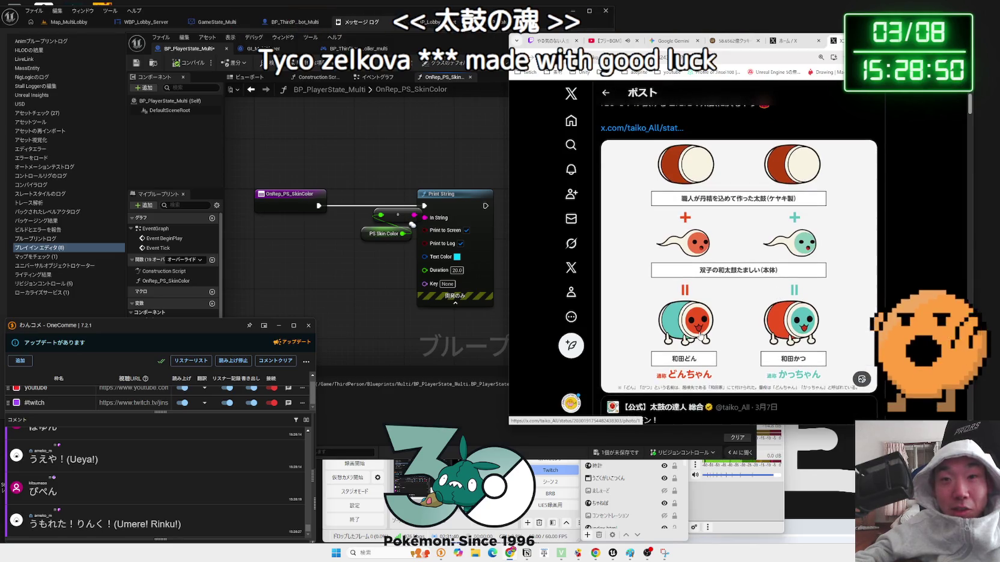
{"action": "scroll", "coordinate": [781, 336], "scroll_direction": "down", "scroll_amount": 4}
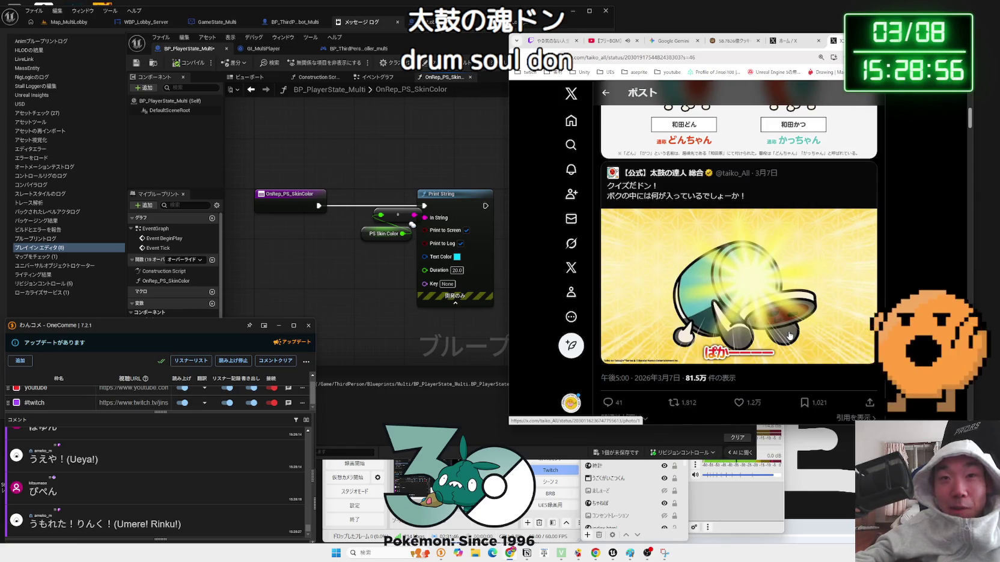
{"action": "scroll", "coordinate": [787, 334], "scroll_direction": "up", "scroll_amount": 8}
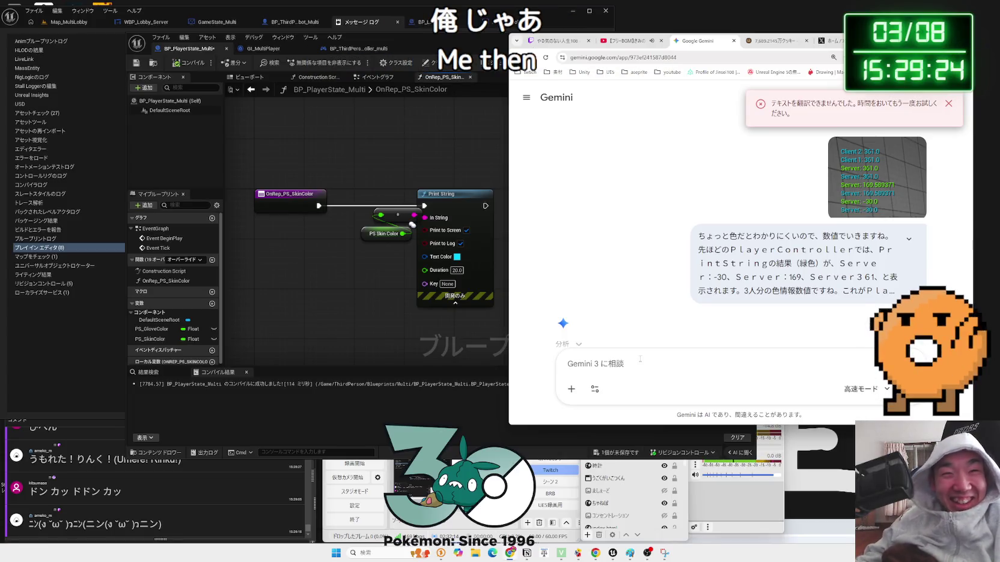
Read Gemini's diagnosis naming Get Player State (Index 0) in ColorChange_Server as the culprit
{"action": "scroll", "coordinate": [758, 264], "scroll_direction": "down", "scroll_amount": 3}
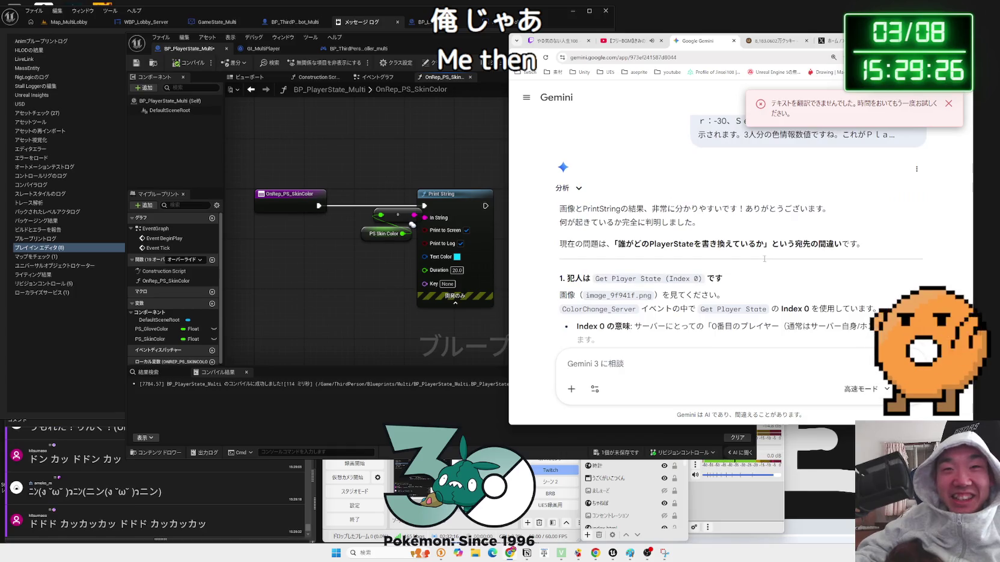
{"action": "left_click_drag", "start_coordinate": [756, 244], "coordinate": [613, 244]}
{"action": "left_click_drag", "start_coordinate": [748, 244], "coordinate": [598, 244]}
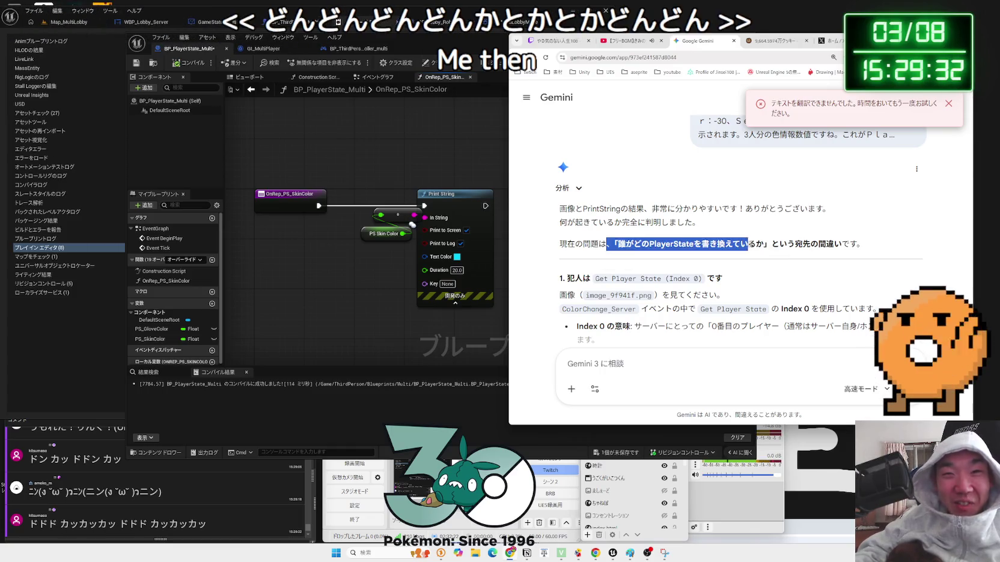
{"action": "mouse_move", "coordinate": [703, 279]}
{"action": "left_mouse_down"}
{"action": "mouse_move", "coordinate": [557, 279]}
{"action": "mouse_move", "coordinate": [666, 280]}
{"action": "left_mouse_up"}
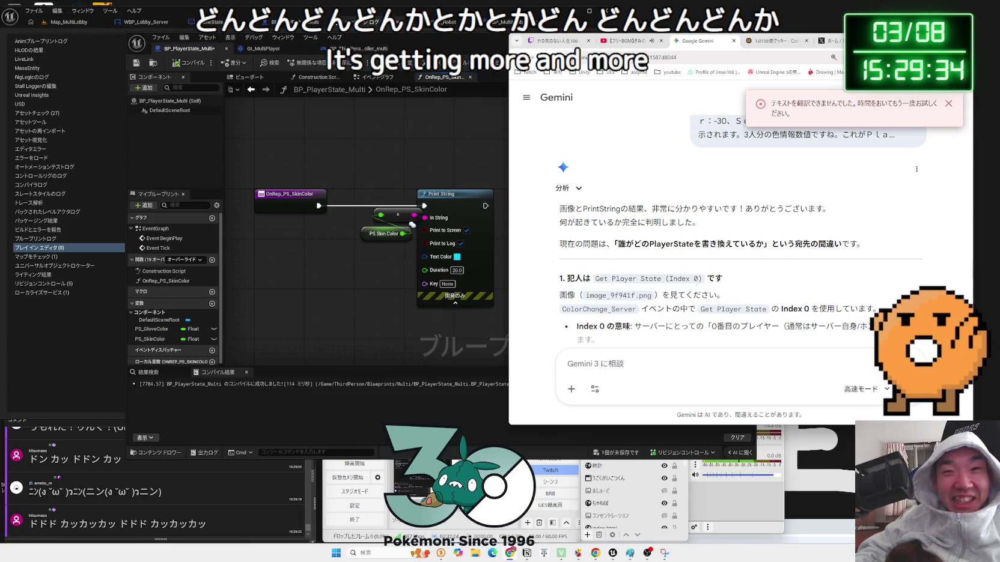
{"action": "left_click_drag", "start_coordinate": [724, 295], "coordinate": [563, 279]}
{"action": "left_click", "coordinate": [661, 282]}
{"action": "scroll", "coordinate": [691, 270], "scroll_direction": "down", "scroll_amount": 1}
{"action": "mouse_move", "coordinate": [562, 231]}
{"action": "left_mouse_down"}
{"action": "mouse_move", "coordinate": [790, 260]}
{"action": "mouse_move", "coordinate": [559, 200]}
{"action": "mouse_move", "coordinate": [714, 218]}
{"action": "left_mouse_up"}
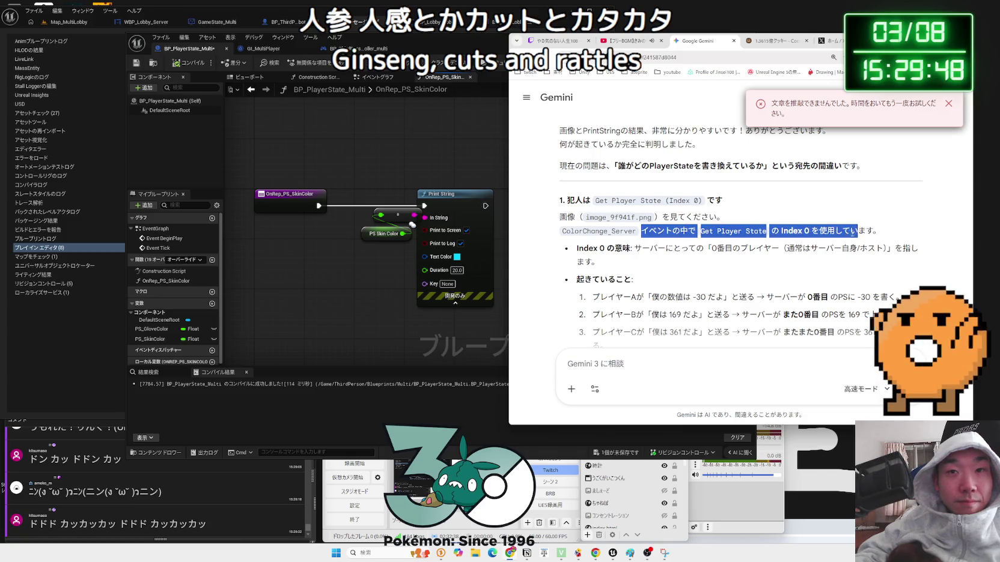
{"action": "left_click", "coordinate": [838, 251]}
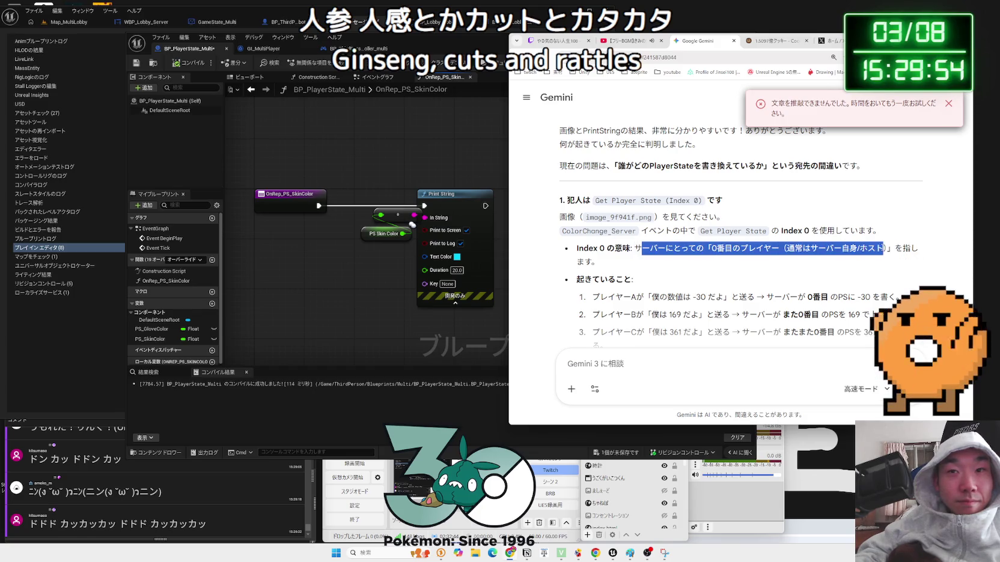
Review the overwrite sequence where the server writes every player's colour to index 0, then return to Unreal
{"action": "scroll", "coordinate": [705, 245], "scroll_direction": "down", "scroll_amount": 2}
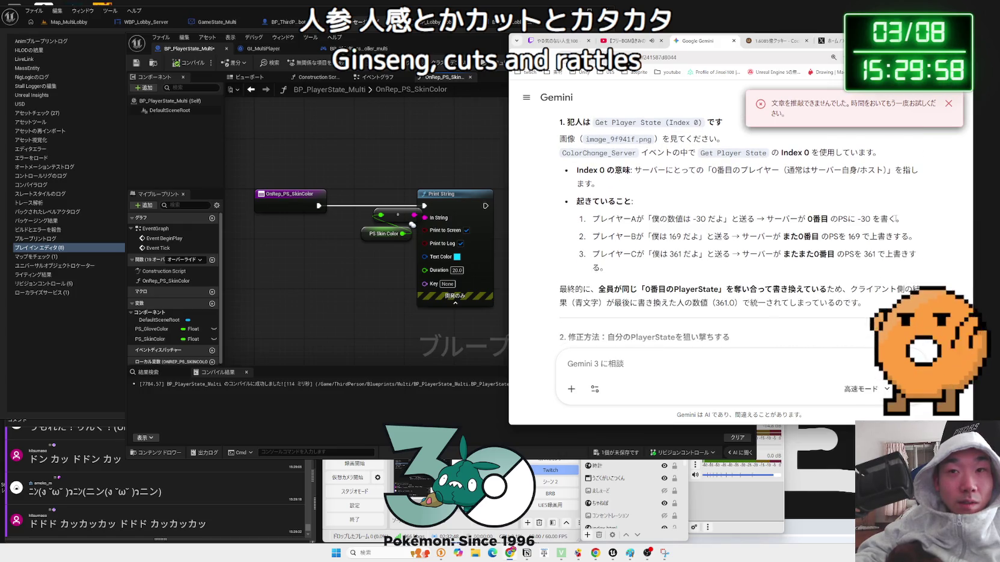
{"action": "scroll", "coordinate": [681, 262], "scroll_direction": "up", "scroll_amount": 5}
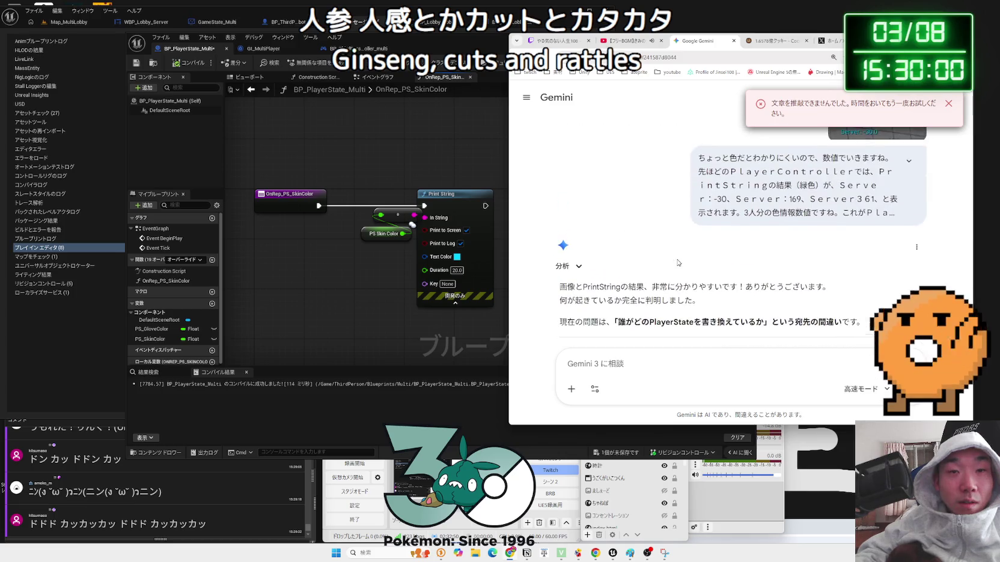
{"action": "scroll", "coordinate": [678, 258], "scroll_direction": "down", "scroll_amount": 12}
{"action": "scroll", "coordinate": [675, 254], "scroll_direction": "up", "scroll_amount": 15}
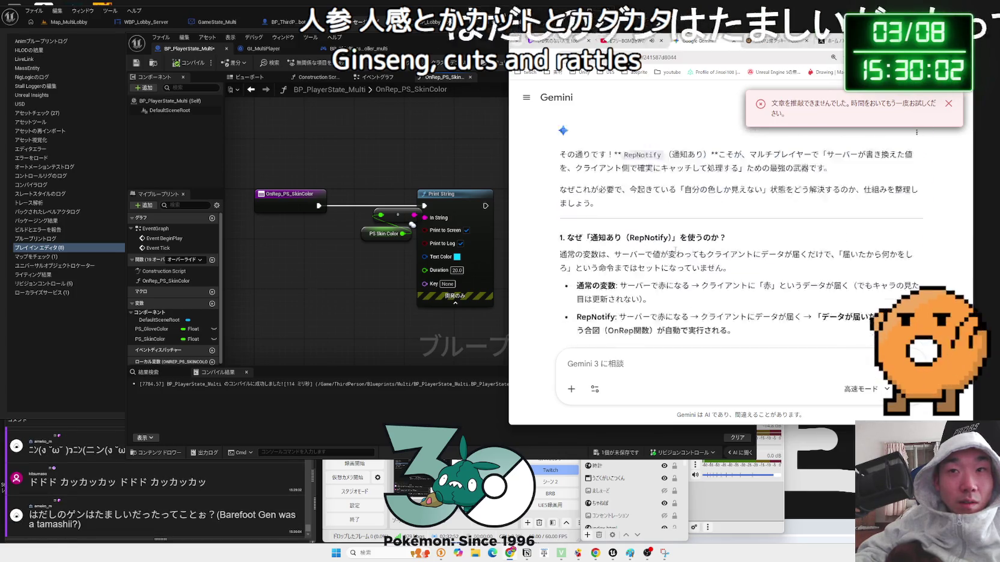
{"action": "scroll", "coordinate": [676, 250], "scroll_direction": "down", "scroll_amount": 15}
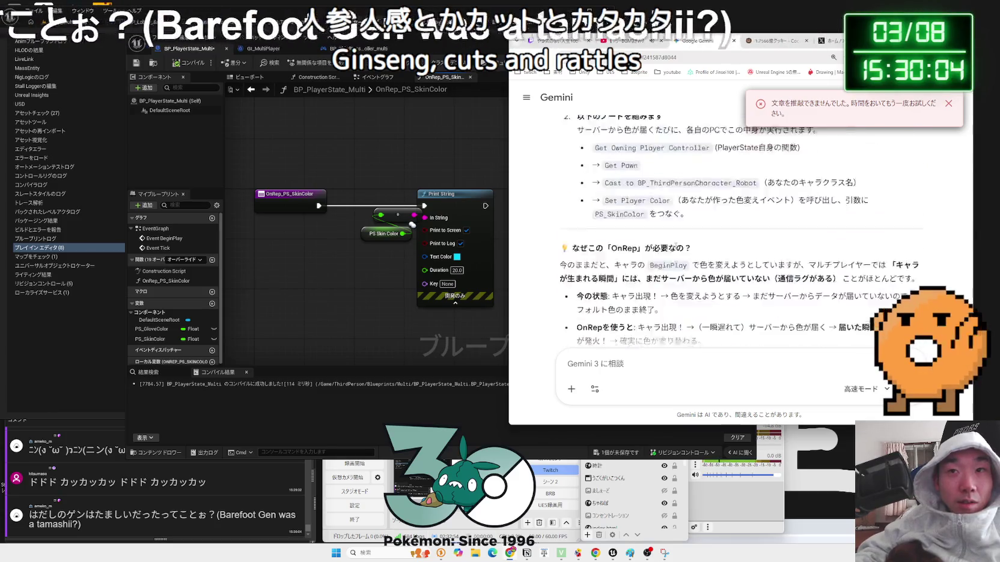
{"action": "scroll", "coordinate": [677, 248], "scroll_direction": "down", "scroll_amount": 20}
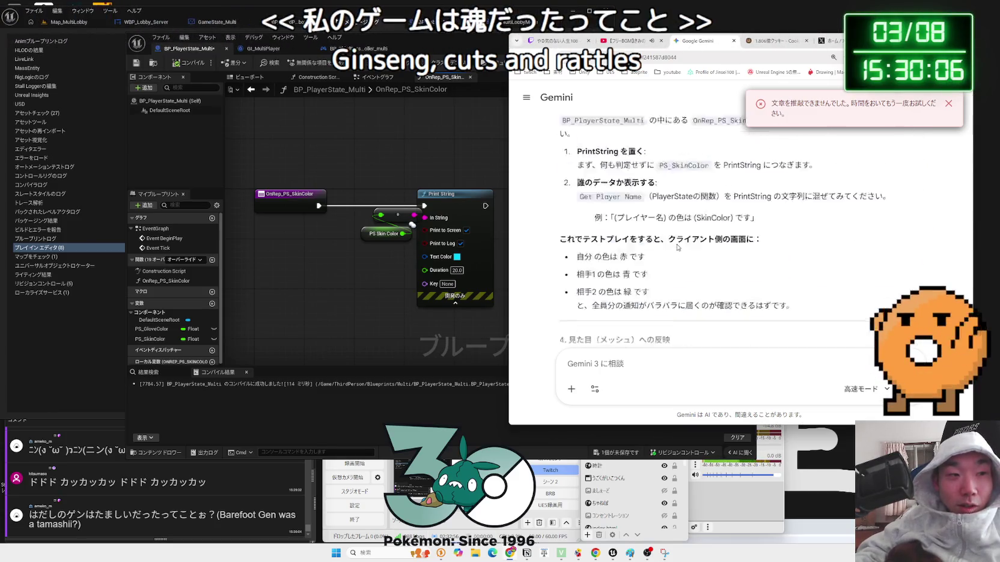
{"action": "scroll", "coordinate": [677, 247], "scroll_direction": "down", "scroll_amount": 10}
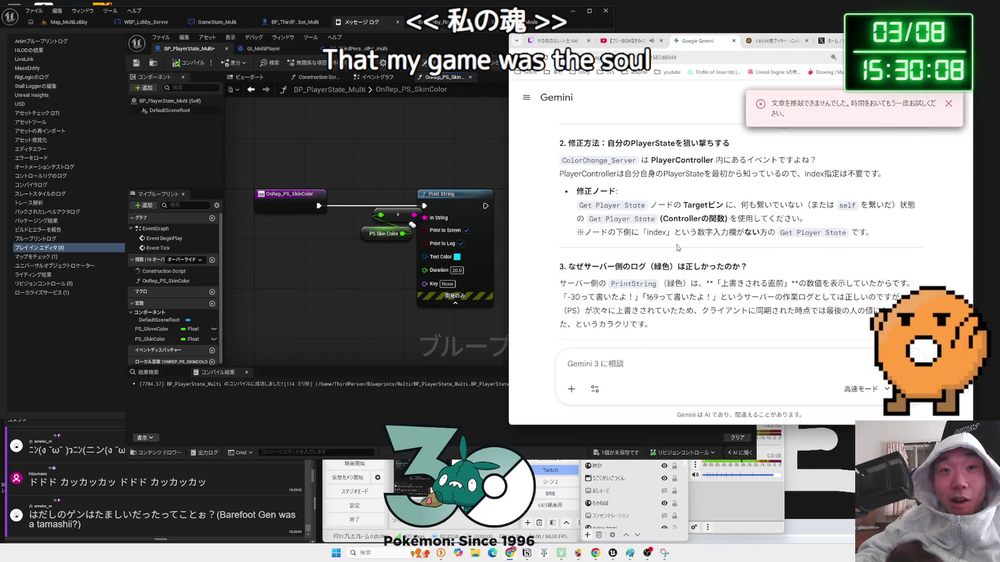
{"action": "scroll", "coordinate": [677, 247], "scroll_direction": "up", "scroll_amount": 10}
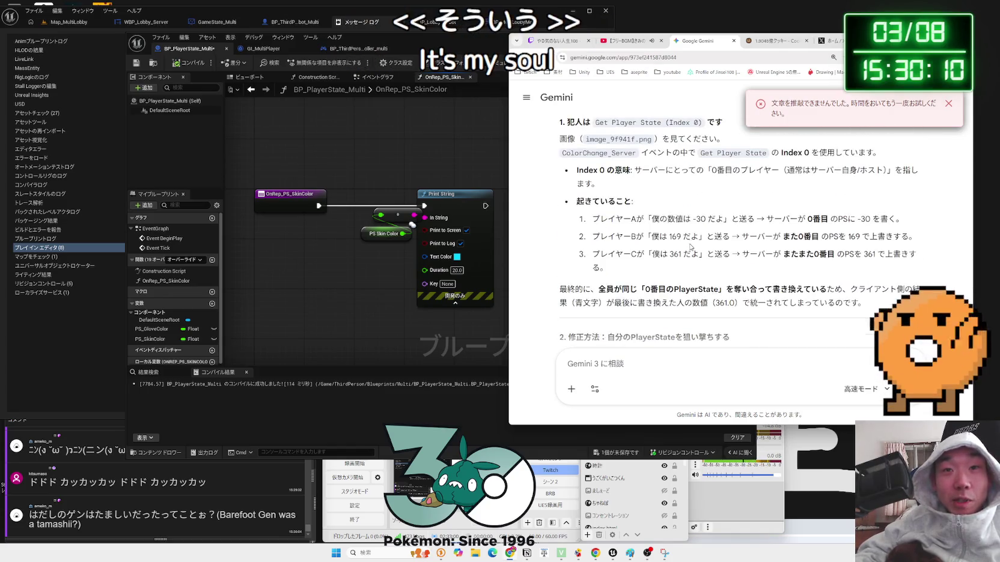
{"action": "left_click_drag", "start_coordinate": [651, 258], "coordinate": [747, 258]}
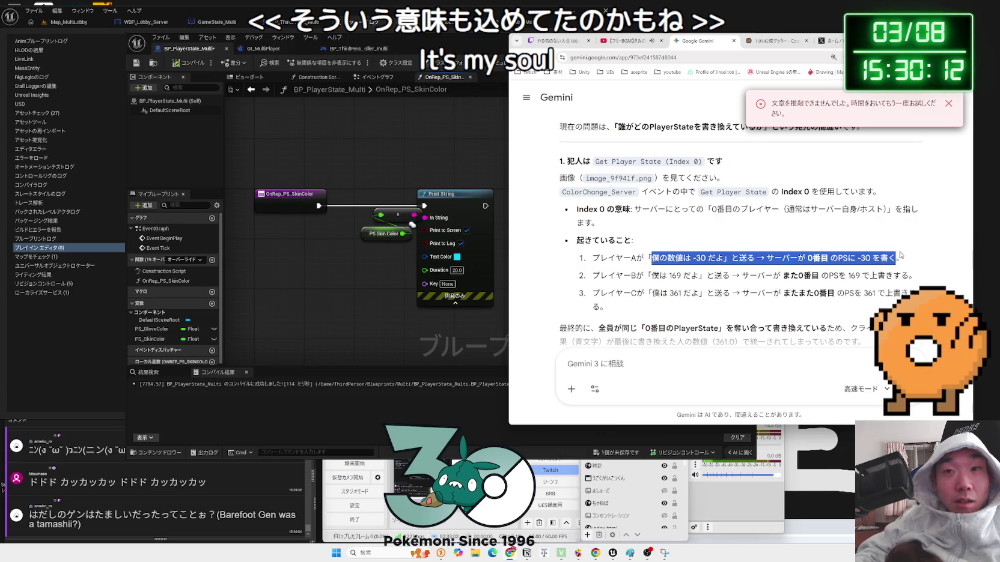
{"action": "left_click_drag", "start_coordinate": [900, 256], "coordinate": [777, 258]}
{"action": "mouse_move", "coordinate": [592, 258]}
{"action": "left_mouse_down"}
{"action": "mouse_move", "coordinate": [841, 258]}
{"action": "mouse_move", "coordinate": [901, 276]}
{"action": "mouse_move", "coordinate": [590, 268]}
{"action": "left_mouse_up"}
{"action": "left_click", "coordinate": [591, 267]}
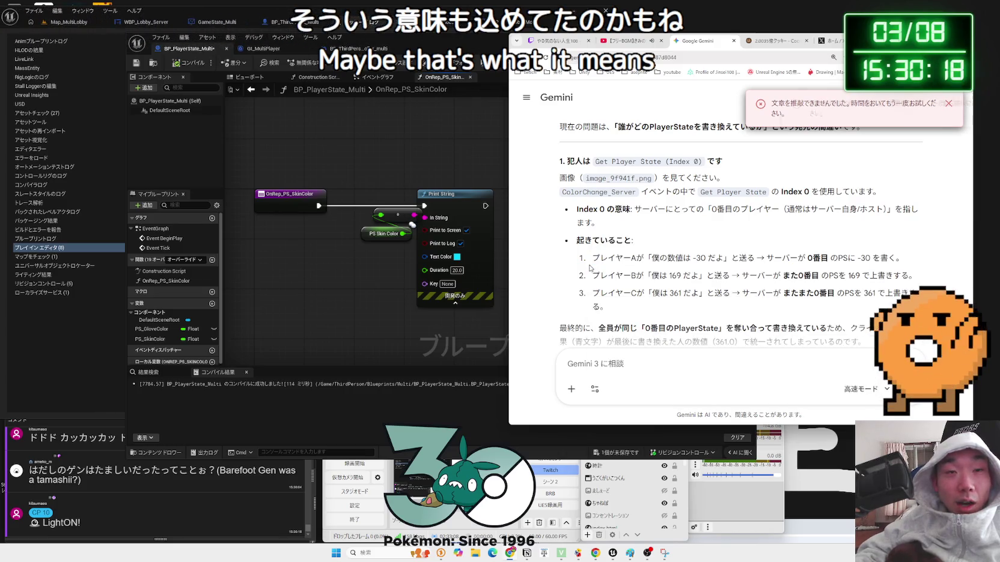
{"action": "left_click", "coordinate": [440, 353]}
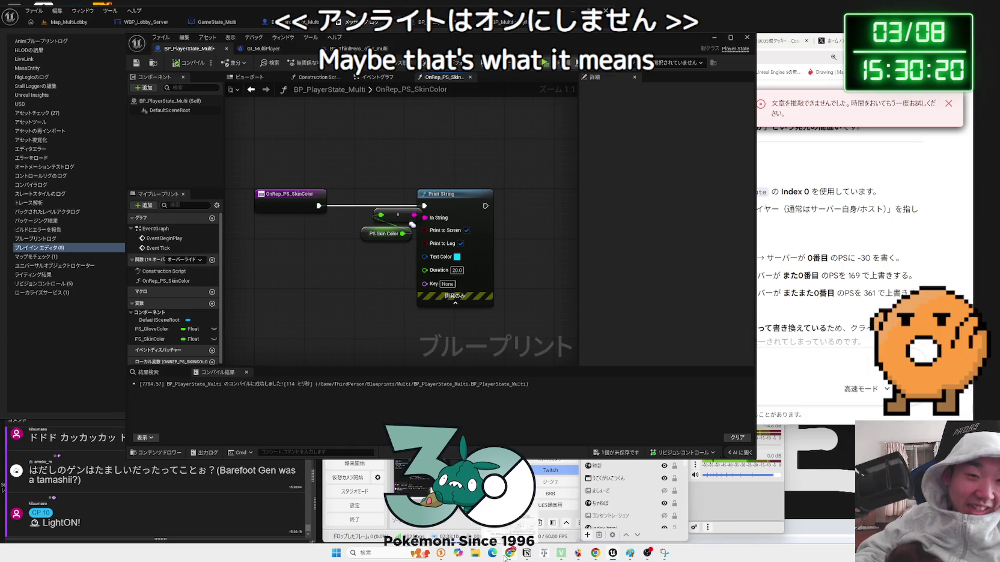
Switch the blueprint editor to the BP_ThirdPersonPlayerController_multi graph
{"action": "mouse_move", "coordinate": [613, 556]}
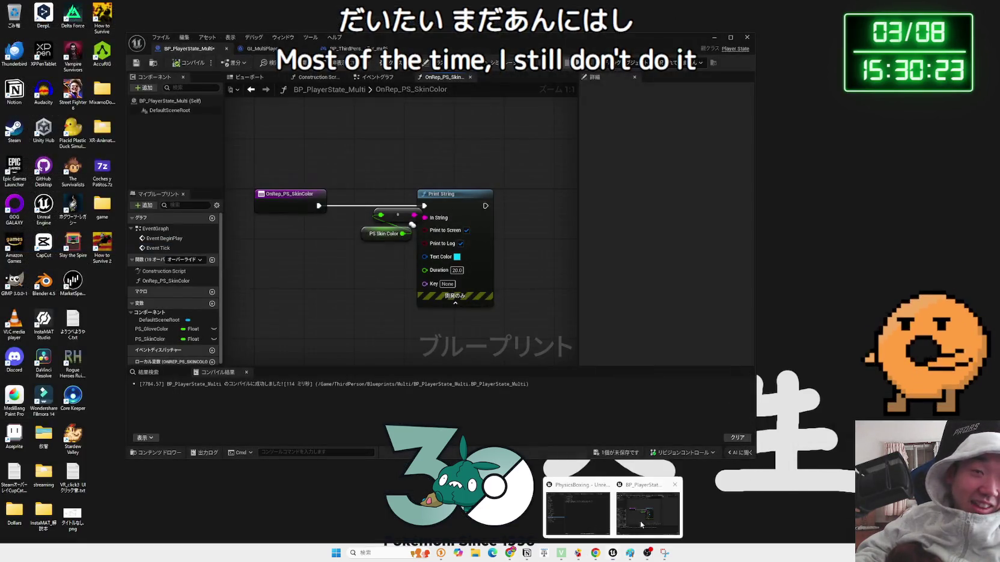
{"action": "left_click", "coordinate": [640, 521]}
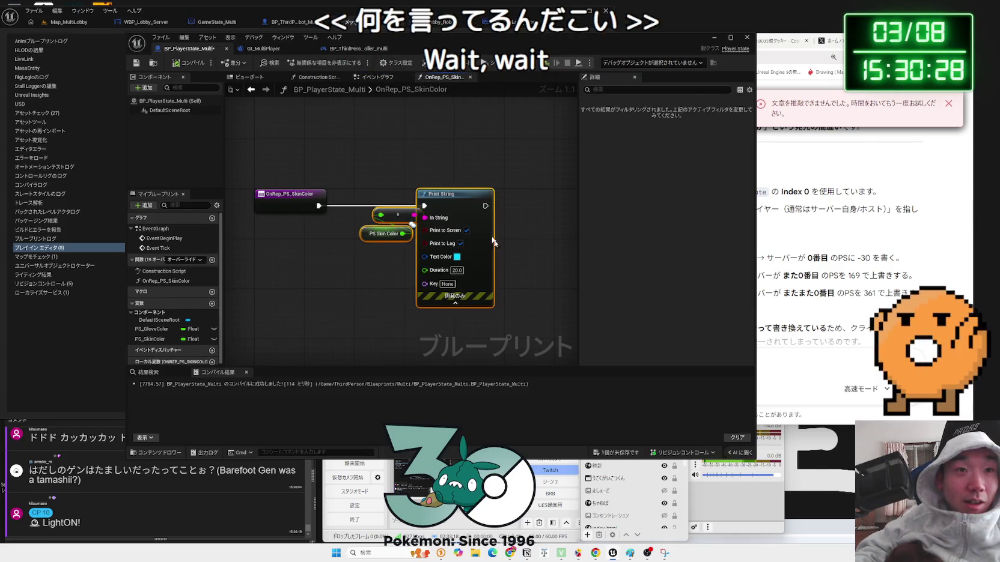
{"action": "left_click", "coordinate": [263, 48]}
{"action": "left_click", "coordinate": [355, 48]}
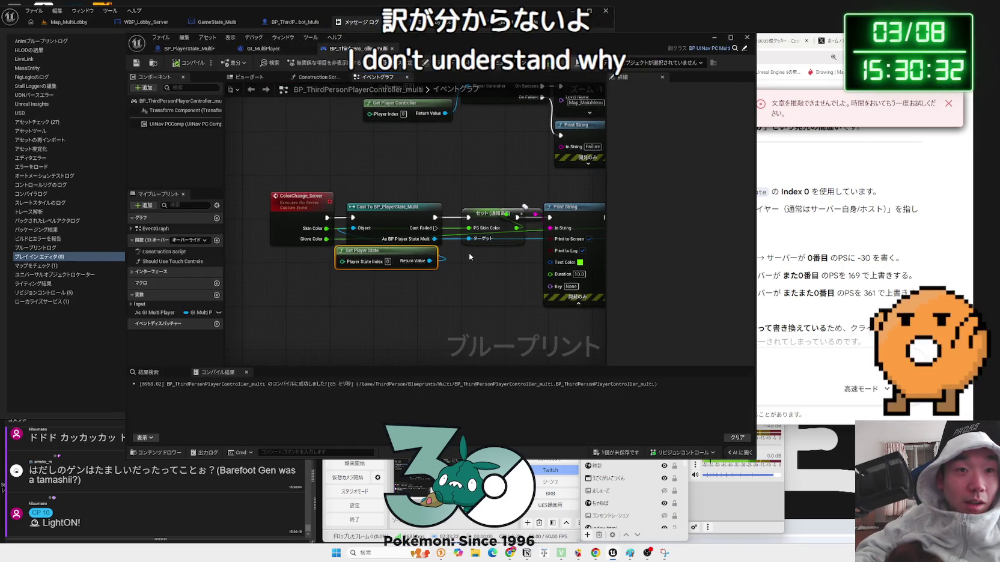
Arrange the Get Player State, cast and set nodes around the ColorChange_Server event
{"action": "left_click_drag", "start_coordinate": [425, 260], "coordinate": [402, 274]}
{"action": "left_click_drag", "start_coordinate": [402, 229], "coordinate": [338, 235]}
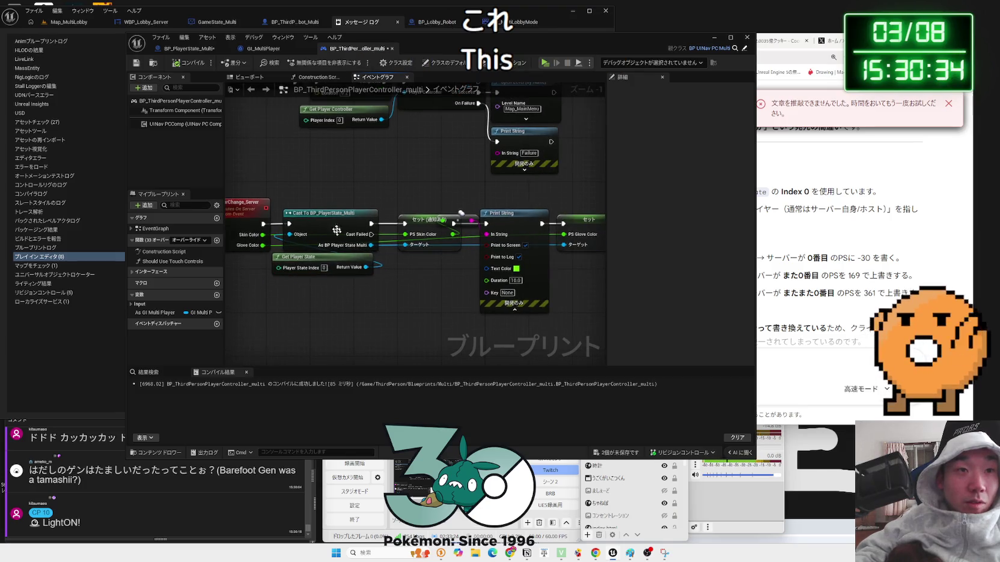
{"action": "left_click_drag", "start_coordinate": [482, 291], "coordinate": [450, 304]}
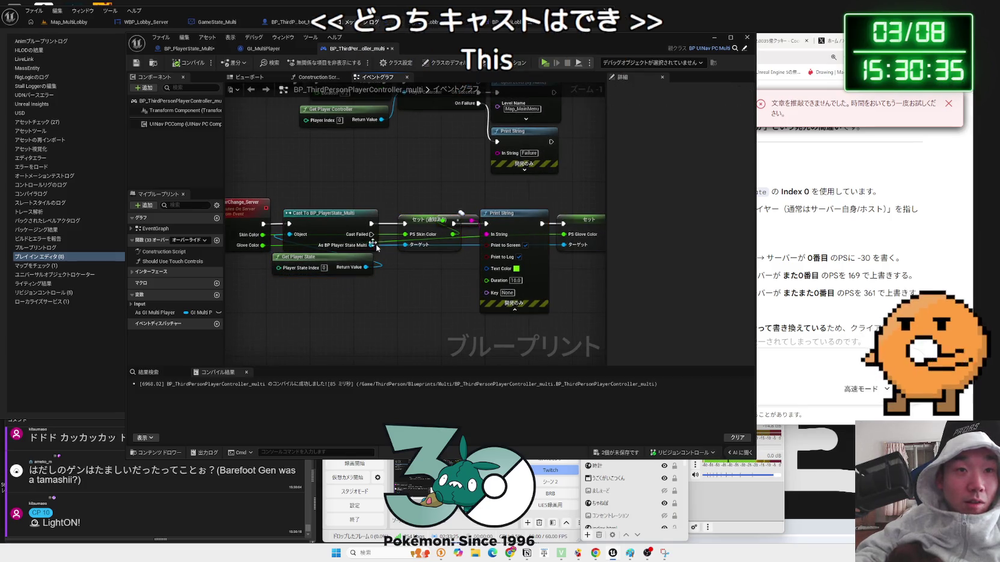
{"action": "left_click", "coordinate": [424, 302]}
{"action": "left_click_drag", "start_coordinate": [355, 266], "coordinate": [354, 272]}
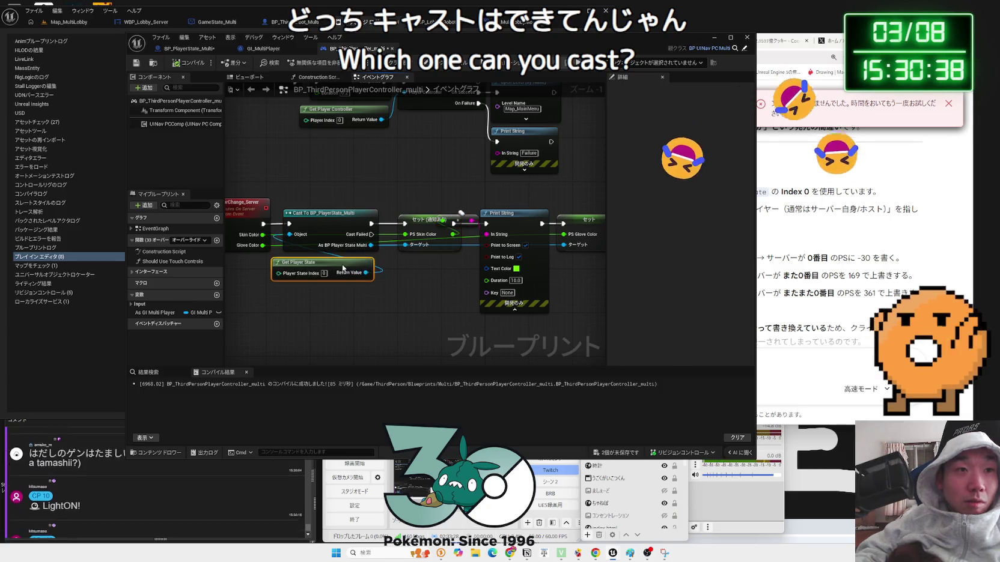
{"action": "left_click", "coordinate": [412, 273]}
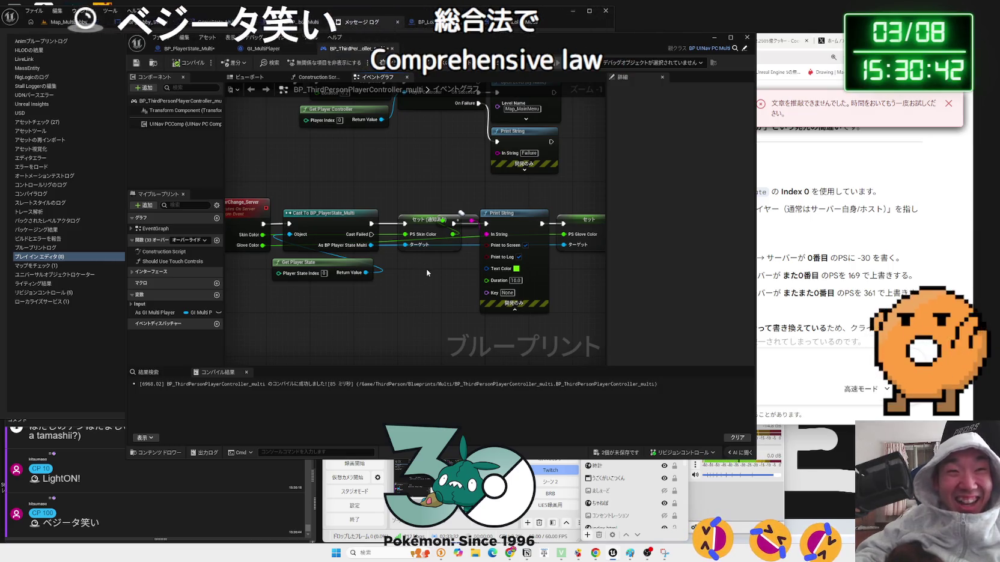
{"action": "left_click_drag", "start_coordinate": [427, 273], "coordinate": [484, 280]}
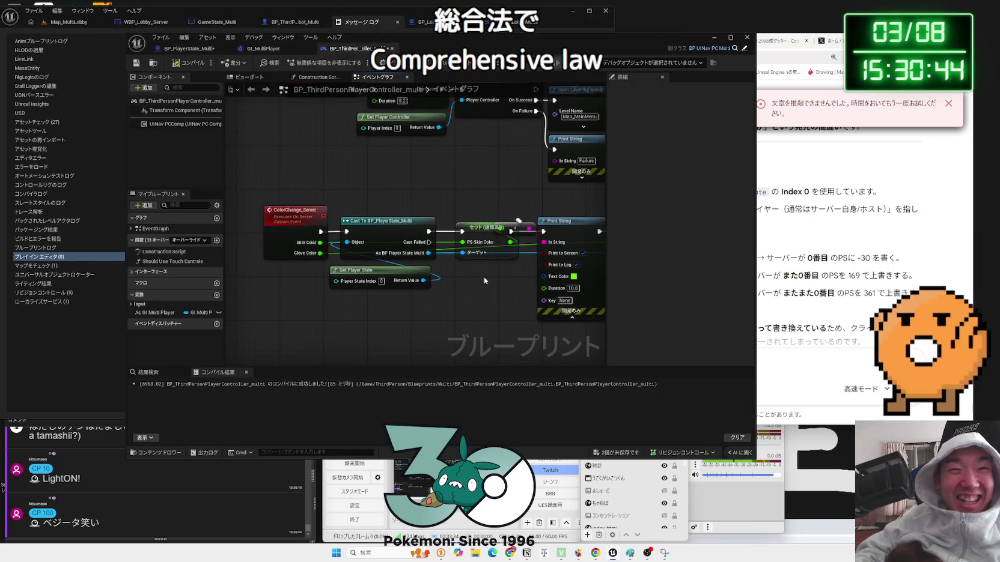
{"action": "left_click", "coordinate": [410, 268]}
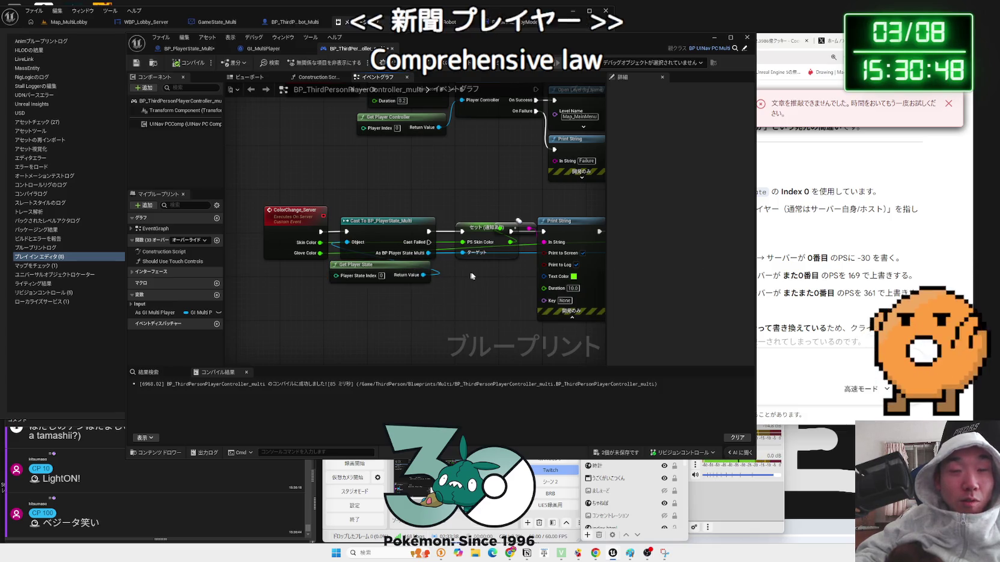
{"action": "left_click", "coordinate": [742, 261]}
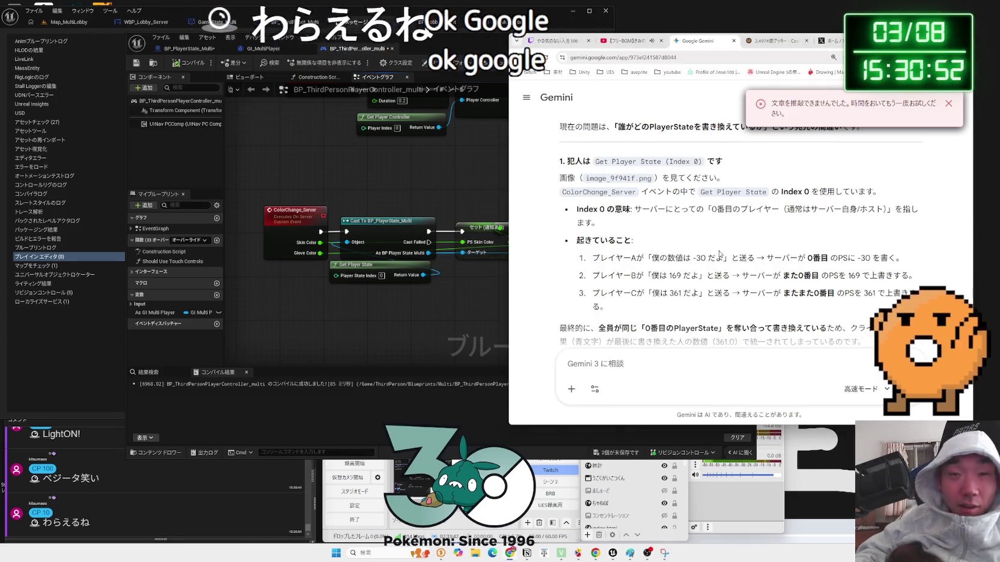
Read Gemini's paragraph about every player sharing PlayerState 0
{"action": "scroll", "coordinate": [664, 228], "scroll_direction": "down", "scroll_amount": 2}
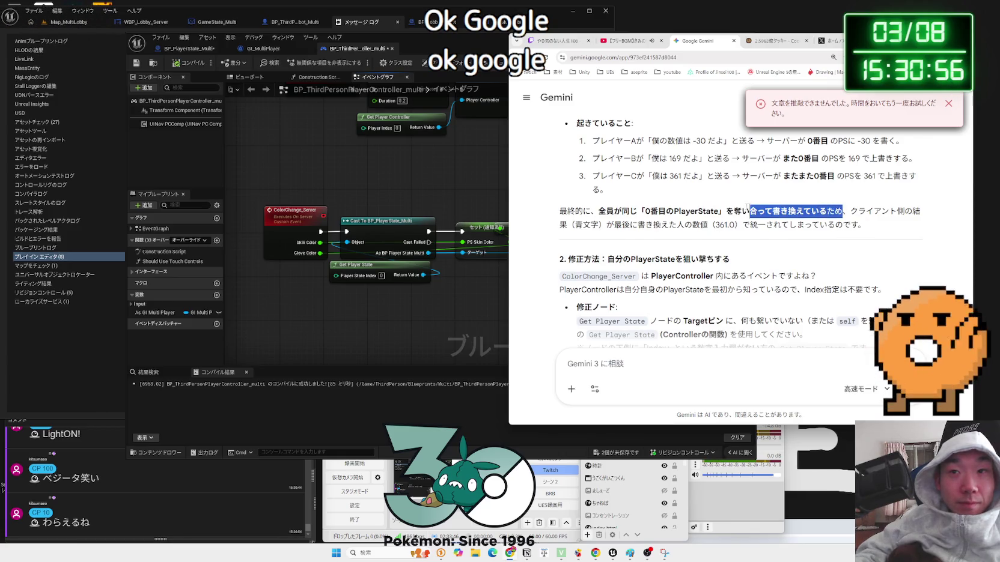
{"action": "triple_click", "coordinate": [603, 208]}
{"action": "left_click", "coordinate": [603, 207]}
{"action": "triple_click", "coordinate": [603, 207]}
{"action": "left_click", "coordinate": [603, 207]}
Read the ColorChange_Server fix, then unhook Get Player State from the cast's Object pin
{"action": "scroll", "coordinate": [571, 219], "scroll_direction": "down", "scroll_amount": 1}
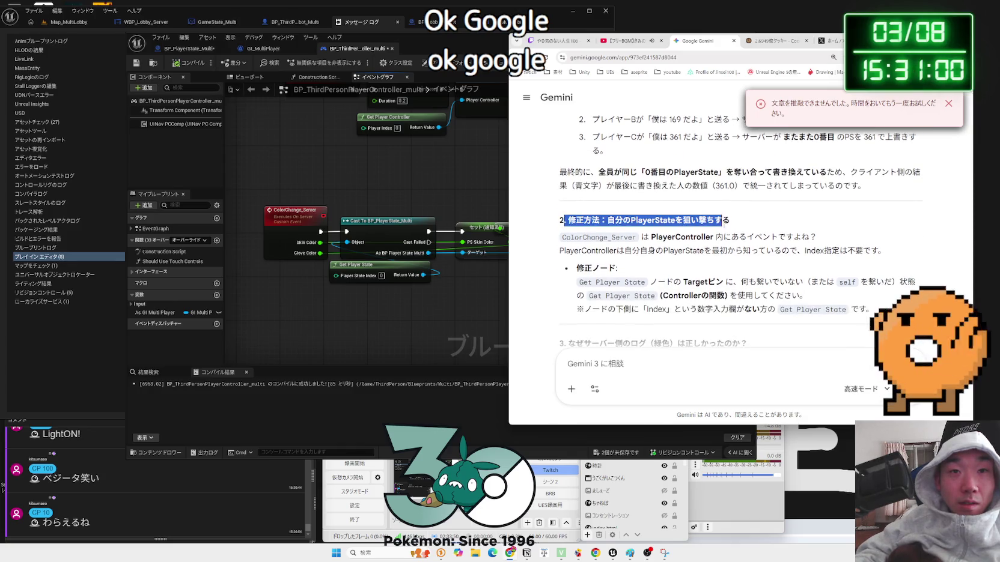
{"action": "left_click_drag", "start_coordinate": [777, 247], "coordinate": [556, 236]}
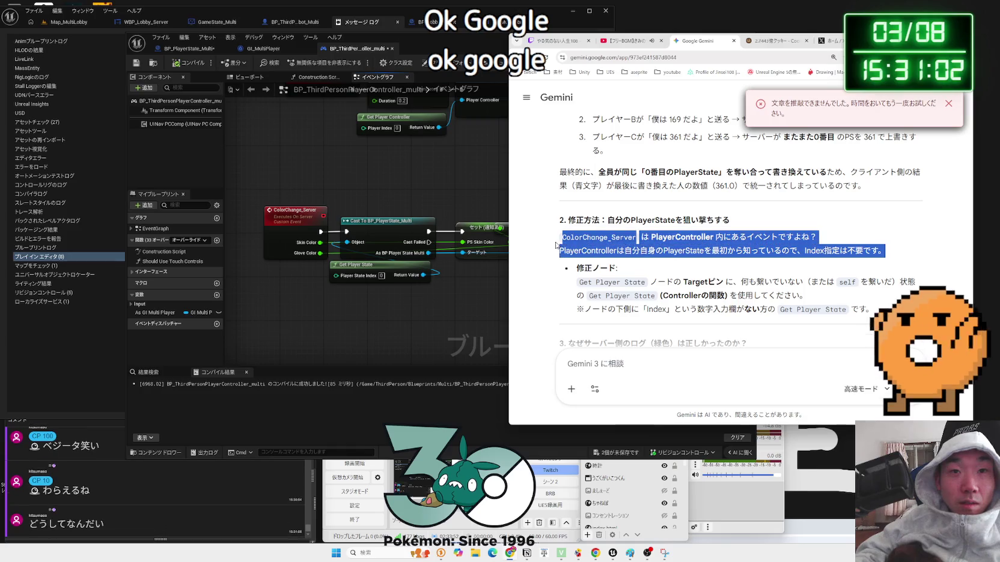
{"action": "left_click", "coordinate": [556, 245]}
{"action": "left_click_drag", "start_coordinate": [658, 245], "coordinate": [883, 251]}
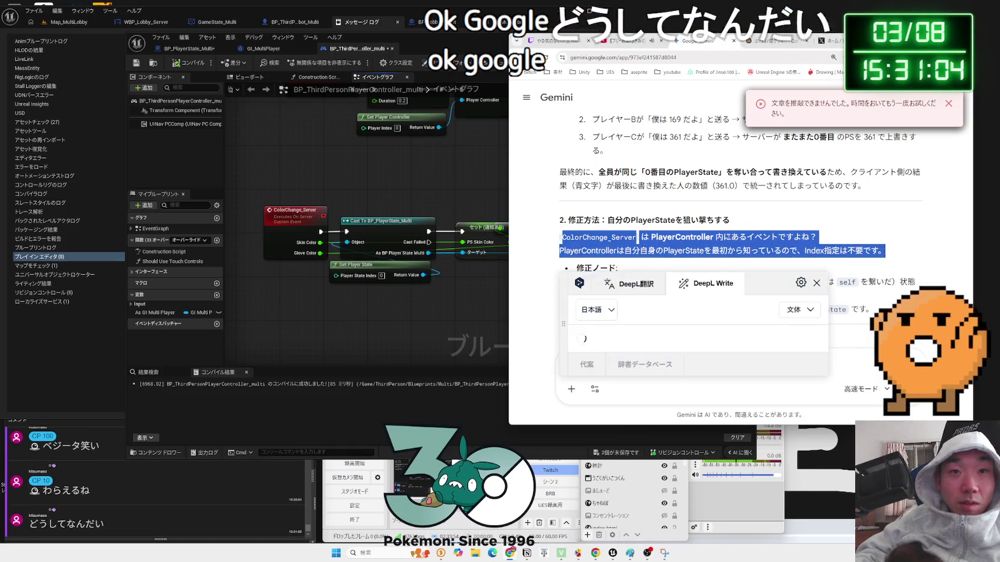
{"action": "scroll", "coordinate": [685, 252], "scroll_direction": "down", "scroll_amount": 2}
{"action": "left_click_drag", "start_coordinate": [666, 204], "coordinate": [685, 207]}
{"action": "left_click", "coordinate": [685, 208]}
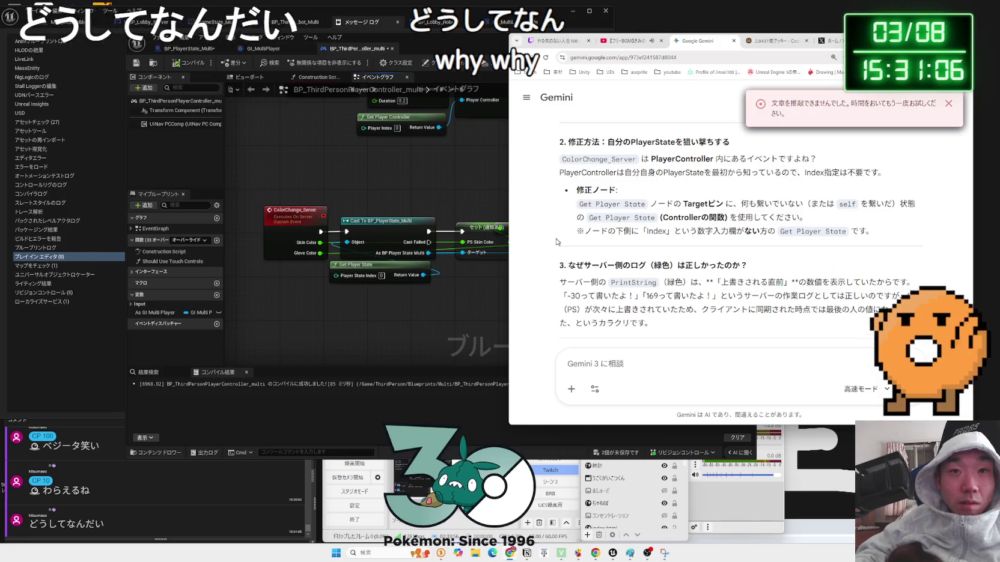
{"action": "left_click_drag", "start_coordinate": [388, 268], "coordinate": [381, 278]}
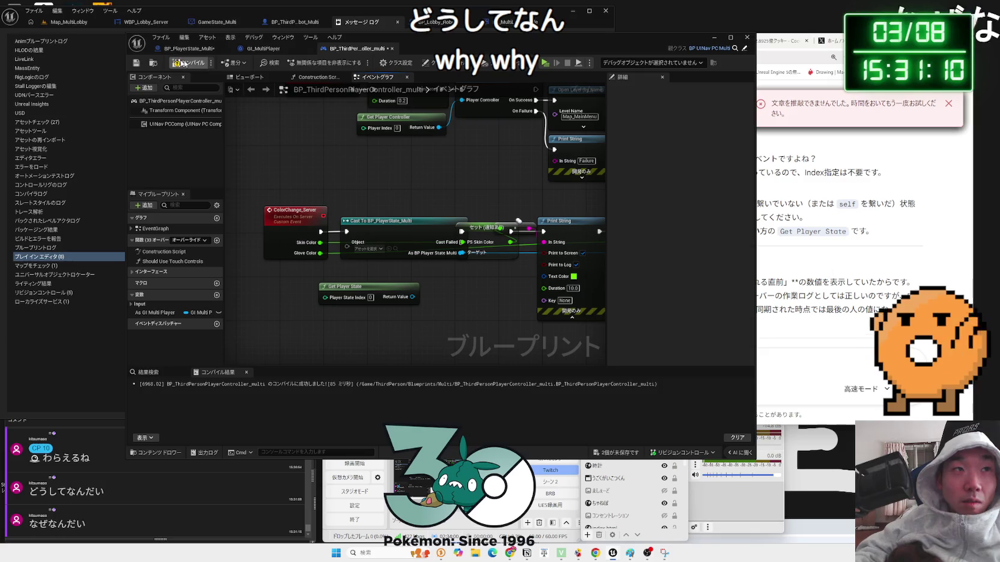
Rewire Get Player State's Return Value into the cast's Object input and recompile the PlayerController
{"action": "left_click", "coordinate": [183, 64]}
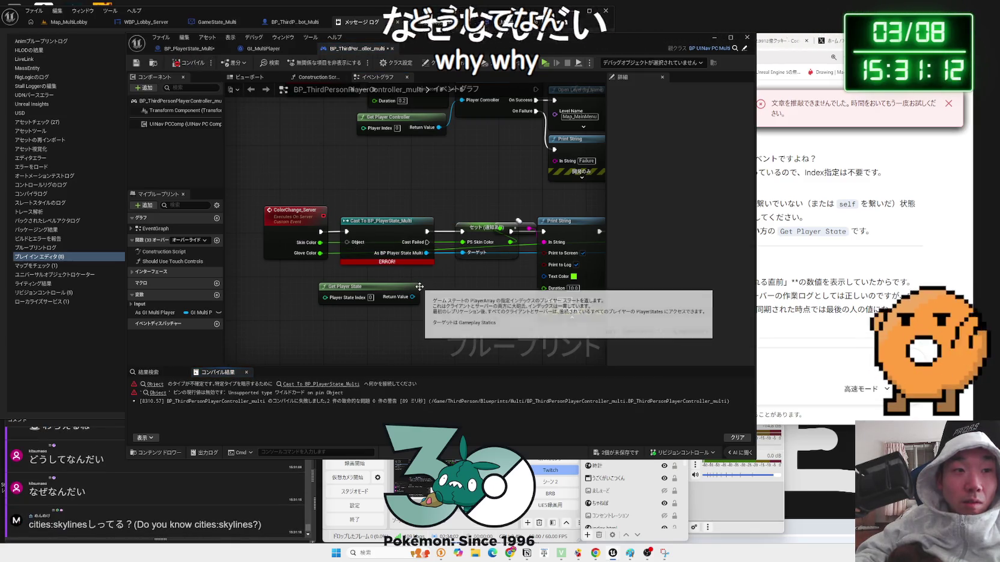
{"action": "left_click_drag", "start_coordinate": [412, 297], "coordinate": [347, 243]}
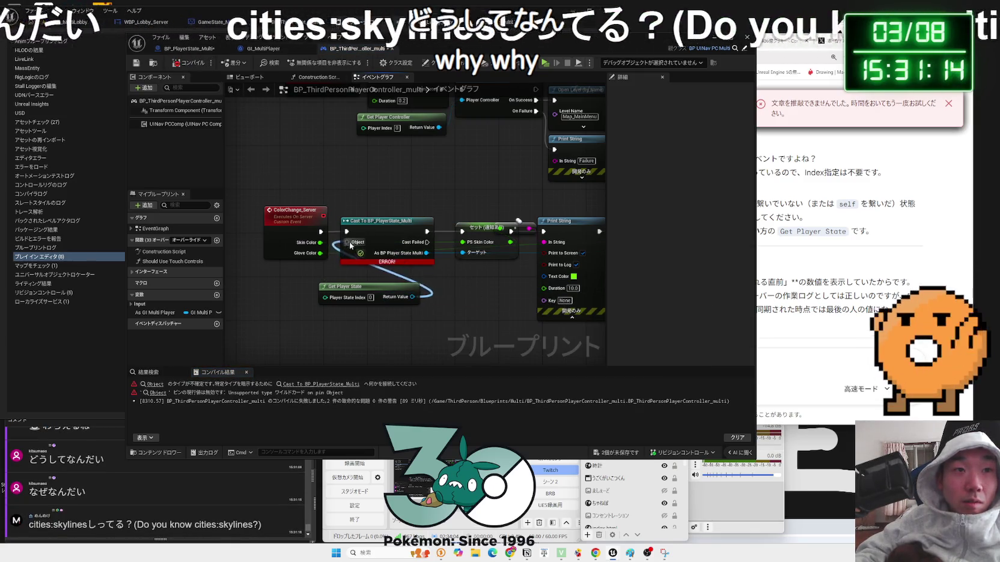
{"action": "left_click", "coordinate": [183, 63]}
{"action": "left_click_drag", "start_coordinate": [367, 289], "coordinate": [384, 267]}
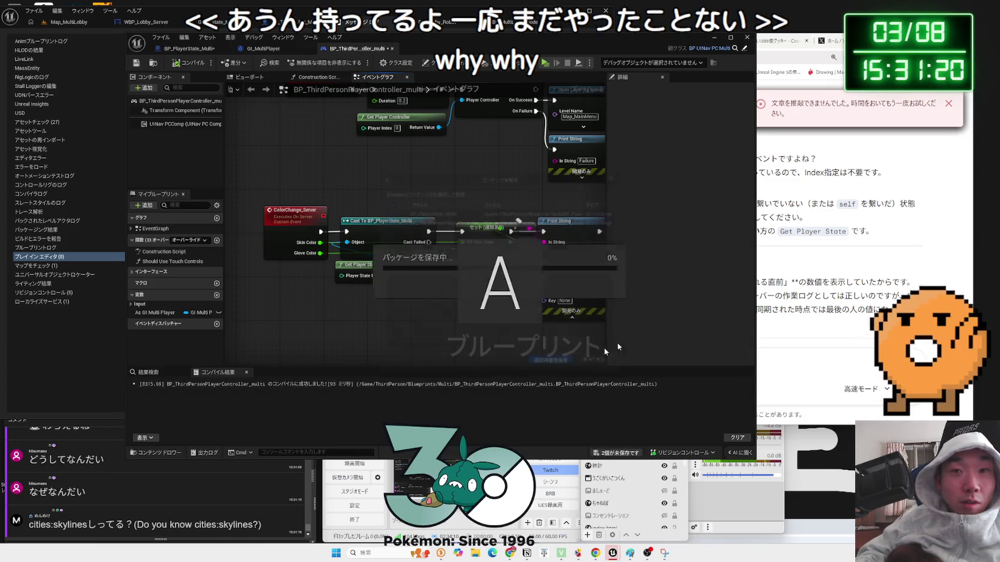
{"action": "left_click", "coordinate": [810, 221]}
{"action": "left_click_drag", "start_coordinate": [777, 231], "coordinate": [780, 232]}
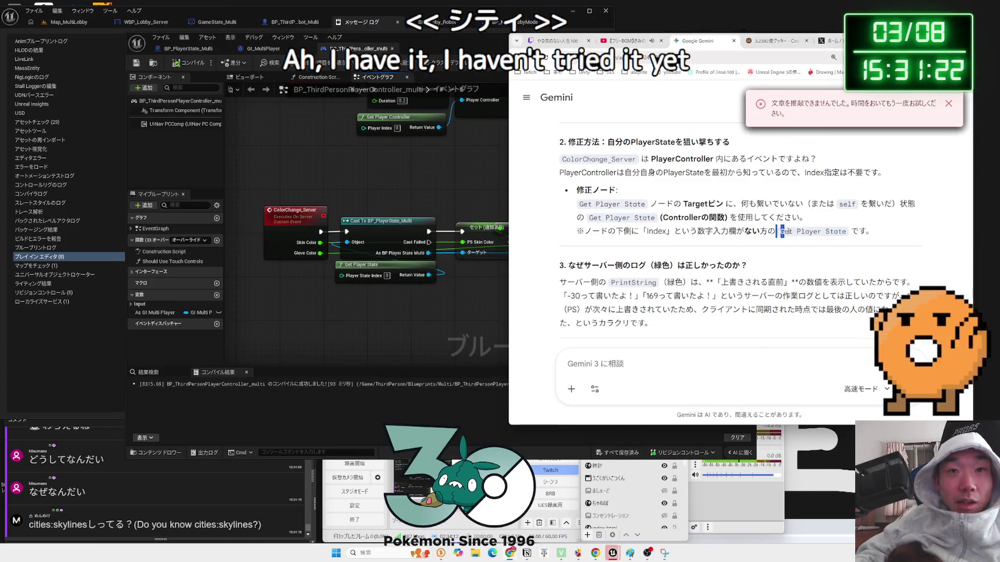
Read section 3 explaining why the server's PrintString log looked correct despite overwritten values
{"action": "left_click", "coordinate": [725, 211]}
{"action": "scroll", "coordinate": [725, 212], "scroll_direction": "down", "scroll_amount": 2}
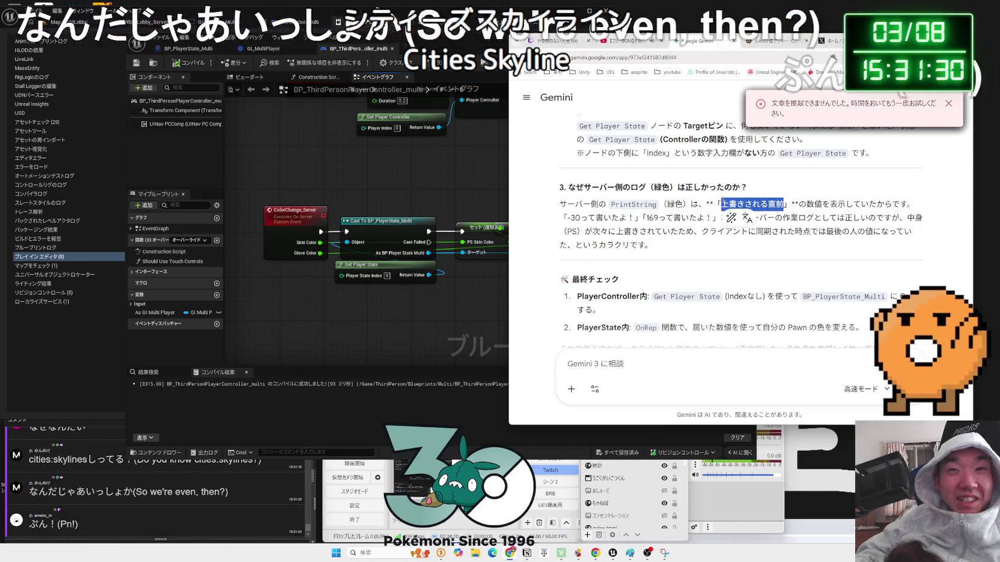
{"action": "left_click_drag", "start_coordinate": [611, 205], "coordinate": [845, 204]}
{"action": "left_click", "coordinate": [907, 203]}
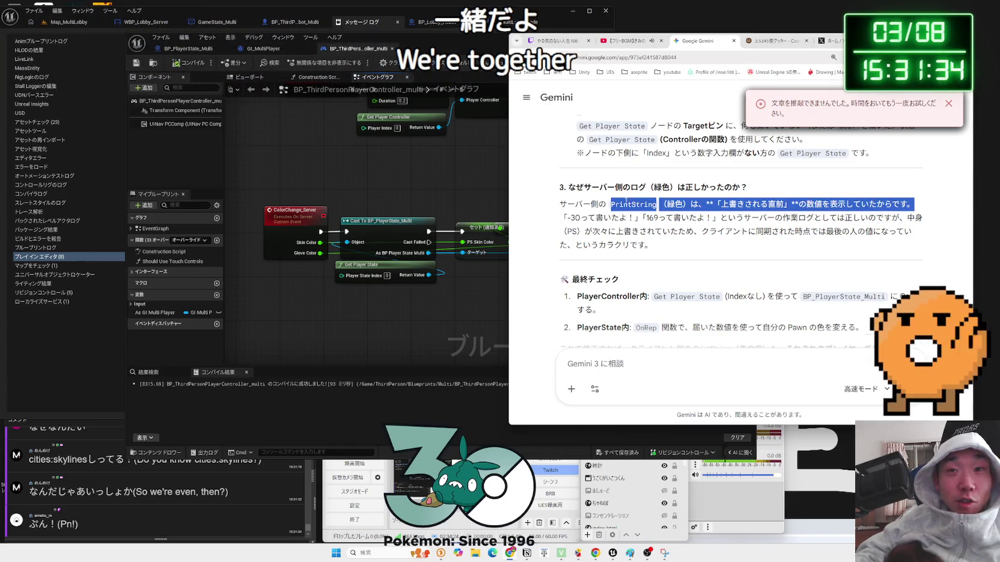
{"action": "left_click", "coordinate": [569, 216]}
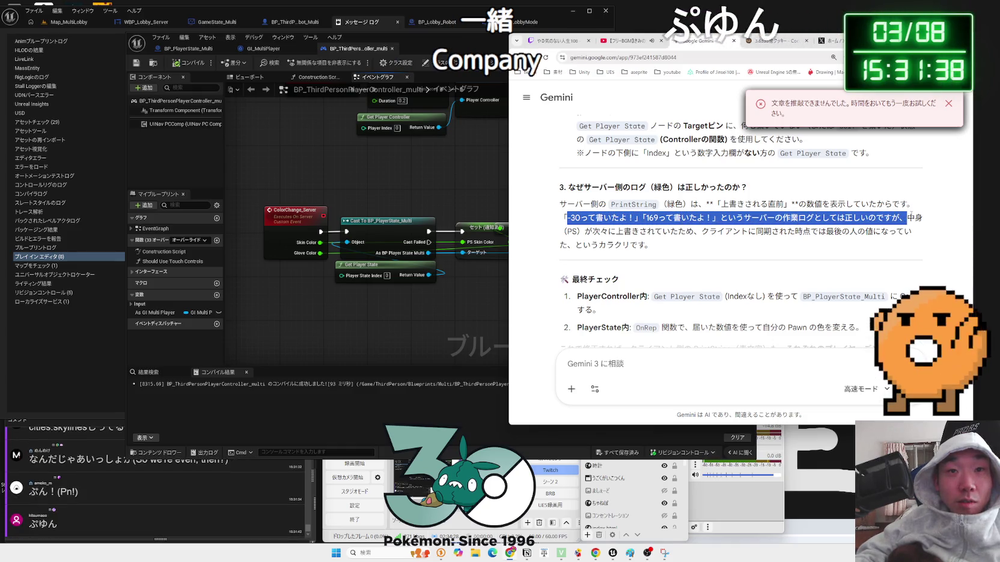
{"action": "left_click_drag", "start_coordinate": [873, 232], "coordinate": [711, 210]}
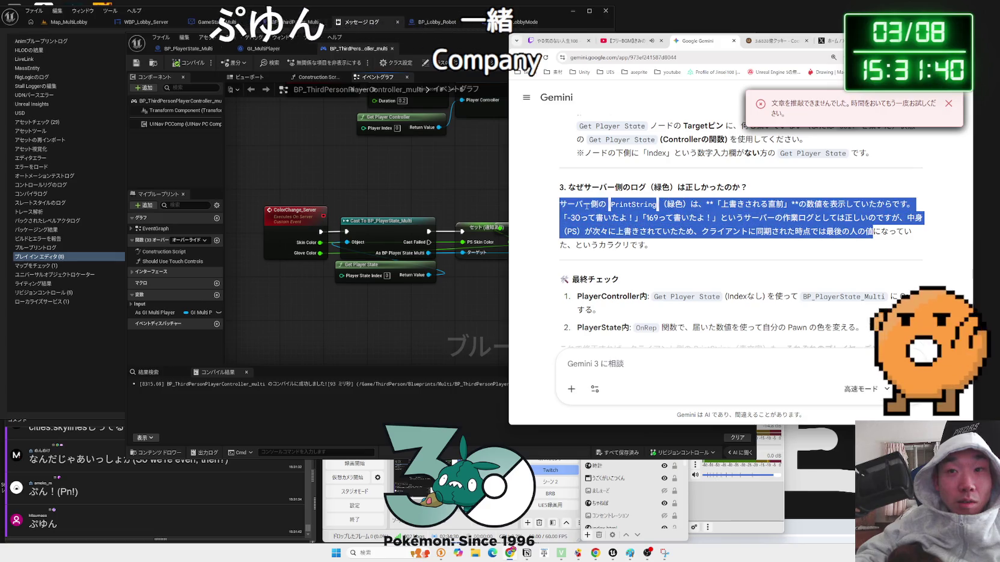
{"action": "left_click_drag", "start_coordinate": [651, 246], "coordinate": [567, 205]}
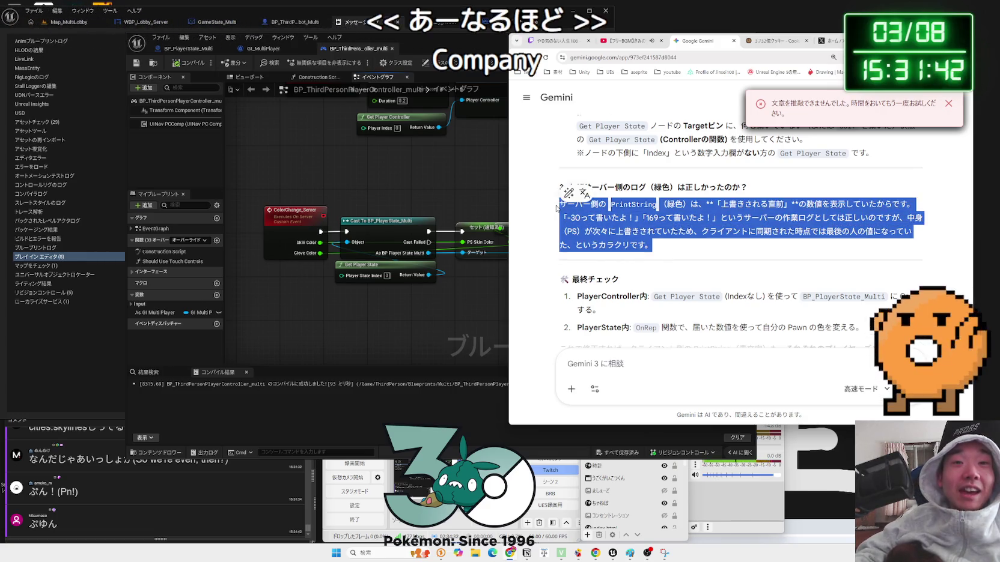
{"action": "left_click", "coordinate": [584, 228]}
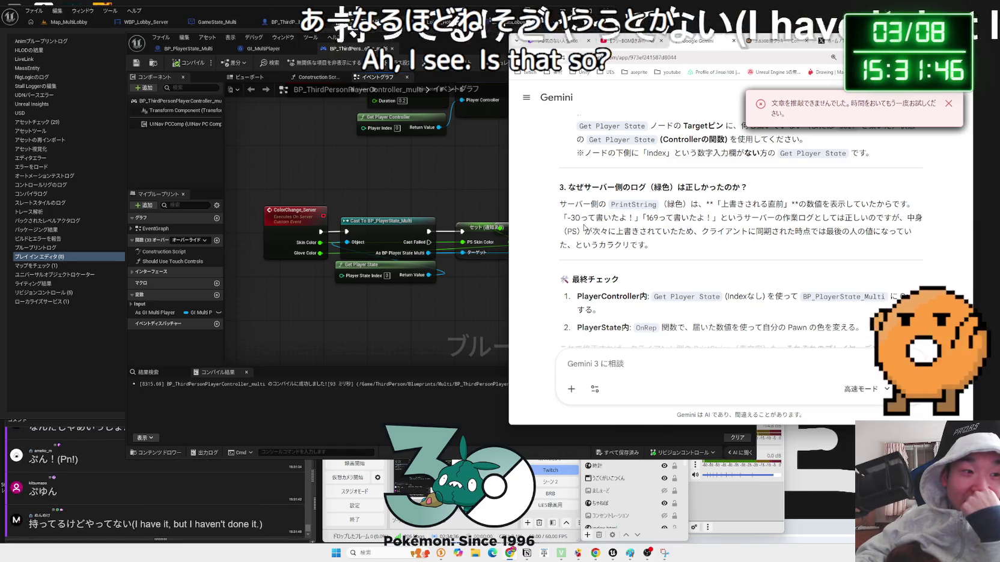
Reread section 3 and the 最終チェック checklist, then return to the blueprint editor
{"action": "scroll", "coordinate": [619, 228], "scroll_direction": "down", "scroll_amount": 1}
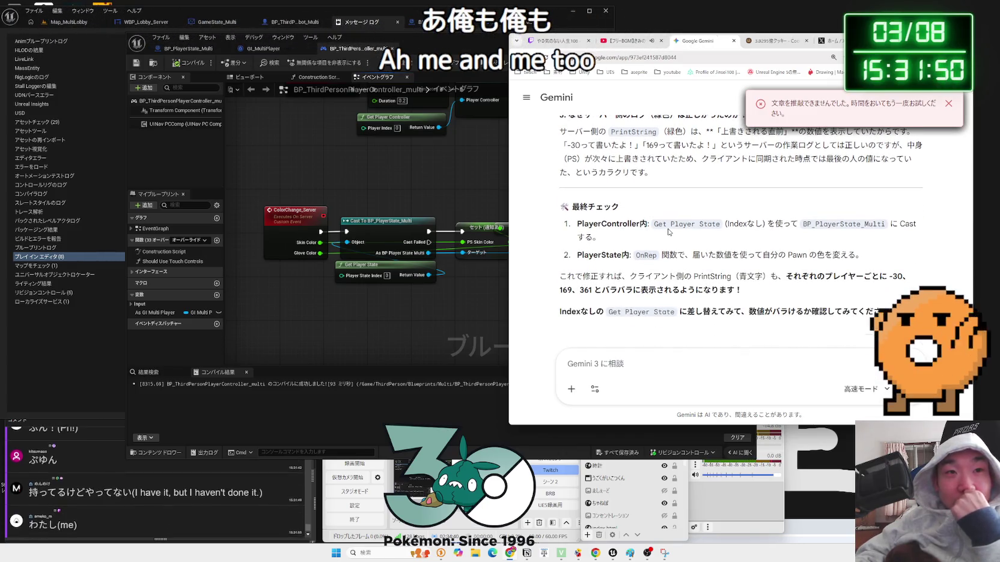
{"action": "scroll", "coordinate": [668, 232], "scroll_direction": "up", "scroll_amount": 1}
{"action": "left_click_drag", "start_coordinate": [575, 210], "coordinate": [668, 255]}
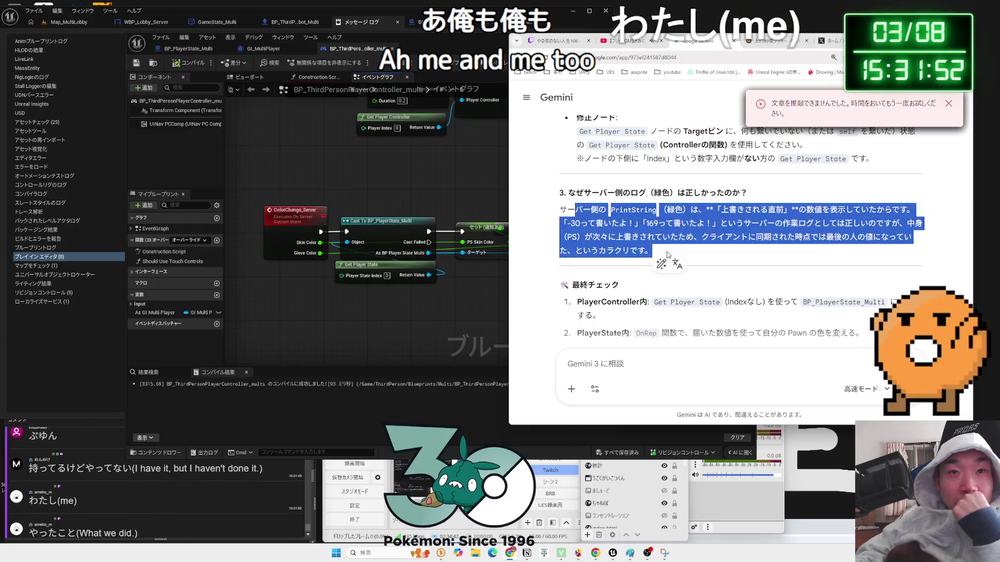
{"action": "left_click", "coordinate": [668, 255]}
{"action": "scroll", "coordinate": [632, 236], "scroll_direction": "down", "scroll_amount": 1}
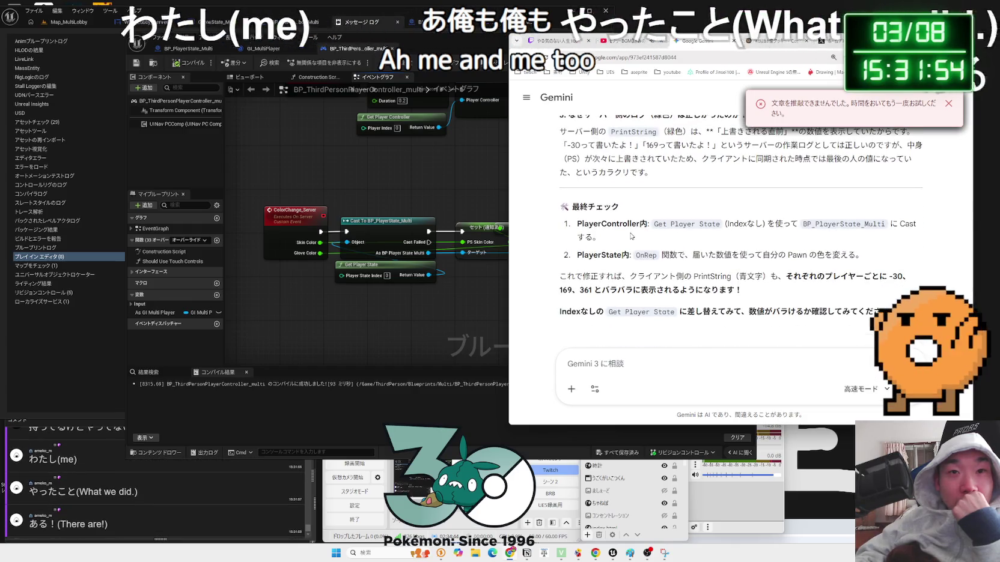
{"action": "left_click", "coordinate": [393, 269]}
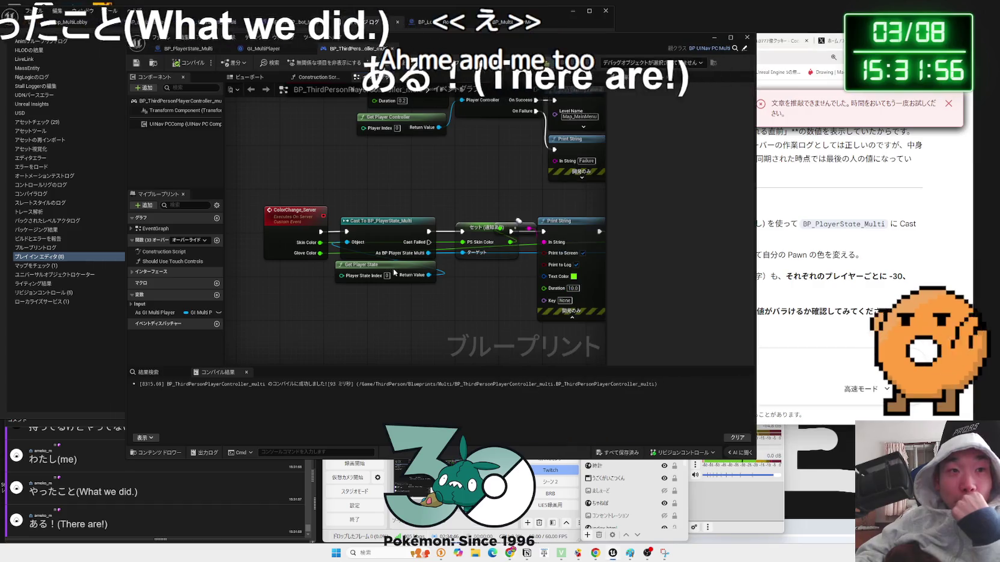
Recompile BP_ThirdPersonPlayerController_multi and launch Play In Editor with a server and two clients
{"action": "left_click_drag", "start_coordinate": [393, 269], "coordinate": [393, 274]}
{"action": "left_click", "coordinate": [298, 217]}
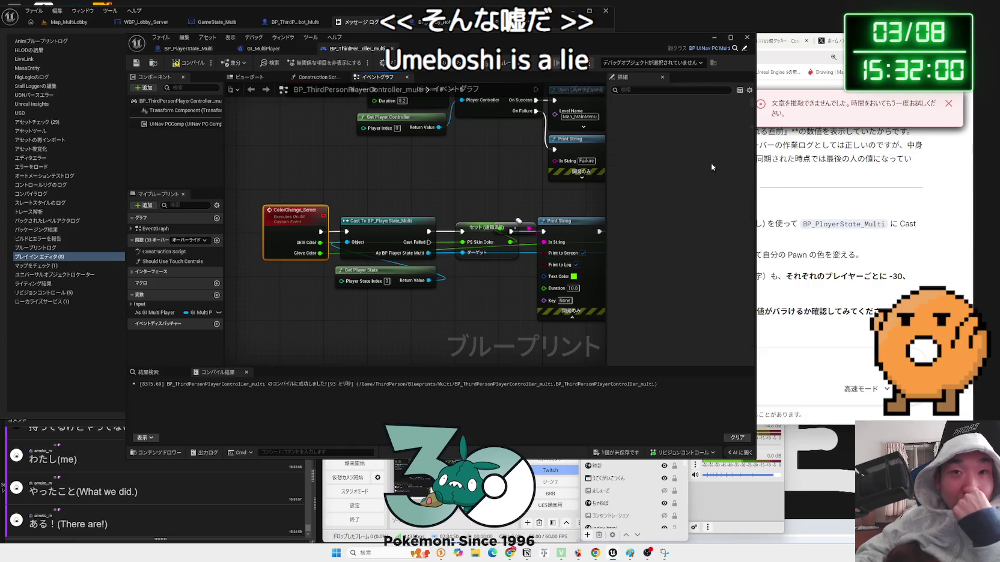
{"action": "left_click", "coordinate": [378, 186]}
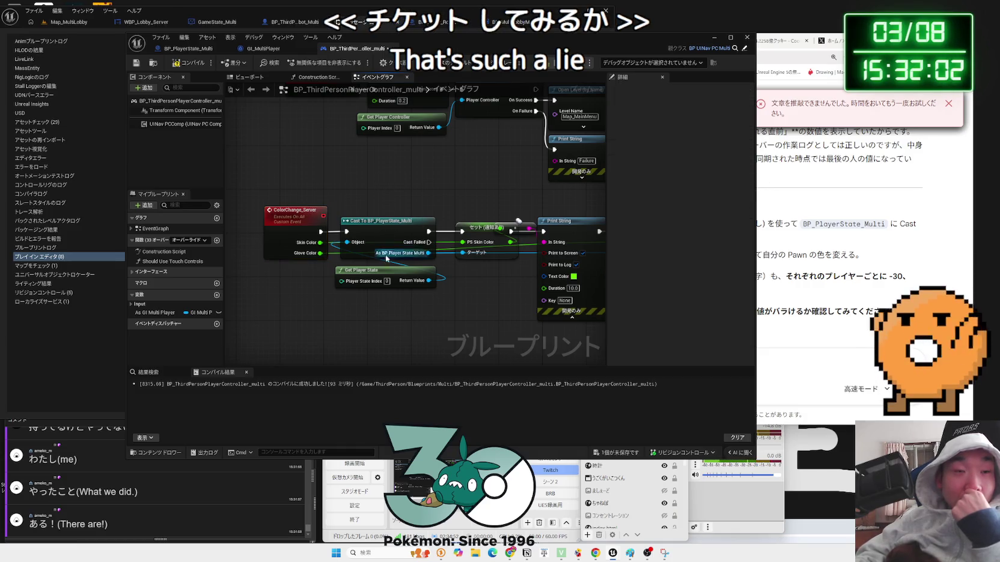
{"action": "mouse_move", "coordinate": [385, 270]}
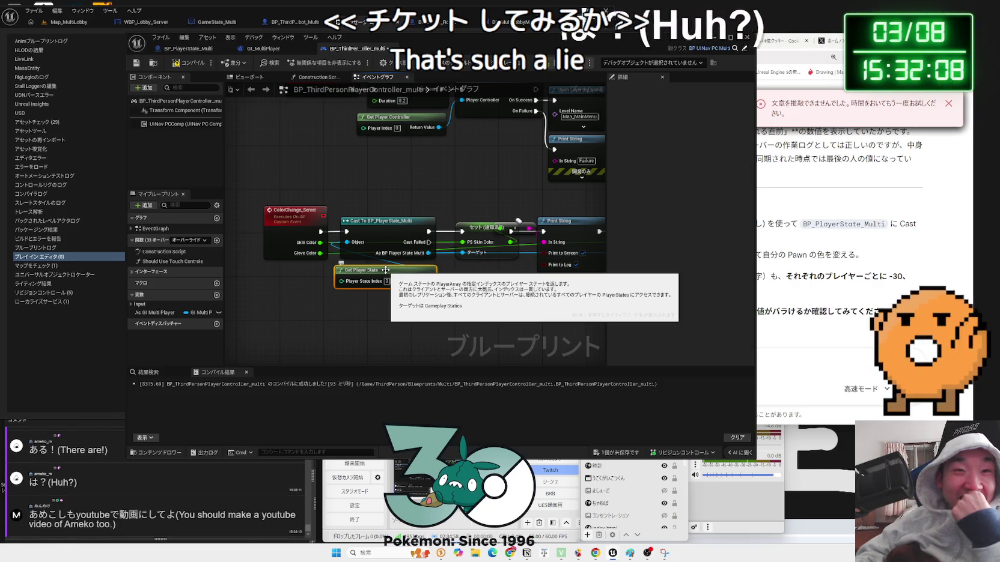
{"action": "left_click", "coordinate": [191, 63]}
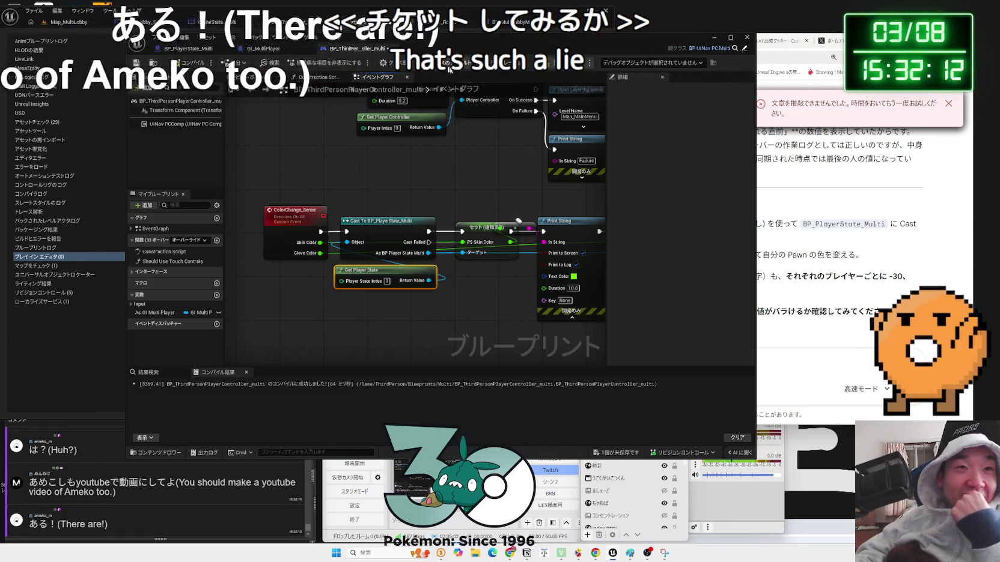
{"action": "key", "text": "alt+p"}
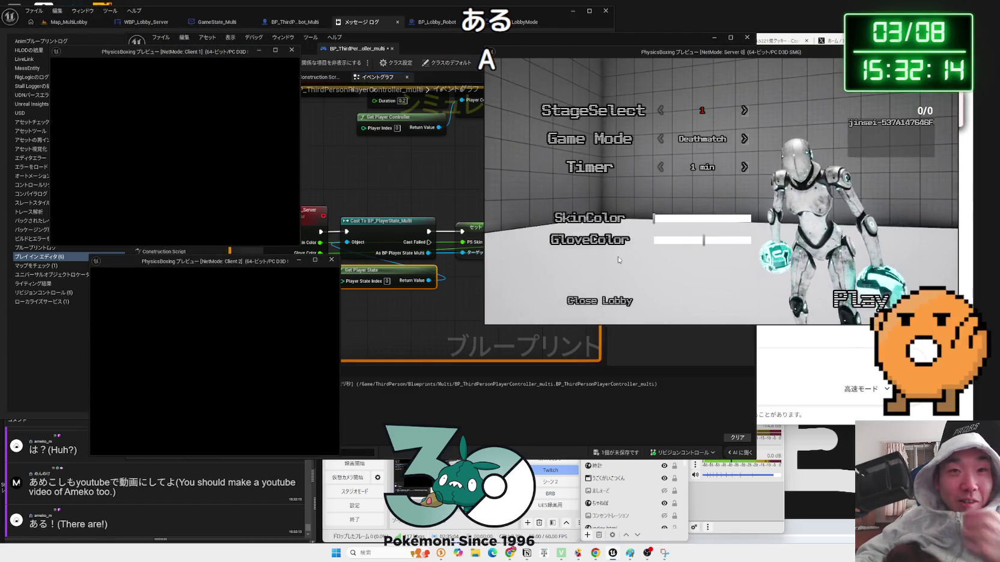
Set the server's glove red, Client 1's skin teal and Client 2's glove red, then stop the preview
{"action": "left_click", "coordinate": [679, 241]}
{"action": "left_click", "coordinate": [204, 170]}
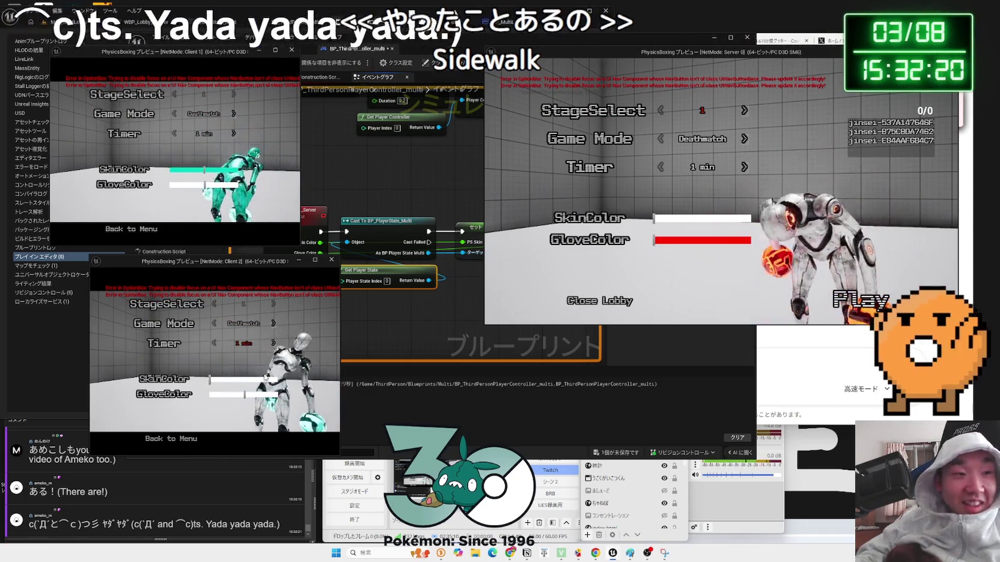
{"action": "left_click", "coordinate": [247, 395]}
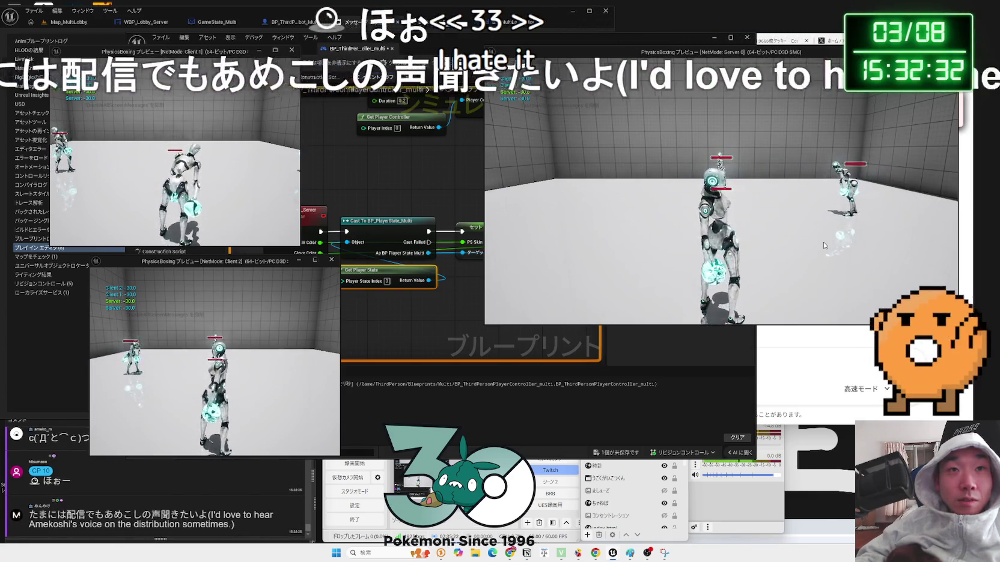
{"action": "key", "text": "Escape"}
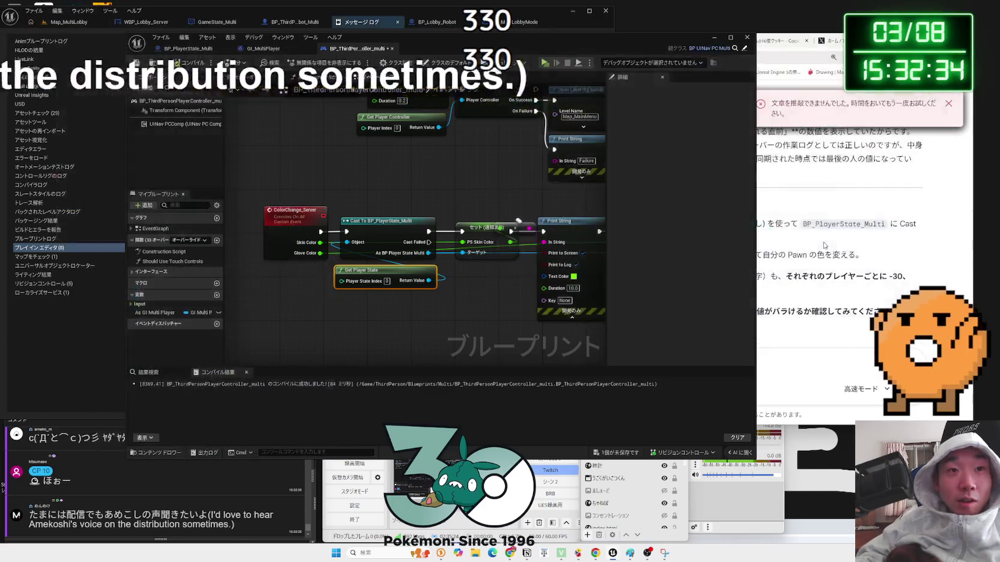
Move the Set PS Glove Color node further right in the ColorChange_Server chain
{"action": "mouse_move", "coordinate": [546, 211]}
{"action": "left_mouse_down"}
{"action": "mouse_move", "coordinate": [437, 215]}
{"action": "mouse_move", "coordinate": [457, 245]}
{"action": "mouse_move", "coordinate": [487, 234]}
{"action": "left_mouse_up"}
{"action": "left_click_drag", "start_coordinate": [555, 236], "coordinate": [590, 236]}
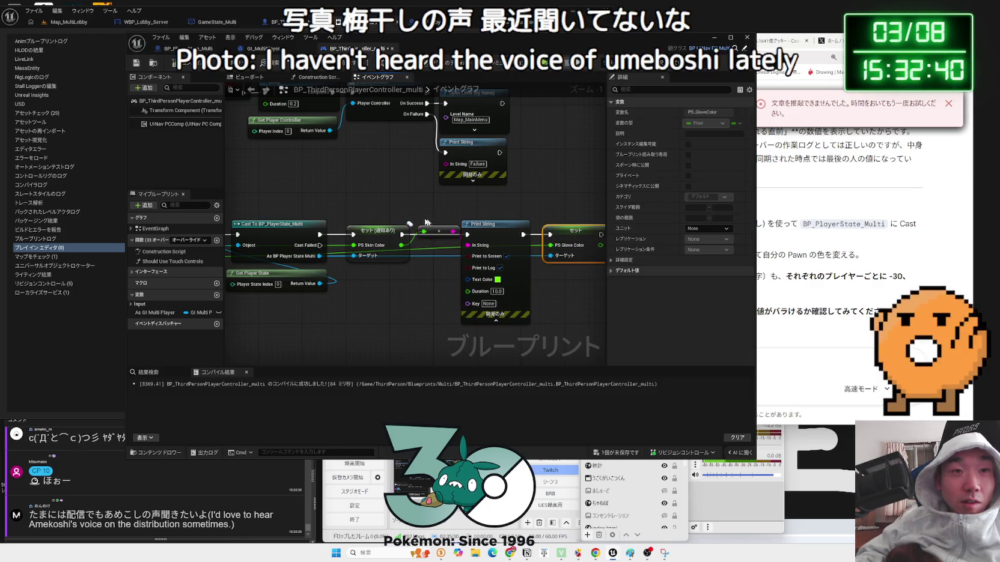
{"action": "left_click_drag", "start_coordinate": [434, 222], "coordinate": [455, 216]}
Set ColorChange_Server's replication to Run on Server and save the PlayerController blueprint
{"action": "left_click", "coordinate": [270, 213]}
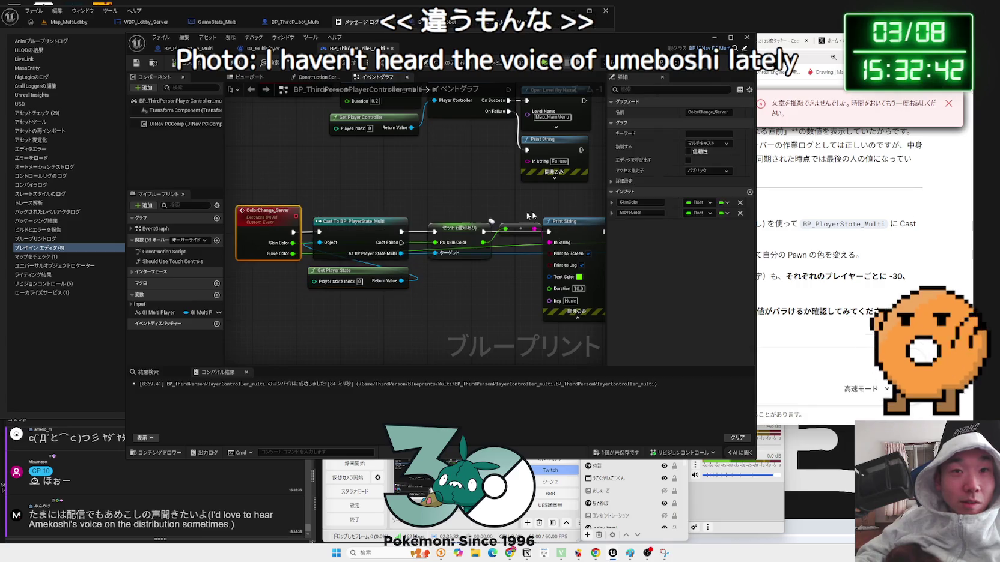
{"action": "left_click", "coordinate": [712, 172]}
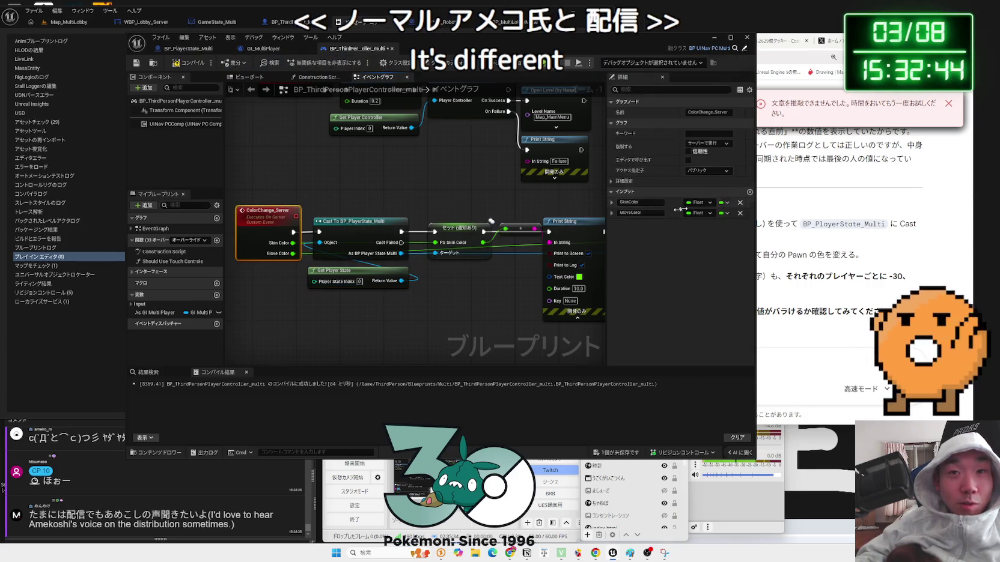
{"action": "left_click", "coordinate": [632, 451]}
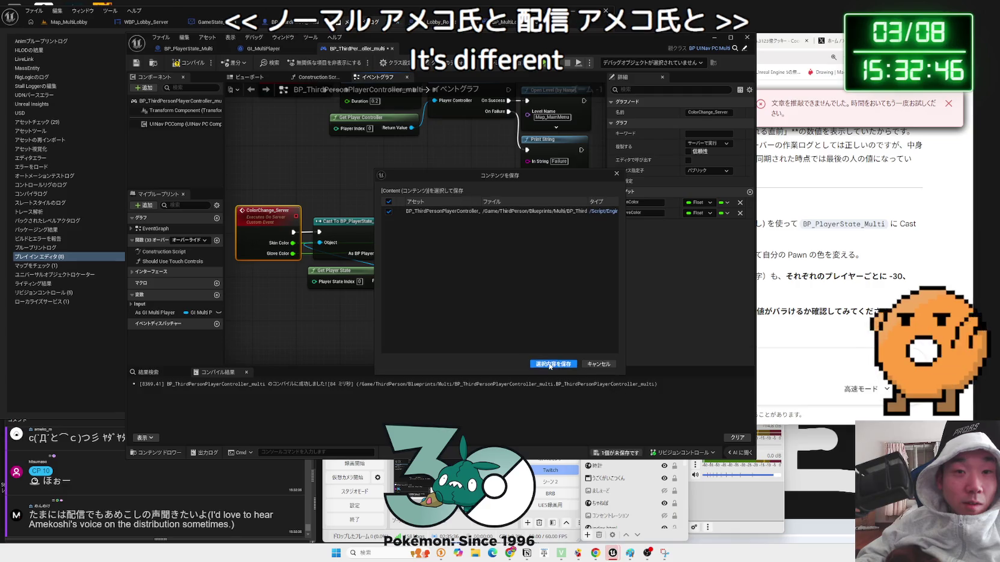
{"action": "key", "text": "Return"}
{"action": "scroll", "coordinate": [463, 310], "scroll_direction": "up", "scroll_amount": 2}
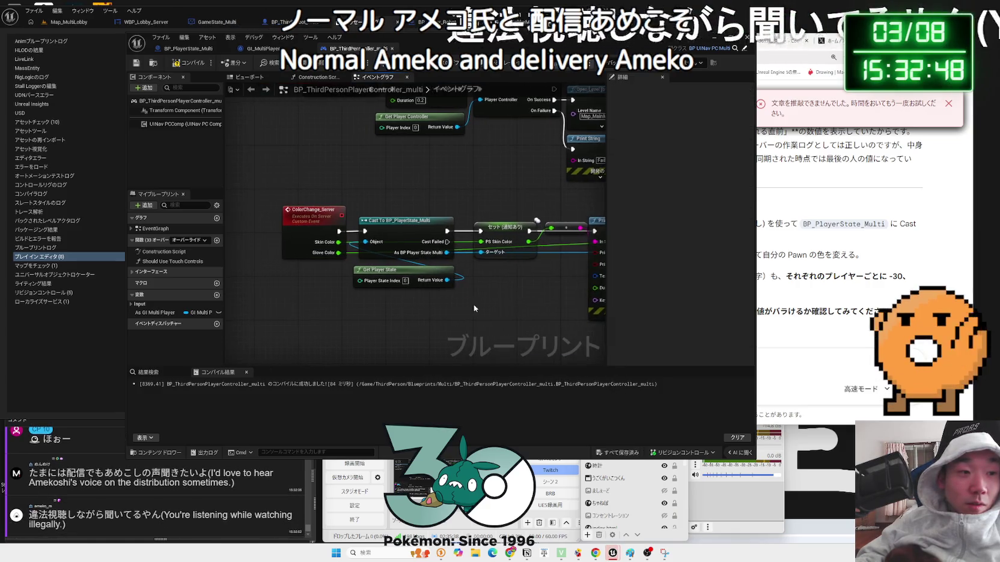
{"action": "left_click_drag", "start_coordinate": [399, 273], "coordinate": [361, 273]}
{"action": "right_click", "coordinate": [348, 310]}
{"action": "type", "text": "player state"}
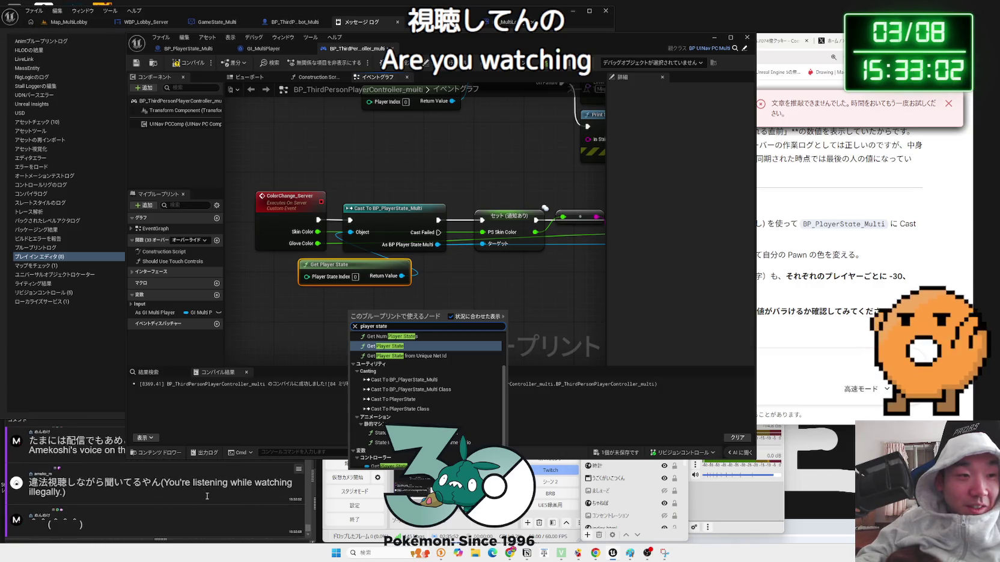
{"action": "scroll", "coordinate": [426, 360], "scroll_direction": "up", "scroll_amount": 1}
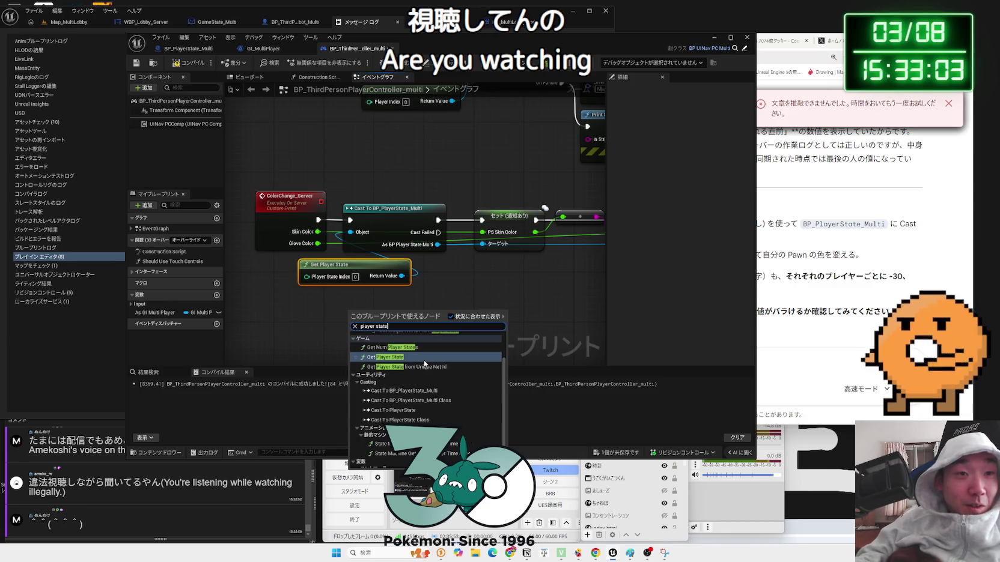
{"action": "left_click", "coordinate": [394, 358]}
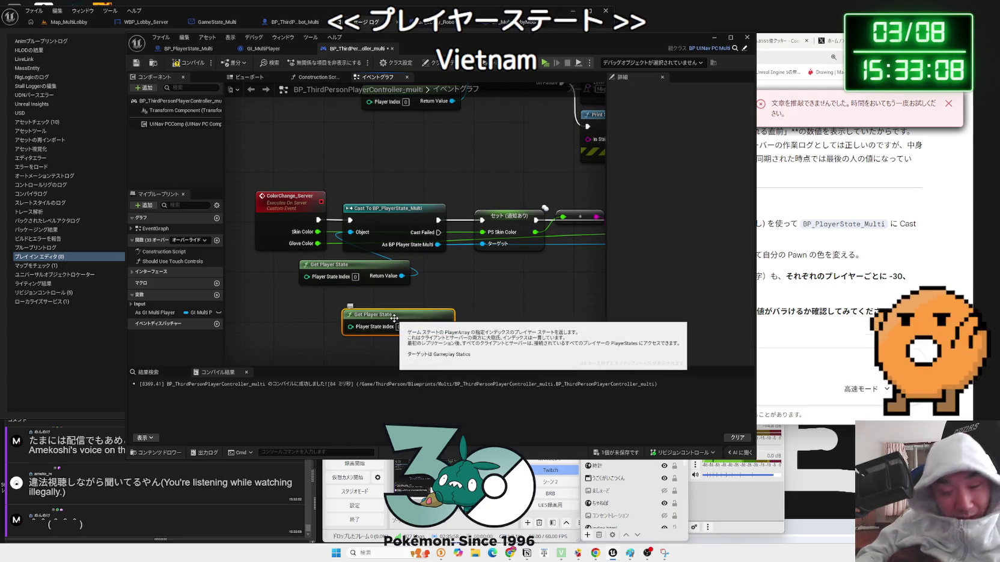
{"action": "key", "text": "ctrl+z"}
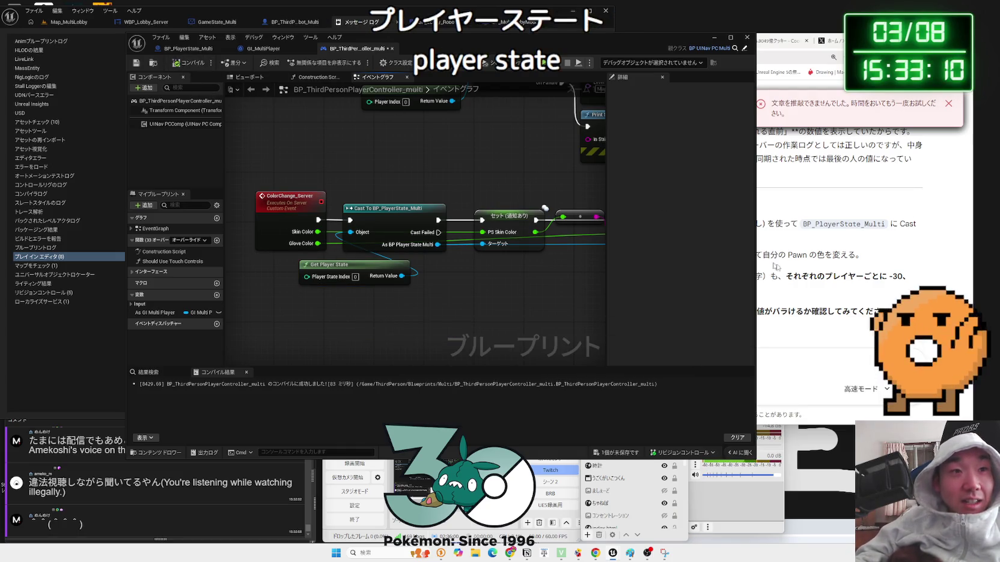
{"action": "left_click", "coordinate": [785, 272]}
{"action": "left_click_drag", "start_coordinate": [785, 272], "coordinate": [742, 291]}
Read why the PlayerController's own Get Player State needs no index
{"action": "triple_click", "coordinate": [638, 282]}
{"action": "left_click", "coordinate": [638, 283]}
{"action": "scroll", "coordinate": [638, 283], "scroll_direction": "up", "scroll_amount": 2}
{"action": "scroll", "coordinate": [638, 282], "scroll_direction": "up", "scroll_amount": 1}
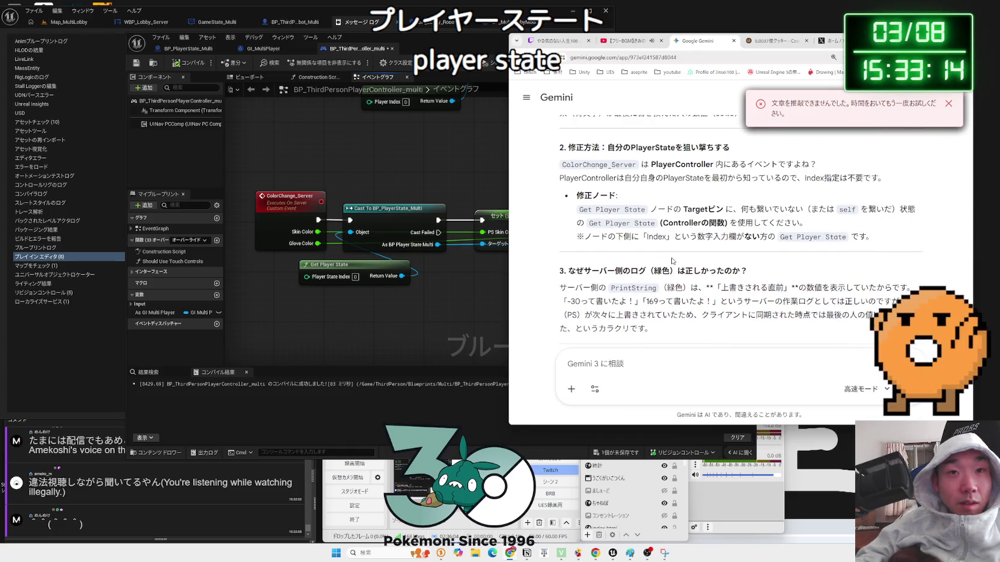
{"action": "scroll", "coordinate": [673, 261], "scroll_direction": "up", "scroll_amount": 1}
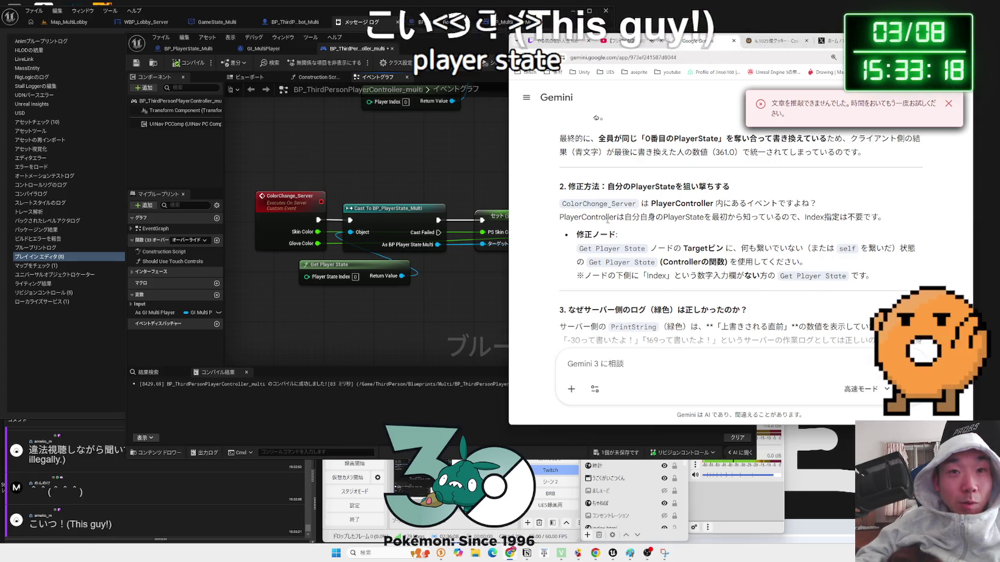
{"action": "left_click_drag", "start_coordinate": [651, 203], "coordinate": [884, 217]}
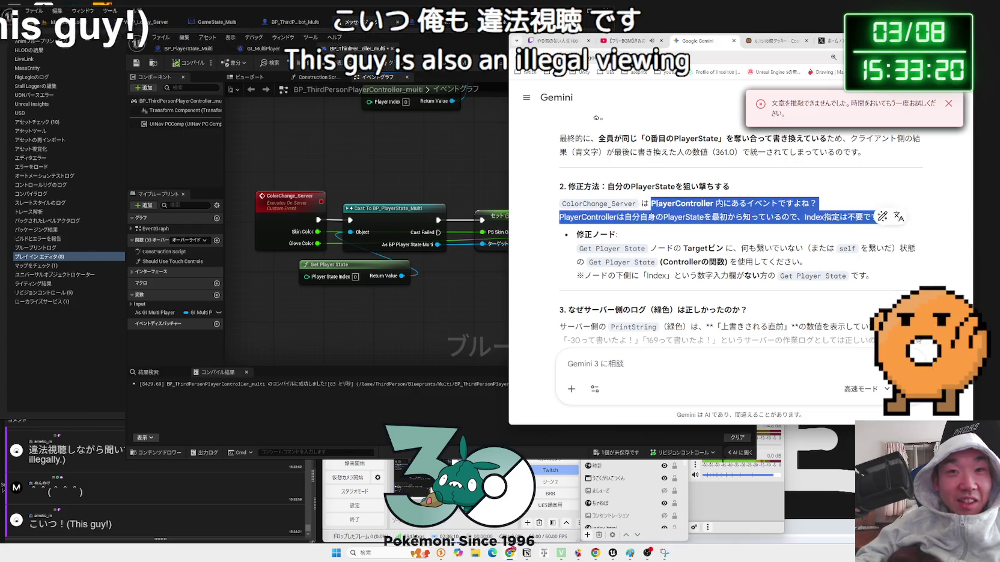
{"action": "left_click_drag", "start_coordinate": [808, 262], "coordinate": [642, 257]}
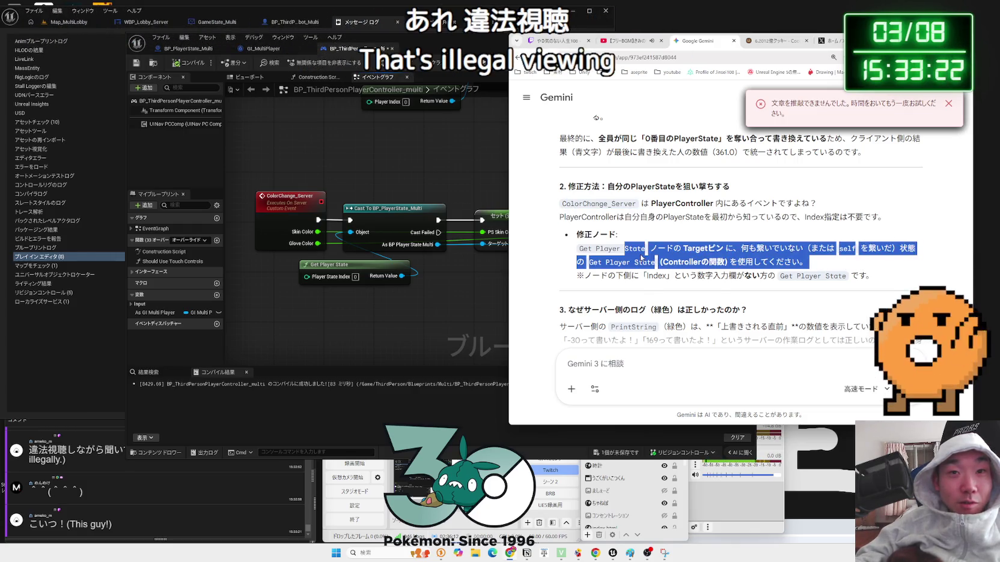
{"action": "left_click", "coordinate": [749, 272]}
Read the server-log explanation and the final checklist, selecting Get Player State in its last paragraph
{"action": "scroll", "coordinate": [749, 272], "scroll_direction": "down", "scroll_amount": 2}
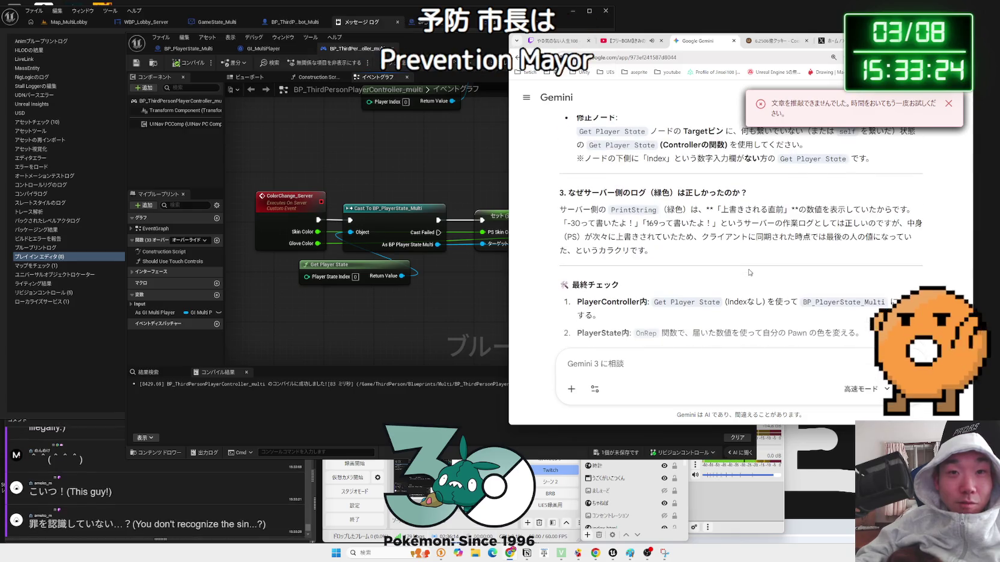
{"action": "mouse_move", "coordinate": [750, 273]}
{"action": "left_mouse_down"}
{"action": "mouse_move", "coordinate": [664, 231]}
{"action": "mouse_move", "coordinate": [658, 210]}
{"action": "mouse_move", "coordinate": [571, 207]}
{"action": "left_mouse_up"}
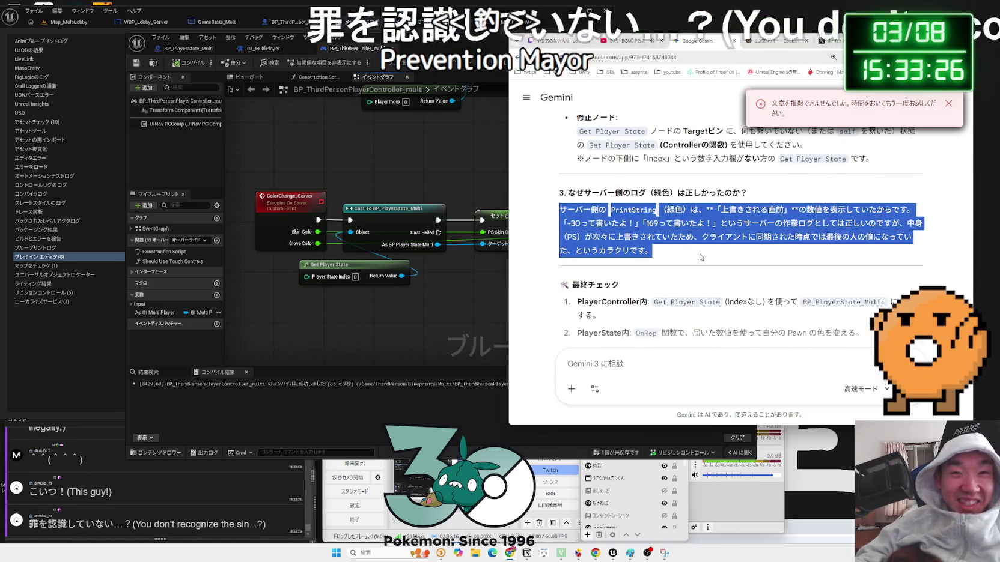
{"action": "left_click", "coordinate": [699, 257]}
{"action": "scroll", "coordinate": [699, 257], "scroll_direction": "down", "scroll_amount": 2}
{"action": "mouse_move", "coordinate": [865, 255]}
{"action": "left_mouse_down"}
{"action": "mouse_move", "coordinate": [577, 255]}
{"action": "mouse_move", "coordinate": [751, 294]}
{"action": "mouse_move", "coordinate": [721, 225]}
{"action": "mouse_move", "coordinate": [893, 263]}
{"action": "mouse_move", "coordinate": [878, 312]}
{"action": "mouse_move", "coordinate": [577, 221]}
{"action": "mouse_move", "coordinate": [865, 255]}
{"action": "mouse_move", "coordinate": [888, 313]}
{"action": "mouse_move", "coordinate": [841, 312]}
{"action": "mouse_move", "coordinate": [883, 312]}
{"action": "mouse_move", "coordinate": [757, 283]}
{"action": "mouse_move", "coordinate": [888, 312]}
{"action": "left_mouse_up"}
{"action": "left_click", "coordinate": [574, 231]}
{"action": "left_click", "coordinate": [598, 251]}
{"action": "mouse_move", "coordinate": [604, 312]}
{"action": "left_mouse_down"}
{"action": "mouse_move", "coordinate": [675, 312]}
{"action": "mouse_move", "coordinate": [609, 312]}
{"action": "left_mouse_up"}
{"action": "left_click_drag", "start_coordinate": [674, 311], "coordinate": [656, 312]}
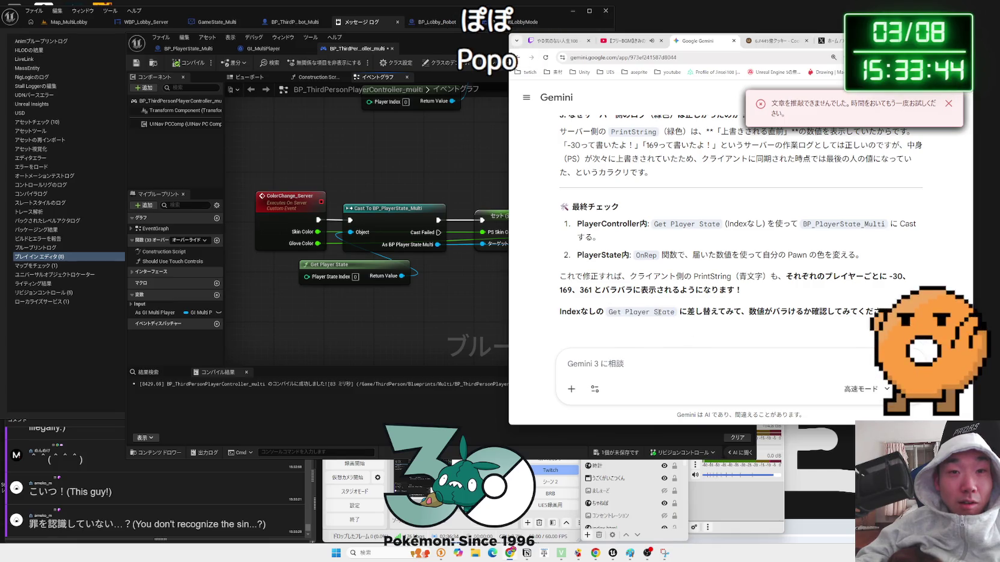
Replace the indexed Get Player State with the controller's Player State getter feeding the BP_PlayerState_Multi cast, then start a test
{"action": "right_click", "coordinate": [350, 313]}
{"action": "type", "text": "gfet"}
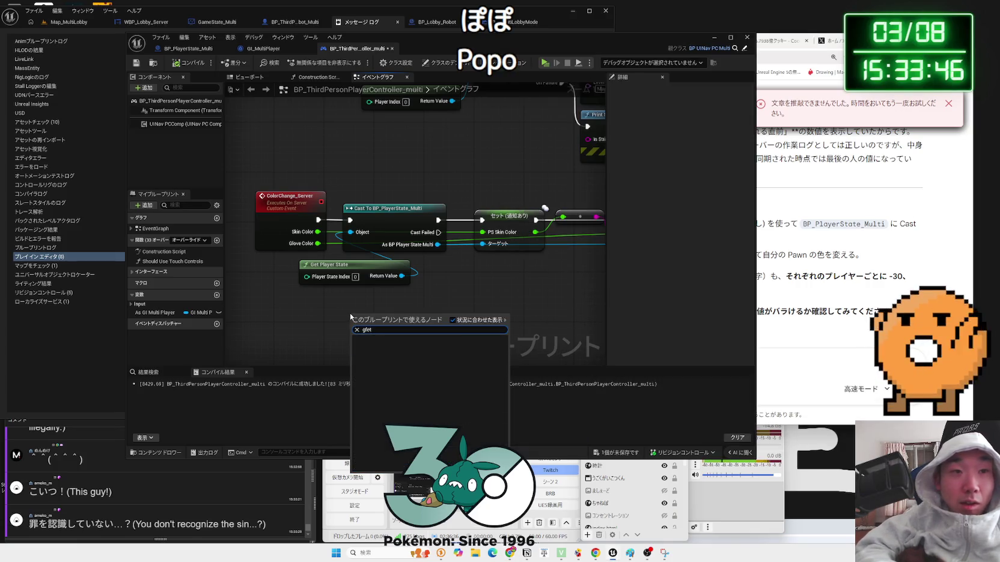
{"action": "type", "text": "get player state"}
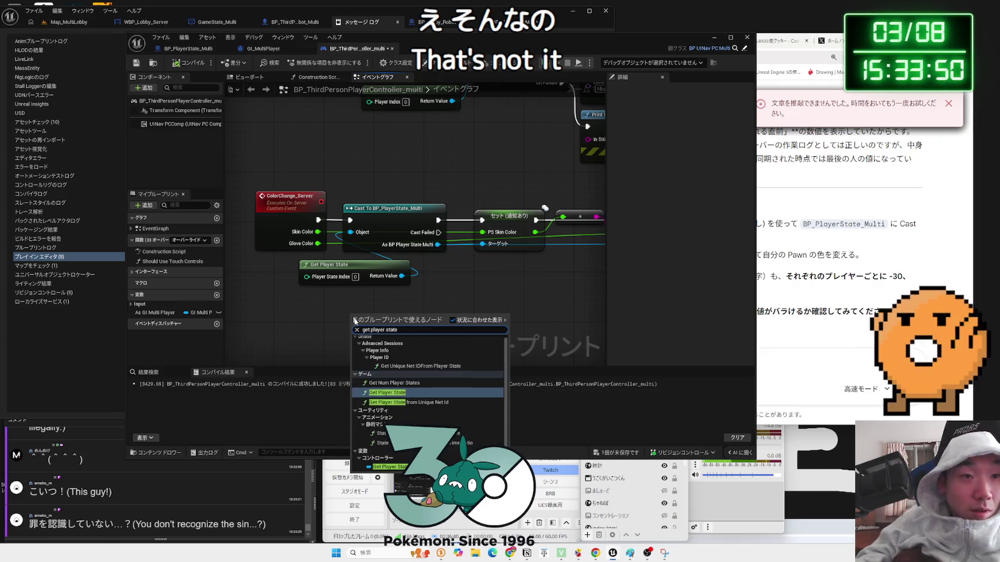
{"action": "left_click", "coordinate": [388, 467]}
{"action": "left_click", "coordinate": [339, 265]}
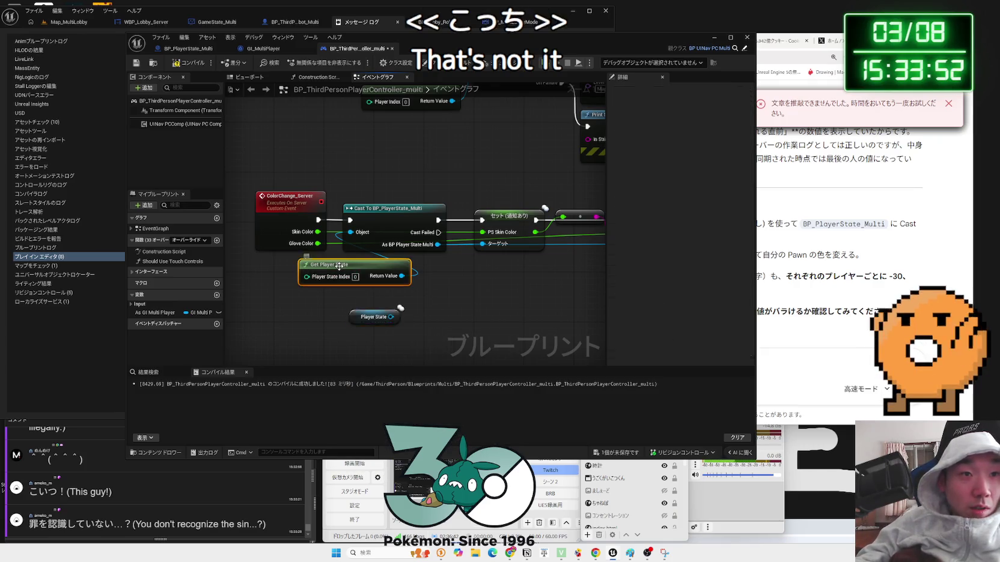
{"action": "key", "text": "Delete"}
{"action": "mouse_move", "coordinate": [389, 317]}
{"action": "left_mouse_down"}
{"action": "mouse_move", "coordinate": [350, 232]}
{"action": "mouse_move", "coordinate": [358, 271]}
{"action": "left_mouse_up"}
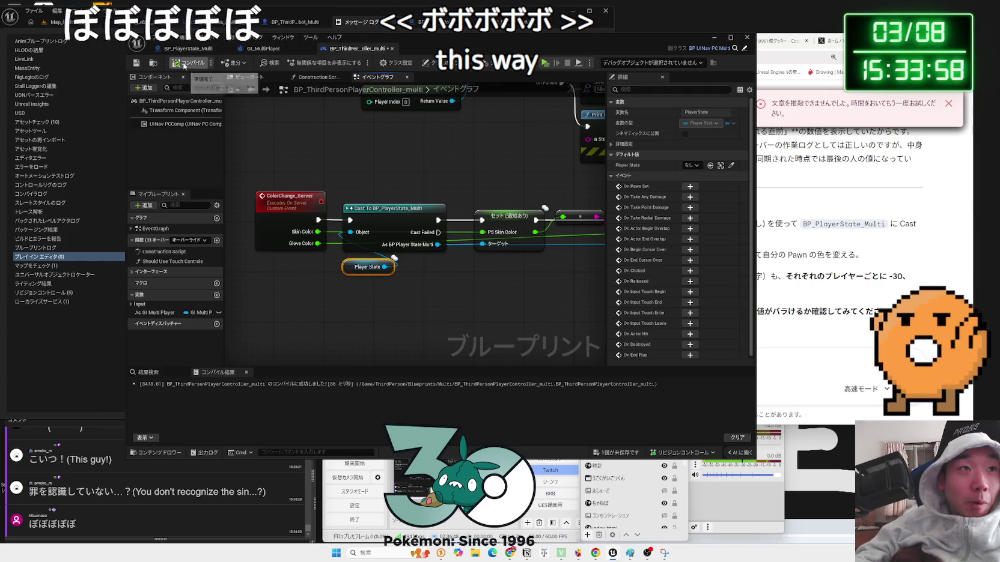
{"action": "mouse_move", "coordinate": [472, 46]}
{"action": "left_mouse_down"}
{"action": "mouse_move", "coordinate": [742, 71]}
{"action": "mouse_move", "coordinate": [616, 66]}
{"action": "left_mouse_up"}
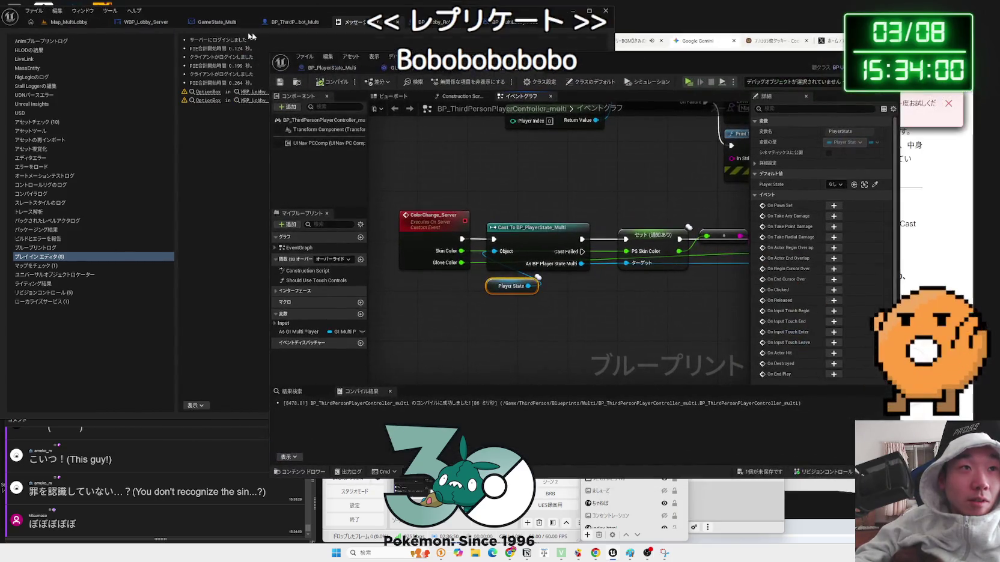
{"action": "left_click", "coordinate": [689, 81]}
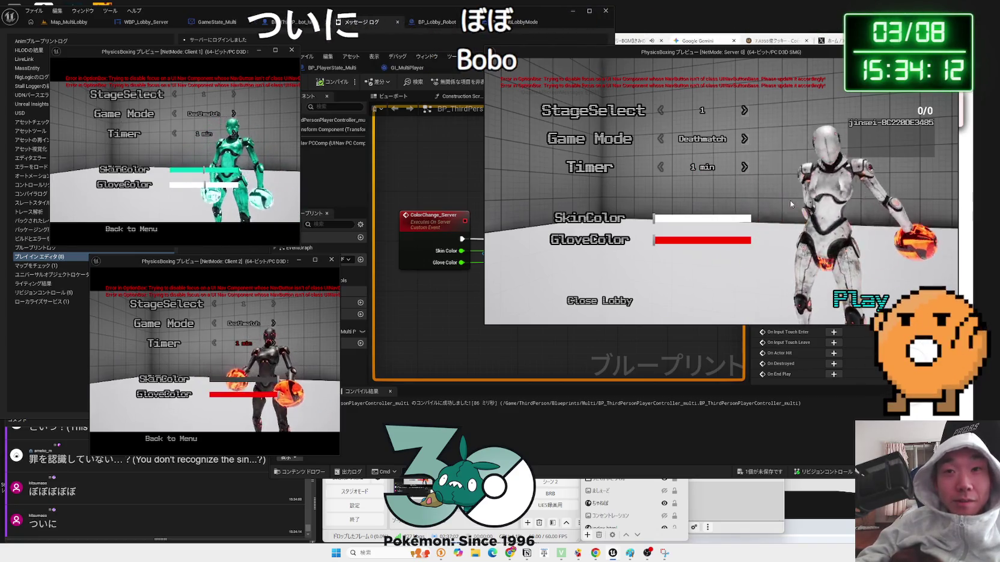
Start the match from the lobby so the server and two clients enter the arena
{"action": "left_click", "coordinate": [860, 300]}
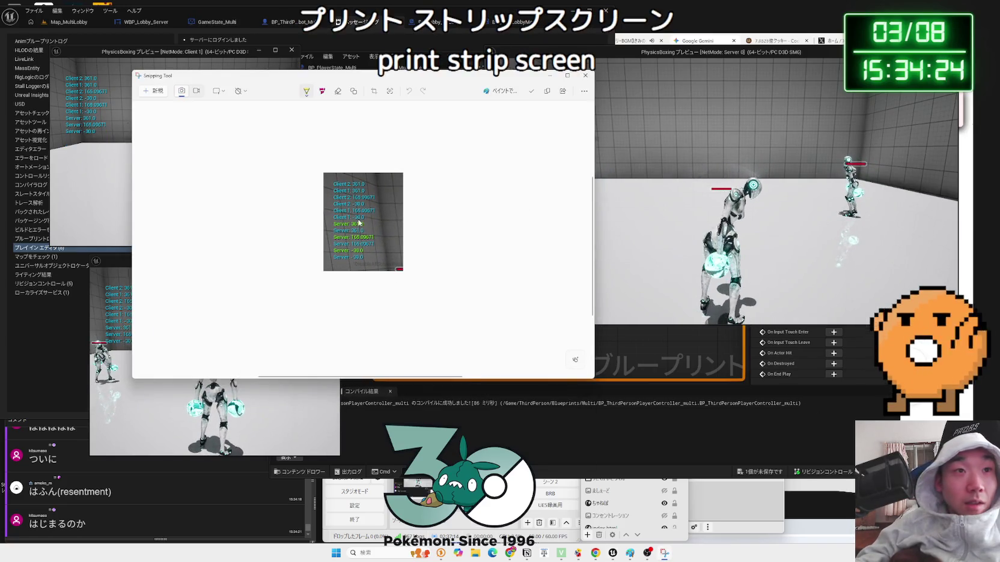
Underline the repeated Server: -30.0 and Server: 361.0 lines in yellow, undoing stray marks
{"action": "scroll", "coordinate": [379, 242], "scroll_direction": "up", "scroll_amount": 4, "text": "ctrl"}
{"action": "scroll", "coordinate": [378, 242], "scroll_direction": "up", "scroll_amount": 1, "text": "ctrl"}
{"action": "left_click_drag", "start_coordinate": [366, 230], "coordinate": [367, 243]}
{"action": "key", "text": "ctrl+z"}
{"action": "mouse_move", "coordinate": [347, 285]}
{"action": "left_mouse_down"}
{"action": "mouse_move", "coordinate": [318, 286]}
{"action": "mouse_move", "coordinate": [295, 259]}
{"action": "left_mouse_up"}
{"action": "mouse_move", "coordinate": [346, 283]}
{"action": "left_mouse_down"}
{"action": "mouse_move", "coordinate": [276, 274]}
{"action": "mouse_move", "coordinate": [347, 281]}
{"action": "left_mouse_up"}
{"action": "key", "text": "ctrl+z"}
{"action": "key", "text": "ctrl+z"}
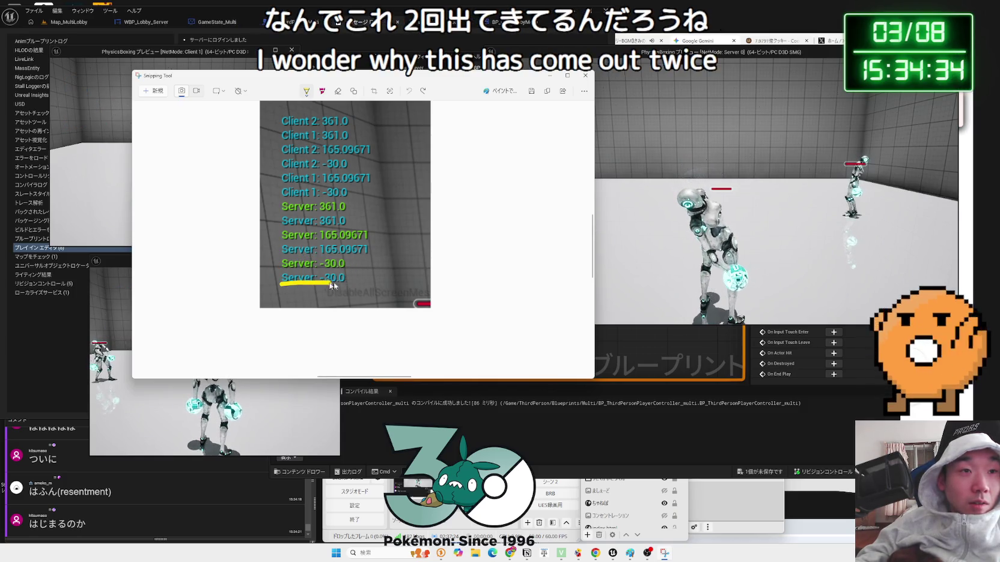
{"action": "left_click_drag", "start_coordinate": [281, 224], "coordinate": [345, 222]}
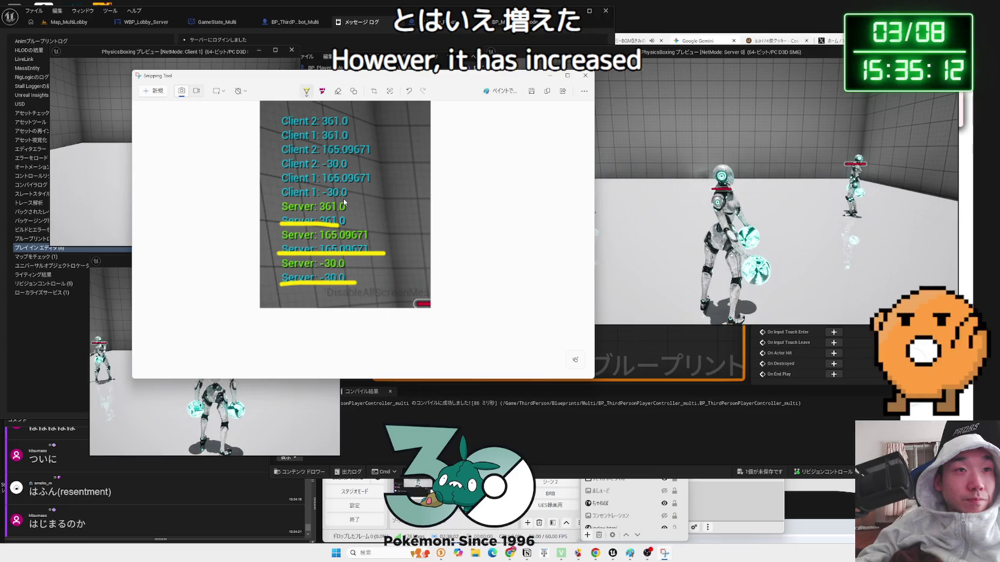
Circle the Client 1: -30.0 and Client 1: 361.0 lines in yellow, then stop the play session
{"action": "mouse_move", "coordinate": [285, 202]}
{"action": "left_mouse_down"}
{"action": "mouse_move", "coordinate": [314, 187]}
{"action": "mouse_move", "coordinate": [348, 200]}
{"action": "mouse_move", "coordinate": [367, 186]}
{"action": "mouse_move", "coordinate": [280, 182]}
{"action": "mouse_move", "coordinate": [378, 177]}
{"action": "left_mouse_up"}
{"action": "mouse_move", "coordinate": [341, 141]}
{"action": "left_mouse_down"}
{"action": "mouse_move", "coordinate": [326, 142]}
{"action": "mouse_move", "coordinate": [354, 128]}
{"action": "mouse_move", "coordinate": [354, 140]}
{"action": "left_mouse_up"}
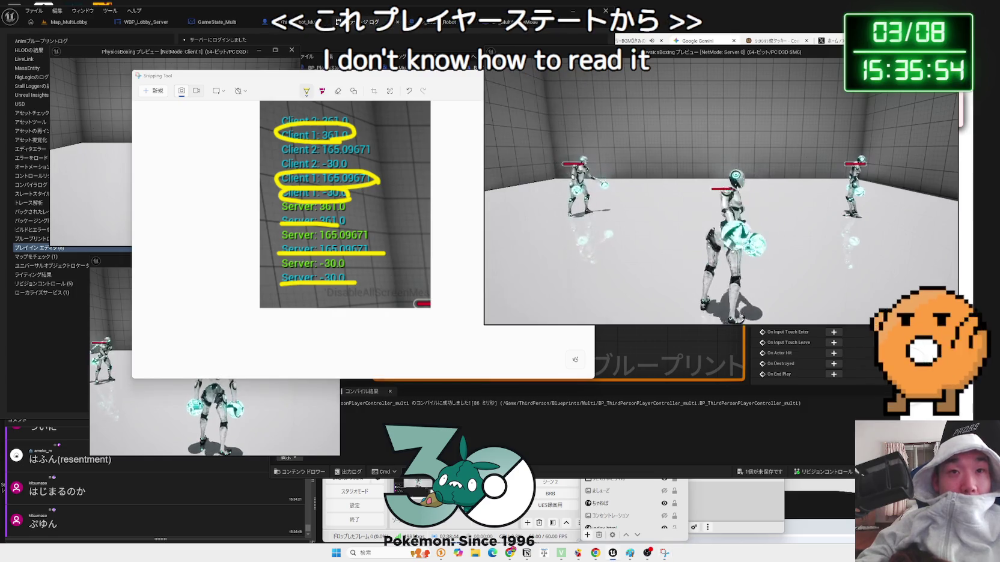
{"action": "key", "text": "Escape"}
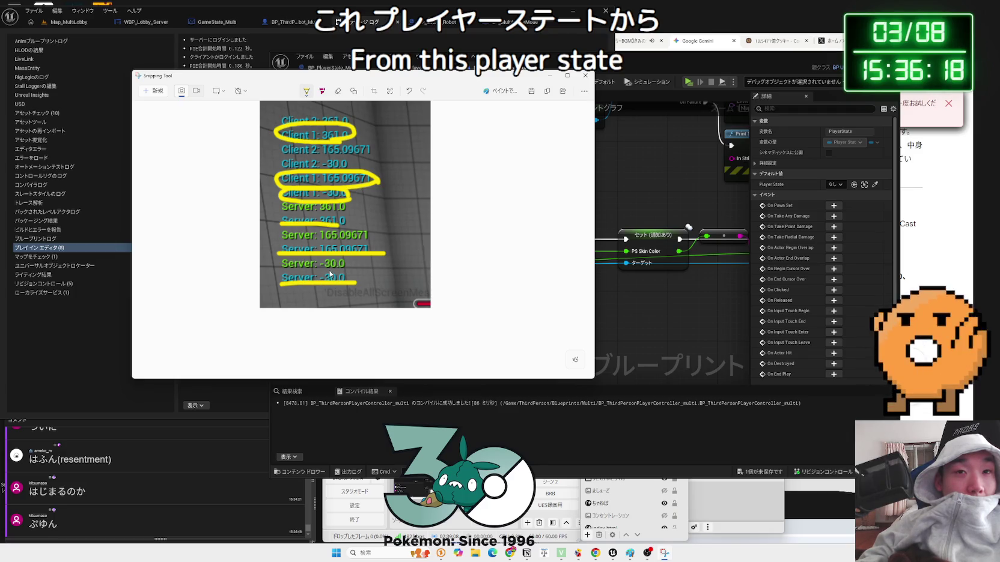
Return to the PlayerController blueprint and pan to its Print String nodes
{"action": "left_click", "coordinate": [683, 294]}
{"action": "left_click_drag", "start_coordinate": [712, 290], "coordinate": [500, 288]}
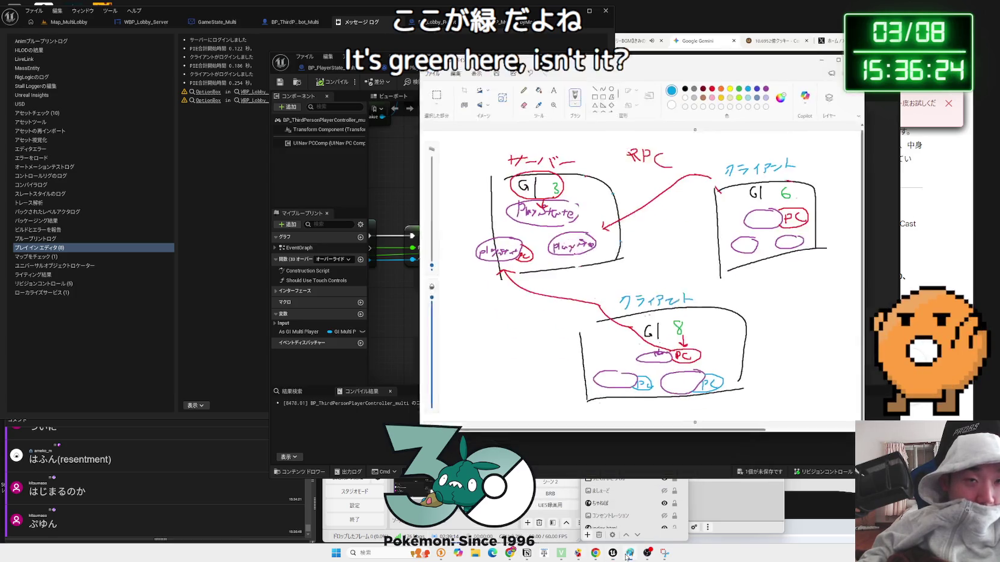
{"action": "left_click", "coordinate": [628, 554]}
{"action": "left_click", "coordinate": [629, 554]}
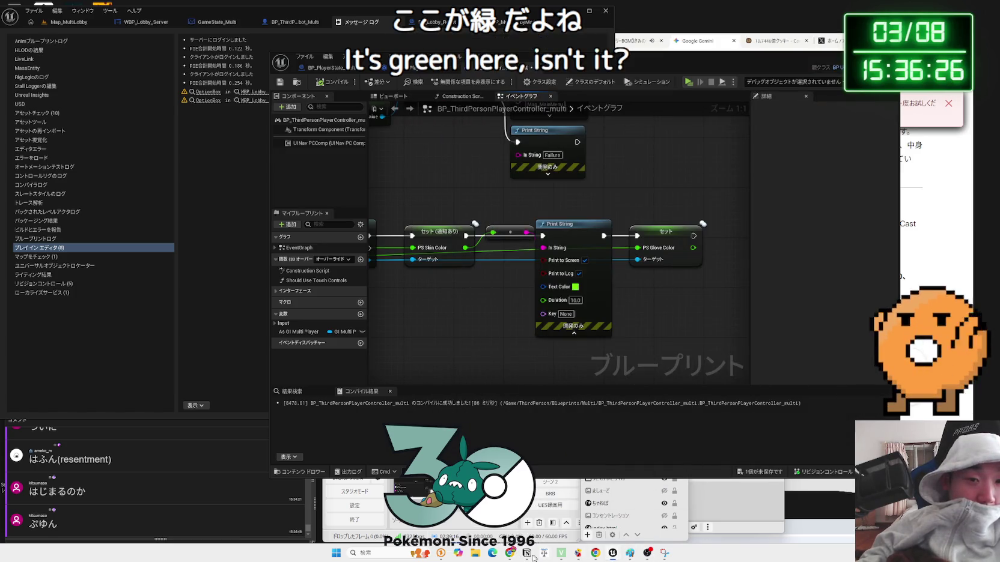
Check the Gemini checklist, close the annotated capture, and open OnRep_PS_SkinColor in BP_PlayerState_Multi
{"action": "left_click", "coordinate": [511, 553]}
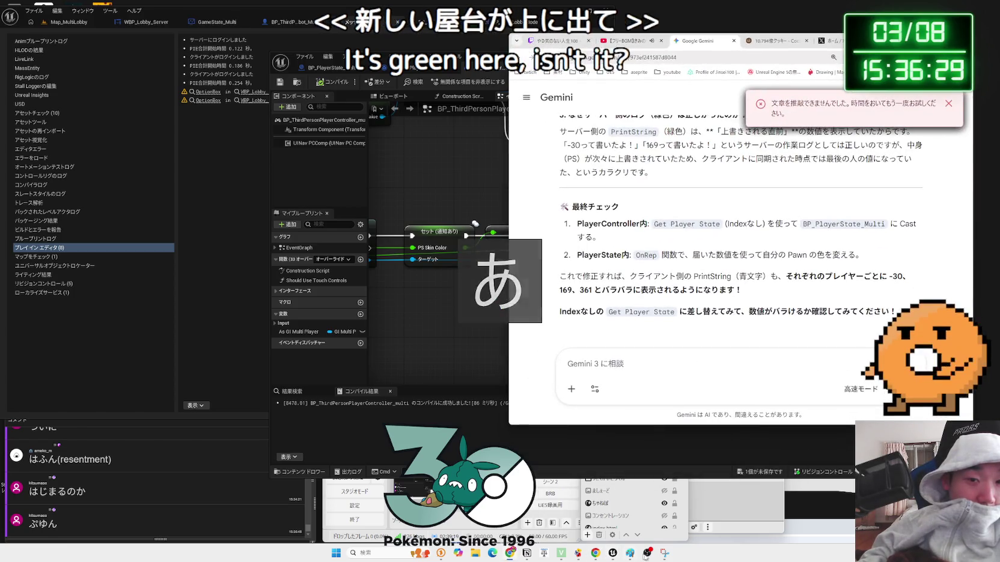
{"action": "left_click", "coordinate": [664, 554]}
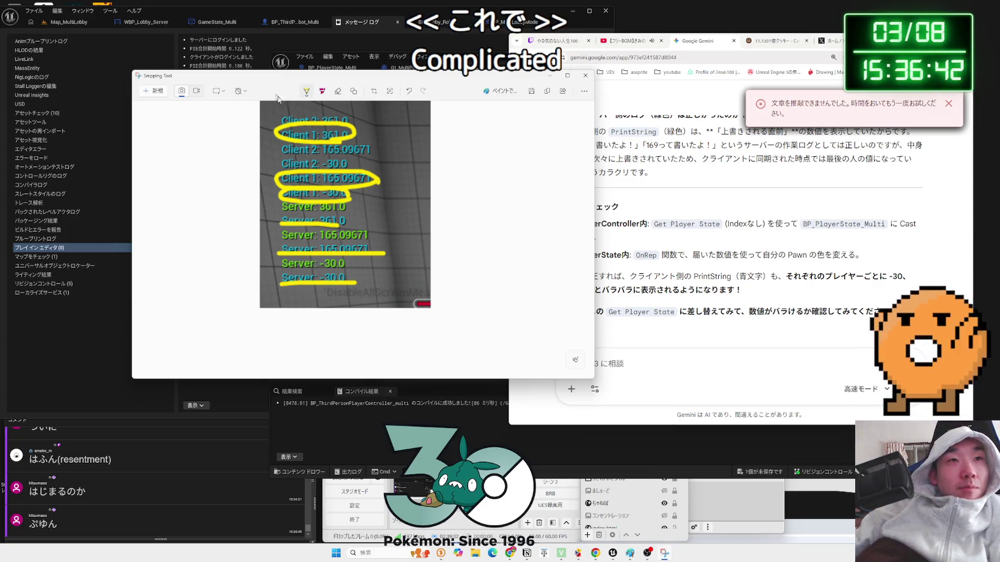
{"action": "key", "text": "alt+F4"}
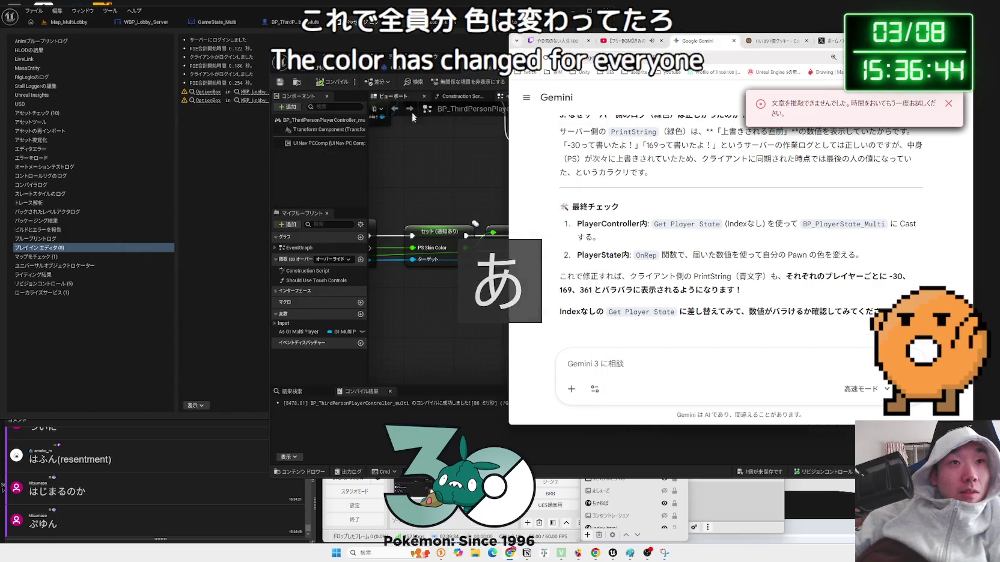
{"action": "left_click", "coordinate": [458, 186]}
{"action": "scroll", "coordinate": [458, 186], "scroll_direction": "down", "scroll_amount": 1}
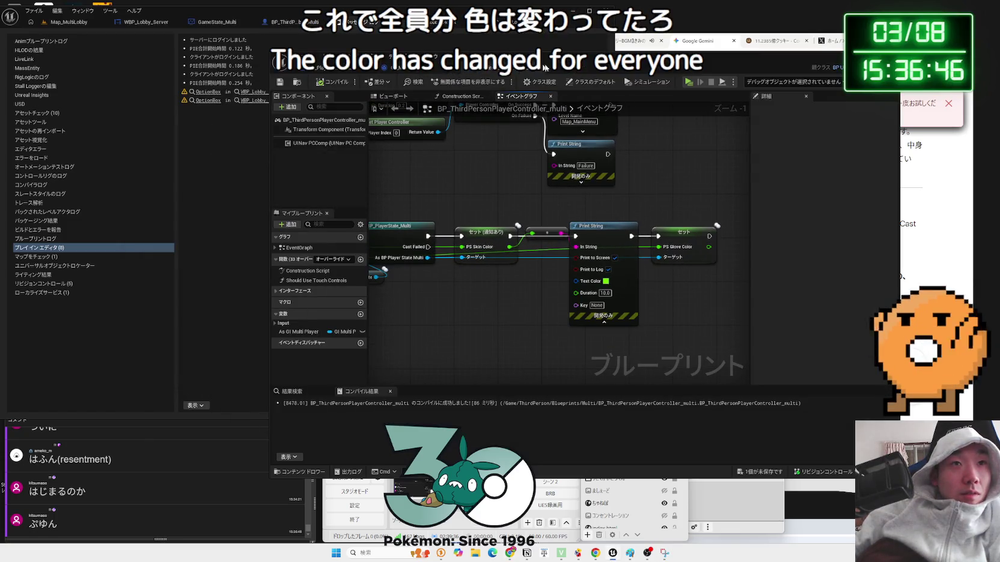
{"action": "double_click", "coordinate": [486, 232]}
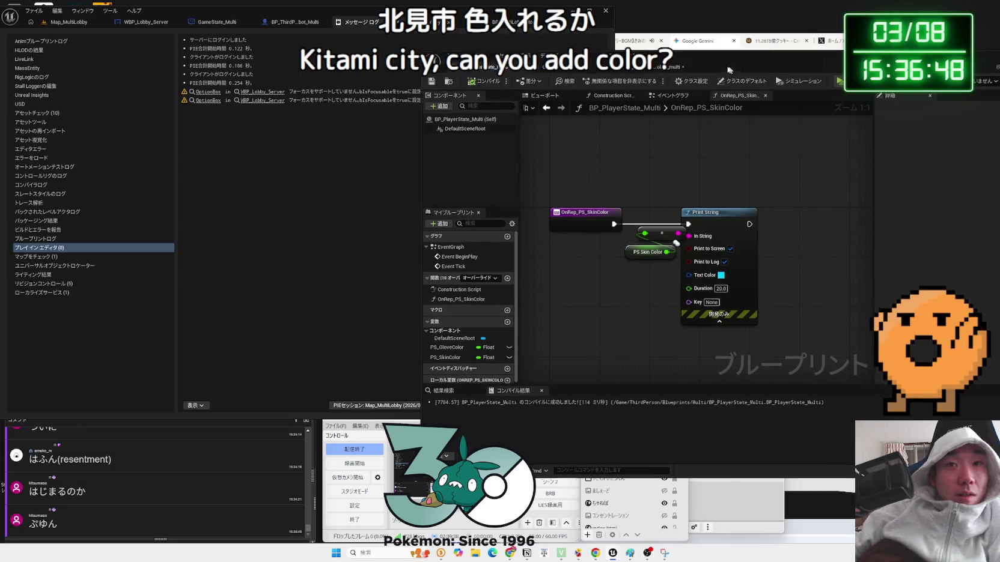
Open the SetPlayerColor function in BP_ThirdPersonCharacter_Robot_Multi to get its colour nodes
{"action": "left_click_drag", "start_coordinate": [733, 72], "coordinate": [623, 54]}
{"action": "left_click", "coordinate": [622, 200]}
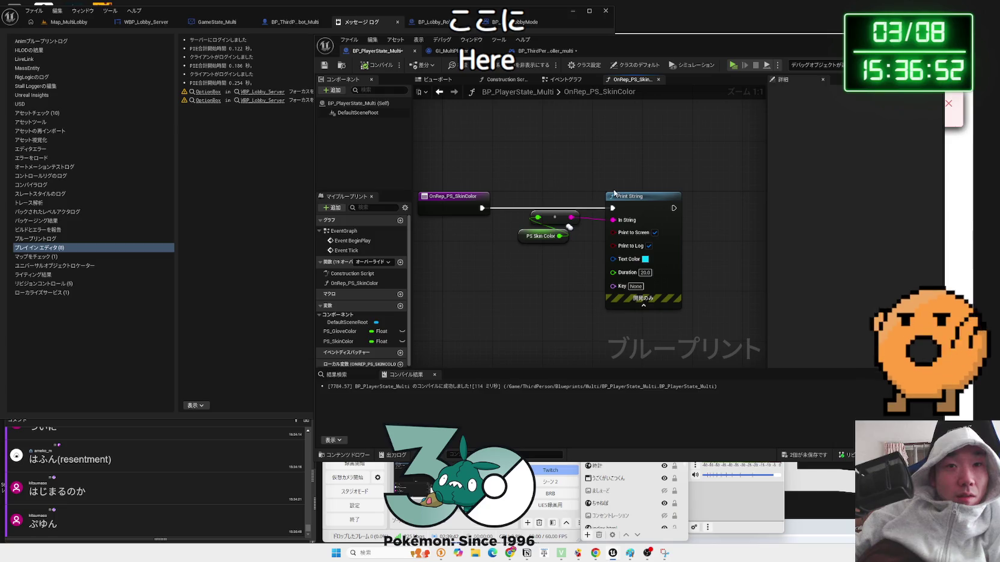
{"action": "left_click", "coordinate": [304, 22]}
{"action": "left_click_drag", "start_coordinate": [667, 50], "coordinate": [854, 48]}
{"action": "double_click", "coordinate": [394, 216]}
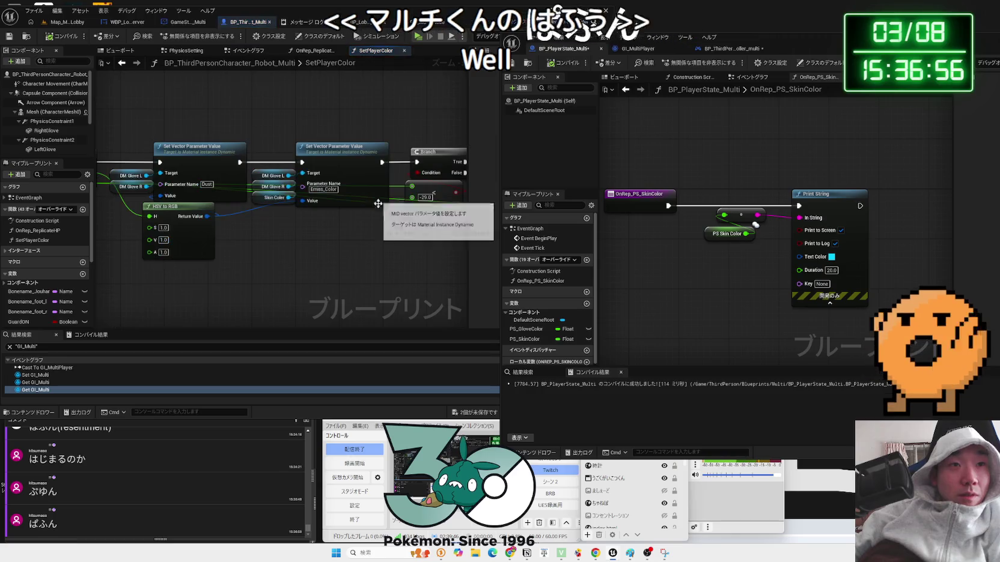
{"action": "left_click_drag", "start_coordinate": [412, 253], "coordinate": [247, 247]}
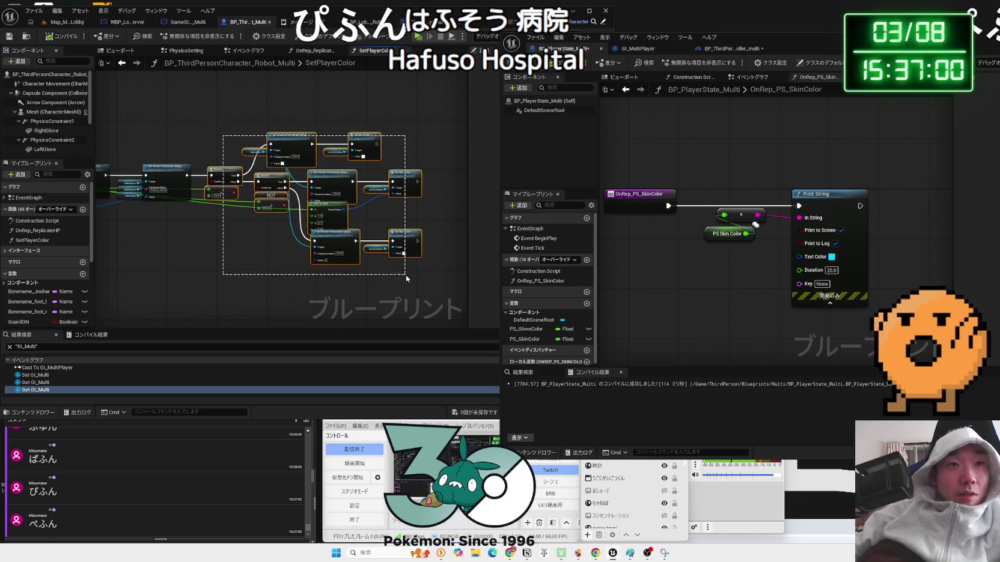
{"action": "double_click", "coordinate": [806, 49]}
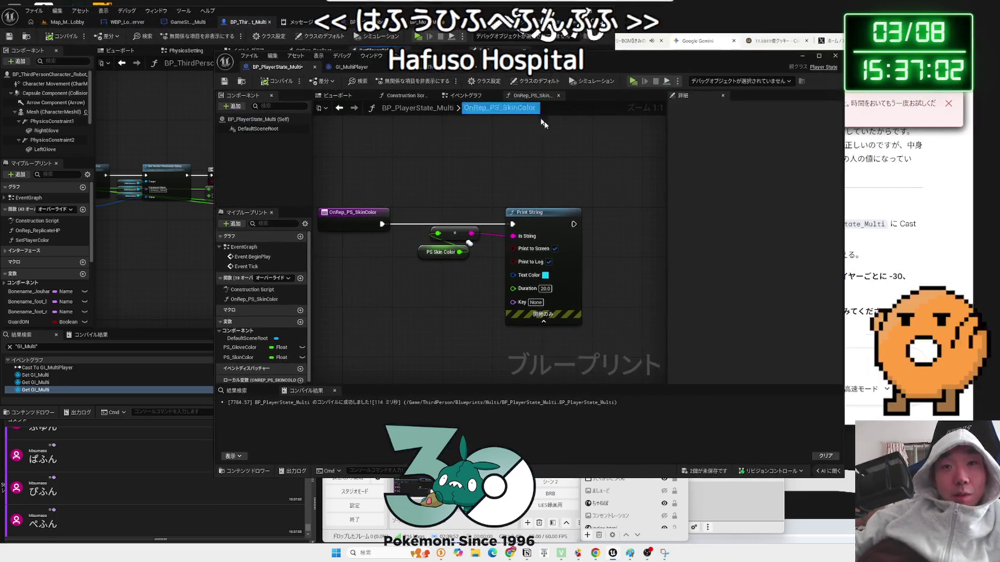
Paste the colour Branch and Set Vector Parameter nodes after Print String and wire in PS Skin Color
{"action": "scroll", "coordinate": [484, 215], "scroll_direction": "down", "scroll_amount": 2}
{"action": "key", "text": "ctrl+v"}
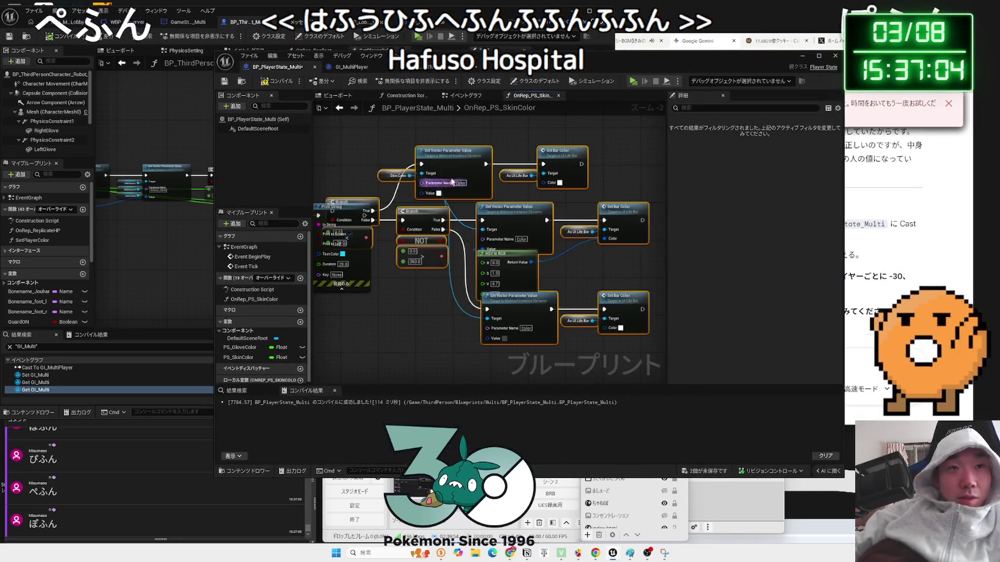
{"action": "left_click_drag", "start_coordinate": [465, 223], "coordinate": [534, 239]}
{"action": "left_click_drag", "start_coordinate": [364, 215], "coordinate": [421, 220]}
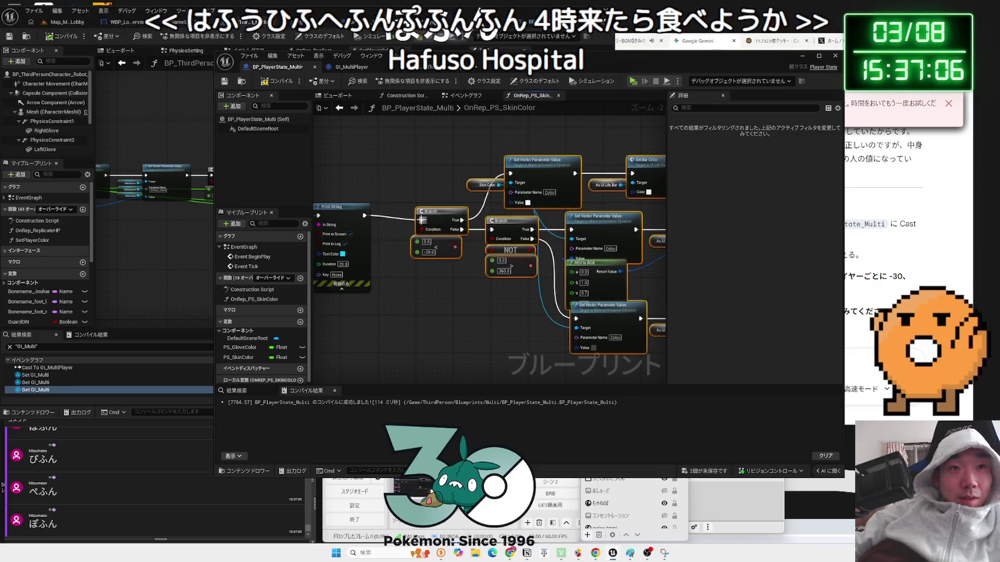
{"action": "scroll", "coordinate": [422, 220], "scroll_direction": "down", "scroll_amount": 2}
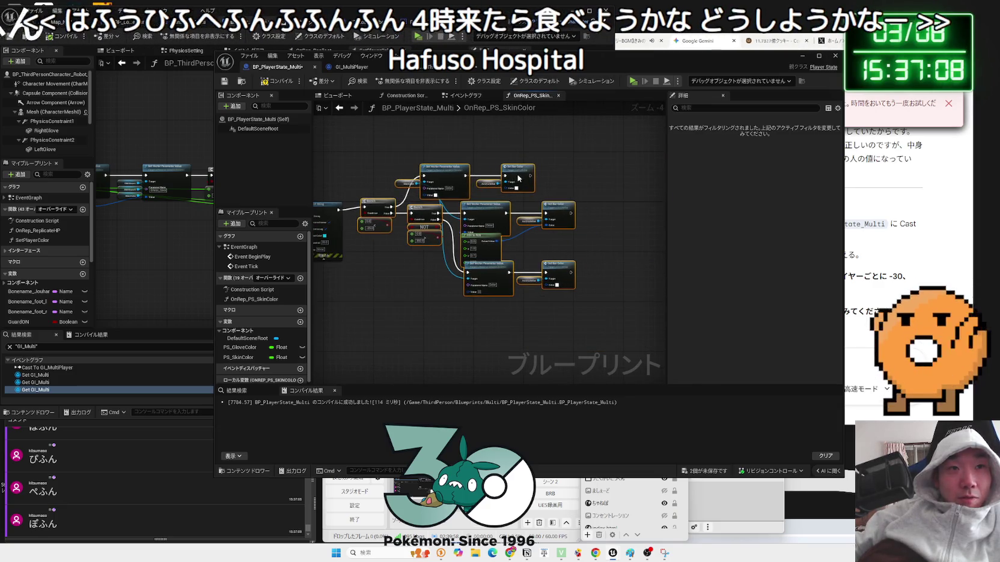
{"action": "scroll", "coordinate": [366, 214], "scroll_direction": "up", "scroll_amount": 3}
{"action": "mouse_move", "coordinate": [335, 205]}
{"action": "left_mouse_down"}
{"action": "mouse_move", "coordinate": [658, 259]}
{"action": "mouse_move", "coordinate": [574, 241]}
{"action": "mouse_move", "coordinate": [337, 228]}
{"action": "mouse_move", "coordinate": [488, 215]}
{"action": "mouse_move", "coordinate": [484, 205]}
{"action": "mouse_move", "coordinate": [571, 211]}
{"action": "mouse_move", "coordinate": [563, 254]}
{"action": "mouse_move", "coordinate": [580, 245]}
{"action": "mouse_move", "coordinate": [567, 246]}
{"action": "left_mouse_up"}
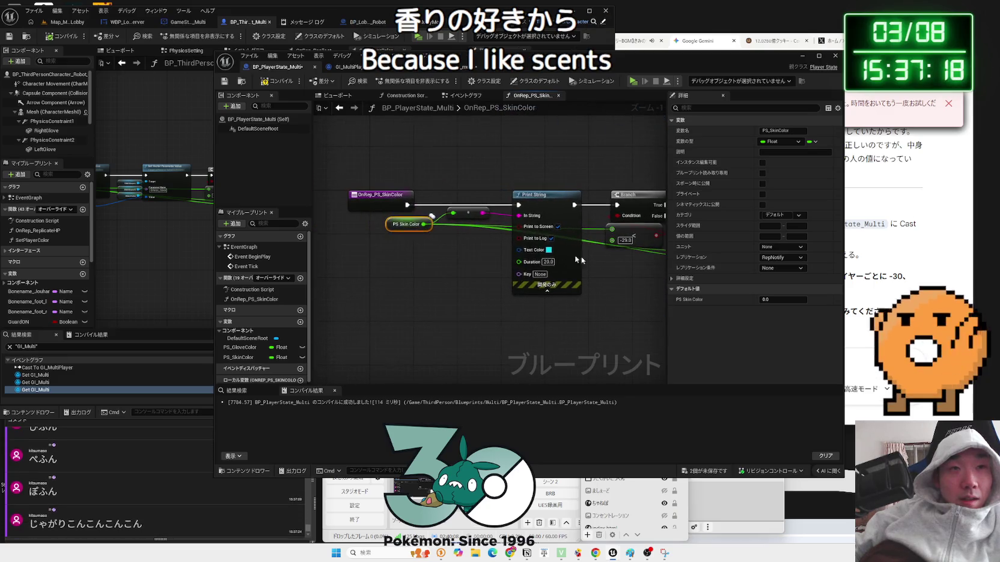
{"action": "mouse_move", "coordinate": [403, 222]}
{"action": "left_mouse_down"}
{"action": "mouse_move", "coordinate": [415, 223]}
{"action": "mouse_move", "coordinate": [373, 238]}
{"action": "left_mouse_up"}
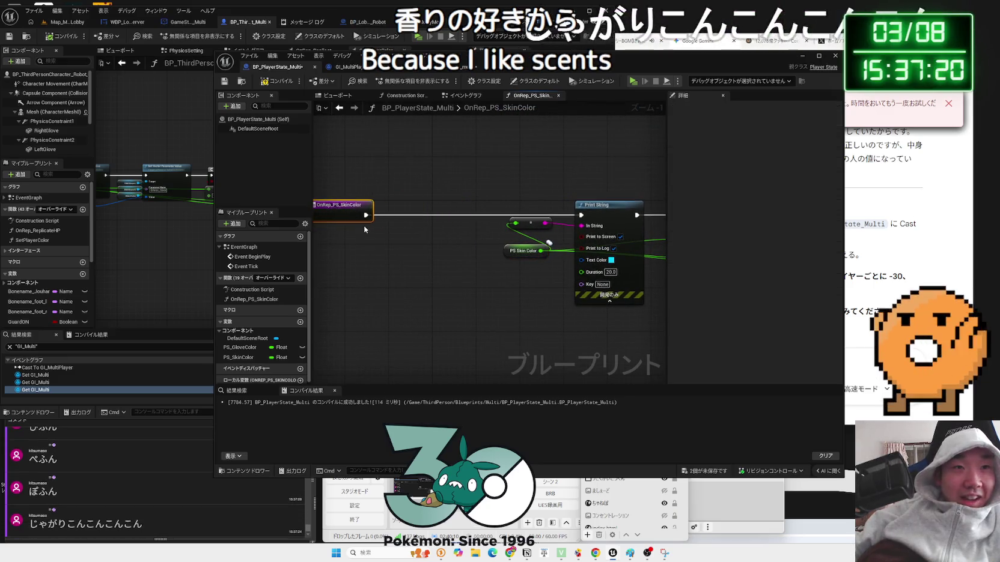
Add a Get Owner node to OnRep_PS_SkinColor, discarding a mistaken Get Player Controller
{"action": "right_click", "coordinate": [374, 238]}
{"action": "type", "text": "get p"}
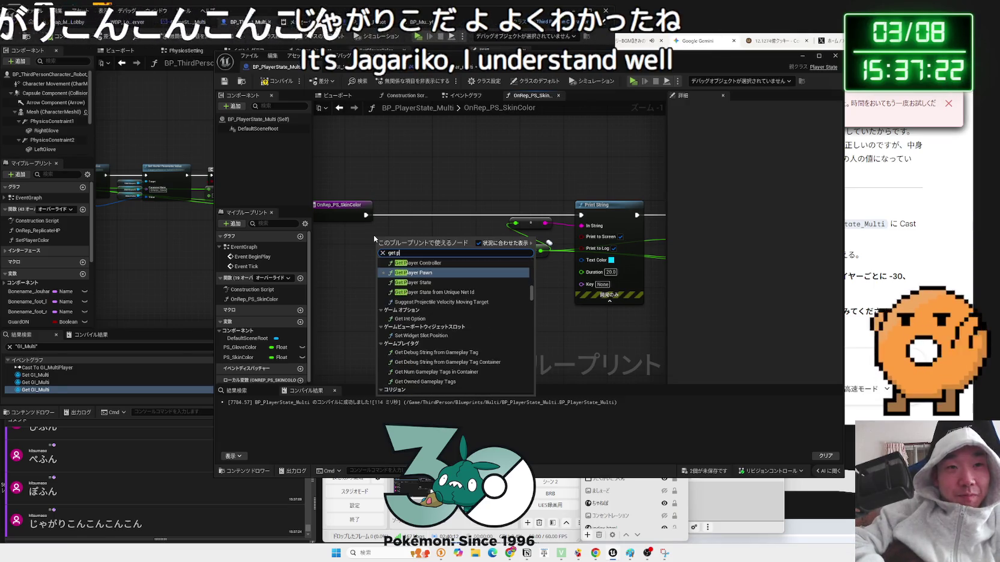
{"action": "type", "text": "layer con"}
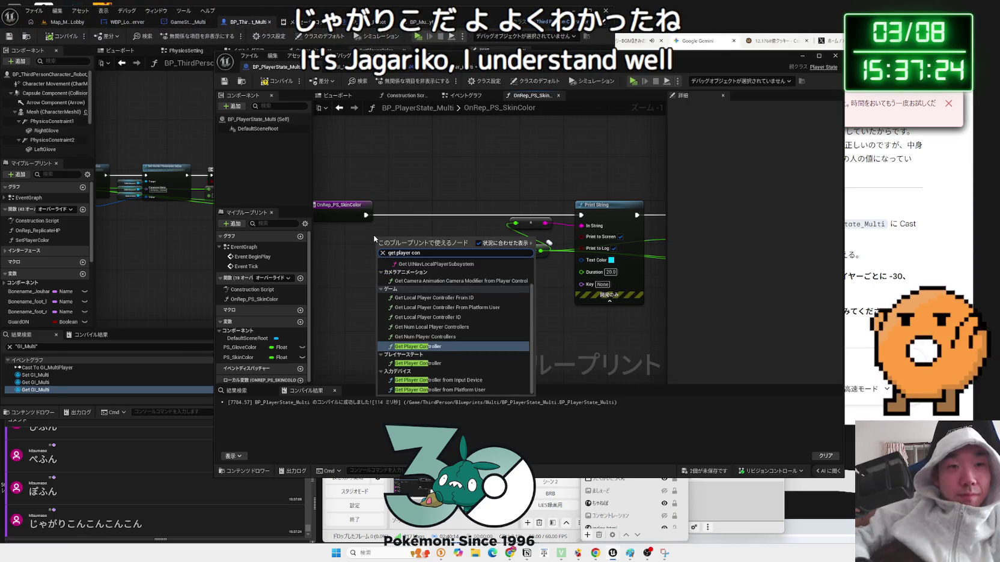
{"action": "left_click", "coordinate": [420, 347]}
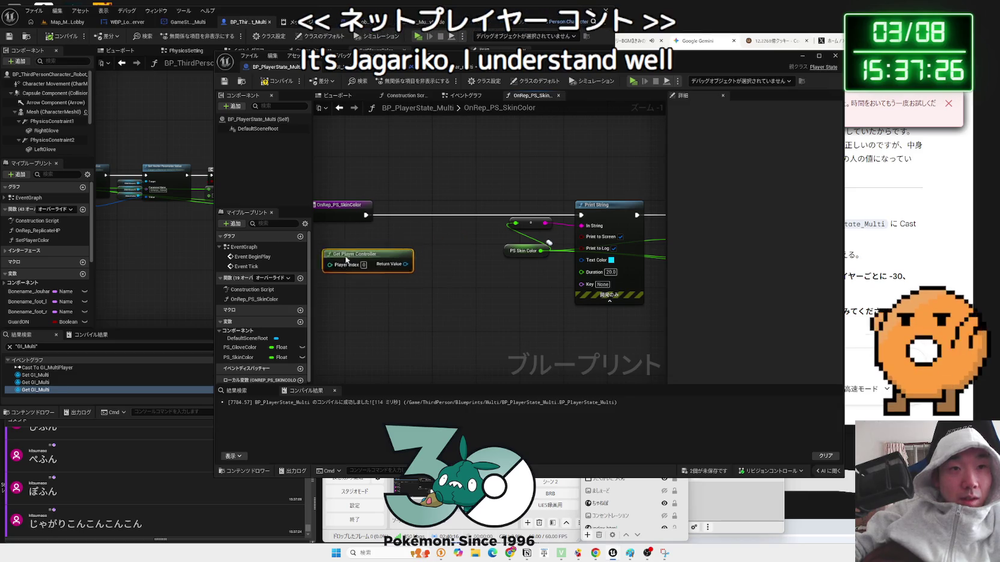
{"action": "key", "text": "Delete"}
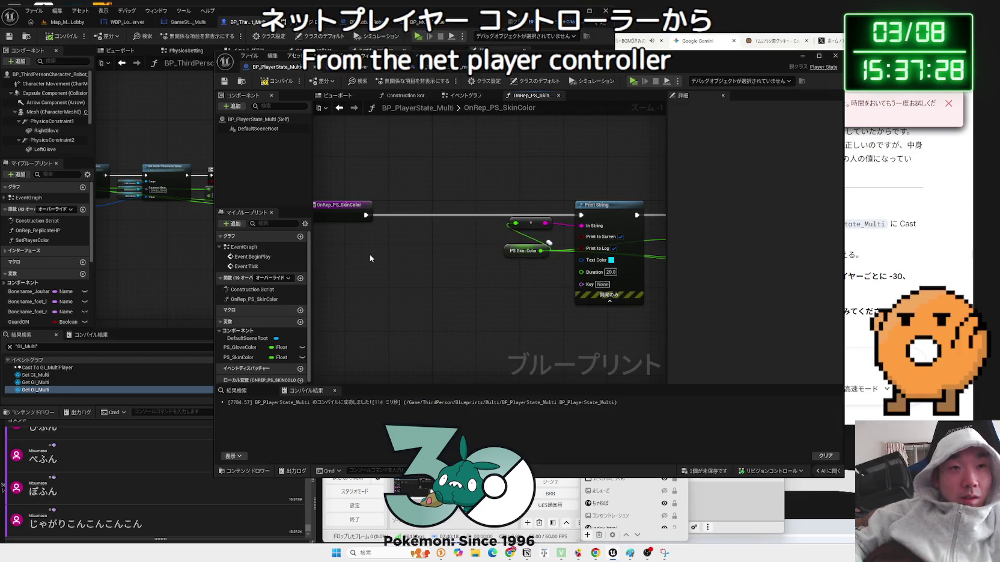
{"action": "right_click", "coordinate": [370, 253]}
{"action": "type", "text": "get"}
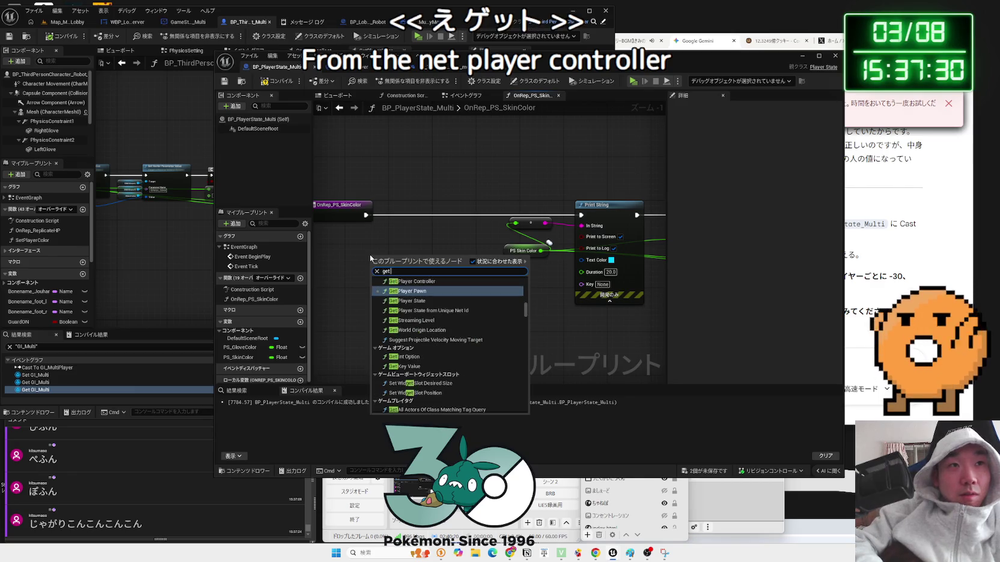
{"action": "type", "text": " ow"}
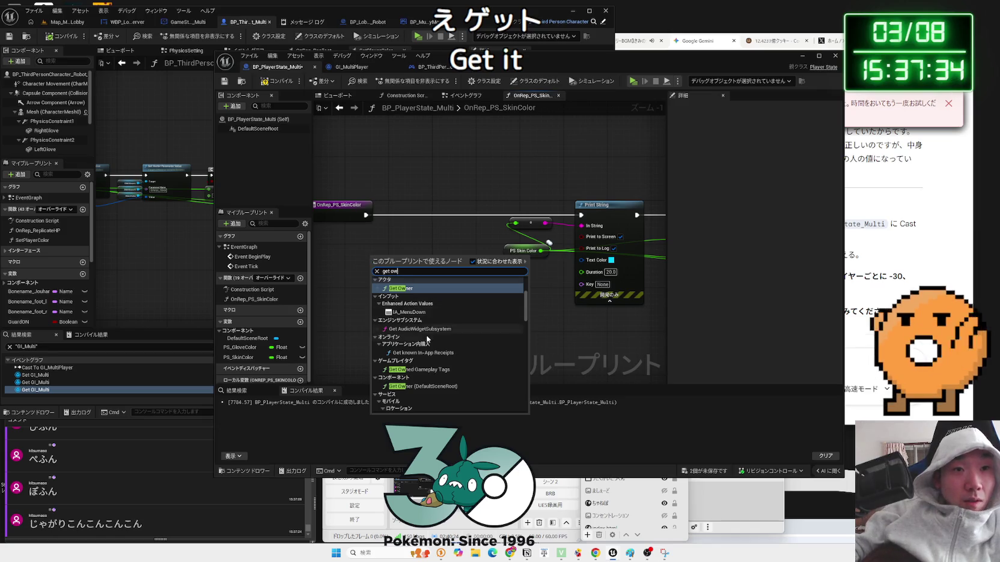
{"action": "scroll", "coordinate": [434, 349], "scroll_direction": "down", "scroll_amount": 3}
{"action": "scroll", "coordinate": [435, 354], "scroll_direction": "down", "scroll_amount": 1}
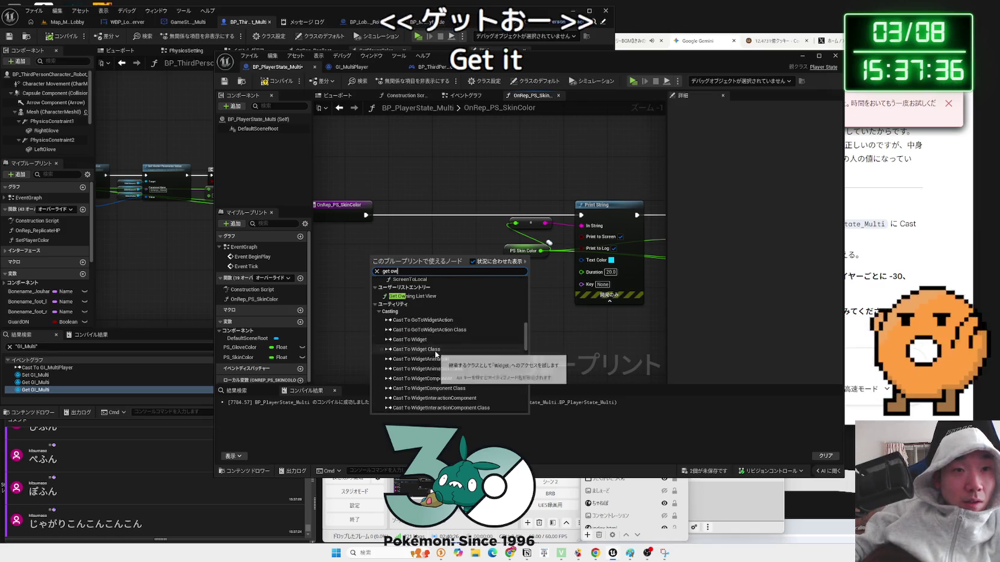
{"action": "scroll", "coordinate": [436, 353], "scroll_direction": "down", "scroll_amount": 5}
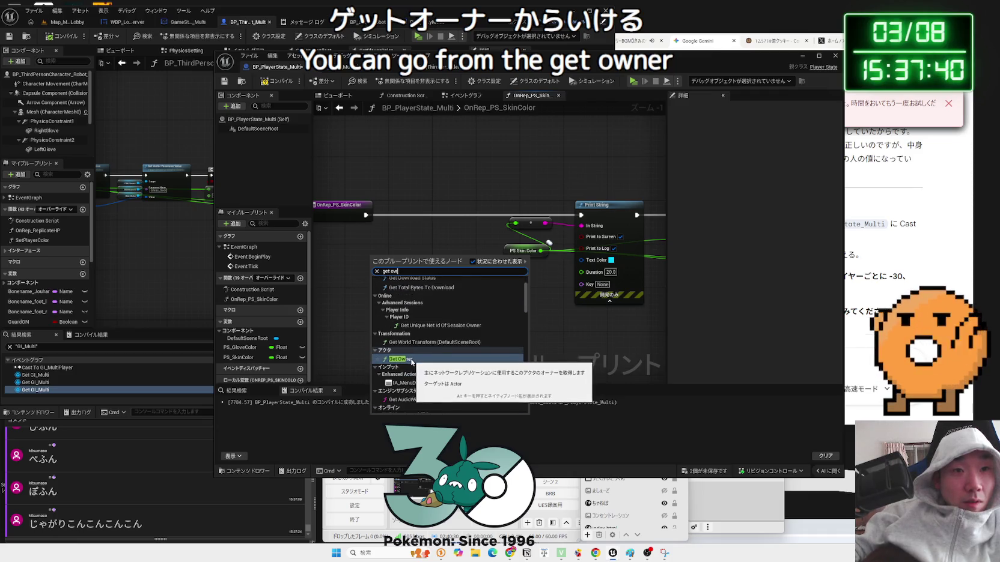
{"action": "left_click", "coordinate": [413, 360]}
Cast the owner to BP_ThirdPersonCharacter_Robot_Multi and place the cast right after the OnRep entry
{"action": "left_click_drag", "start_coordinate": [414, 265], "coordinate": [414, 262]}
{"action": "type", "text": "get"}
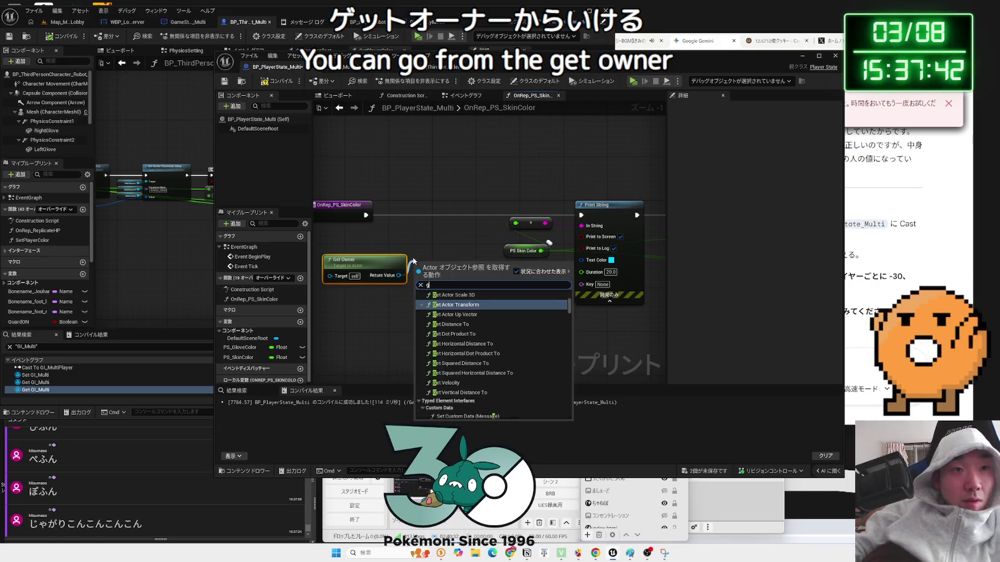
{"action": "key", "text": "BackSpace"}
{"action": "type", "text": "cast to"}
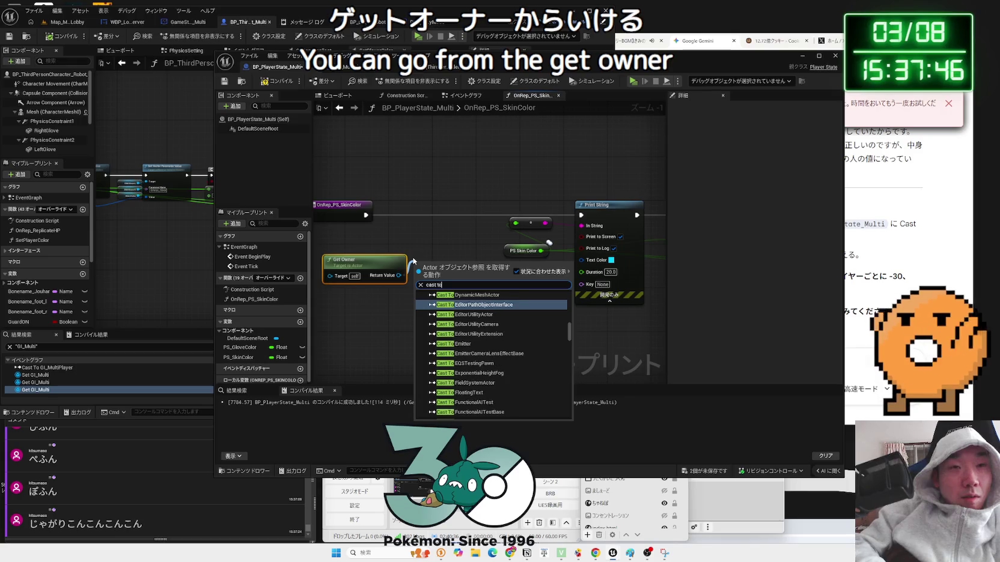
{"action": "type", "text": " multi"}
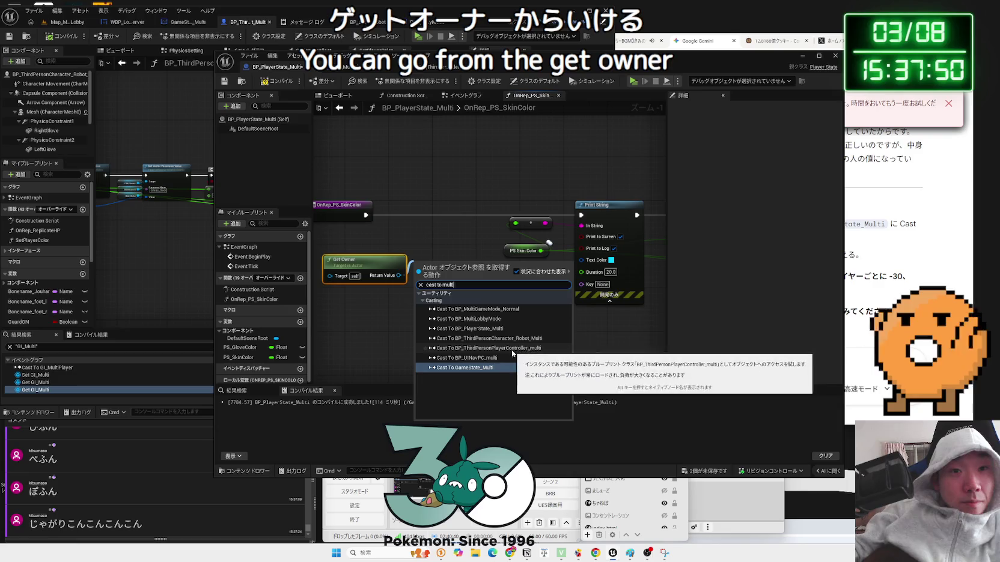
{"action": "left_click", "coordinate": [500, 338]}
{"action": "mouse_move", "coordinate": [459, 268]}
{"action": "left_mouse_down"}
{"action": "mouse_move", "coordinate": [432, 214]}
{"action": "mouse_move", "coordinate": [417, 221]}
{"action": "left_mouse_up"}
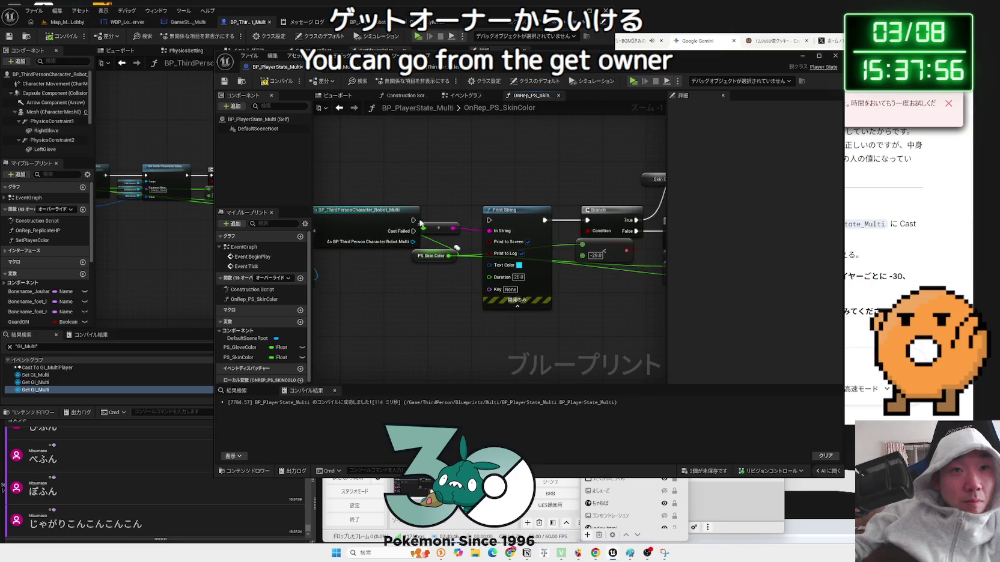
{"action": "left_click_drag", "start_coordinate": [500, 210], "coordinate": [425, 233]}
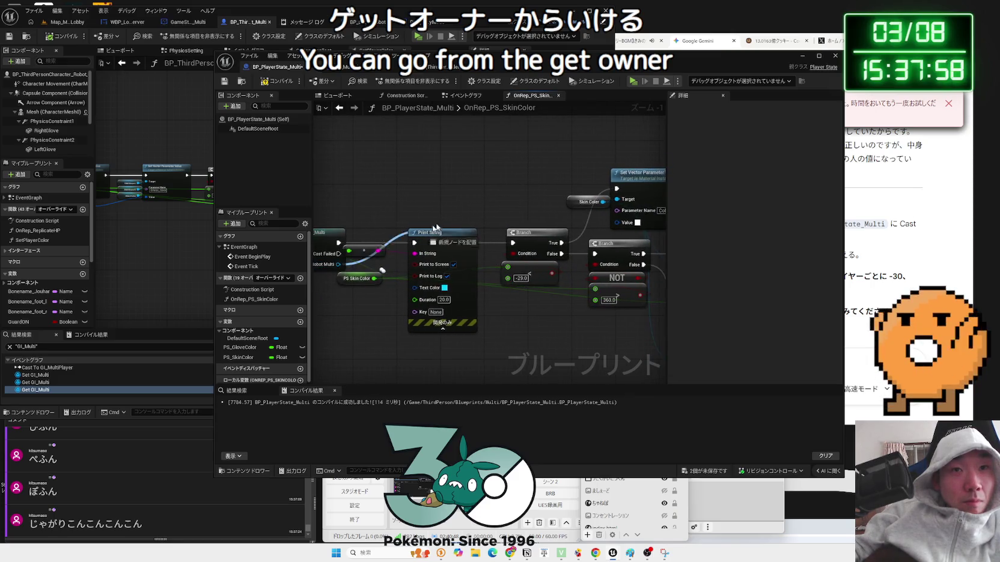
Replace the old Skin Color node with the cast character's Skin Color, feeding both Set Vector Parameter Value nodes
{"action": "left_click_drag", "start_coordinate": [514, 200], "coordinate": [514, 199]}
{"action": "type", "text": "skin"}
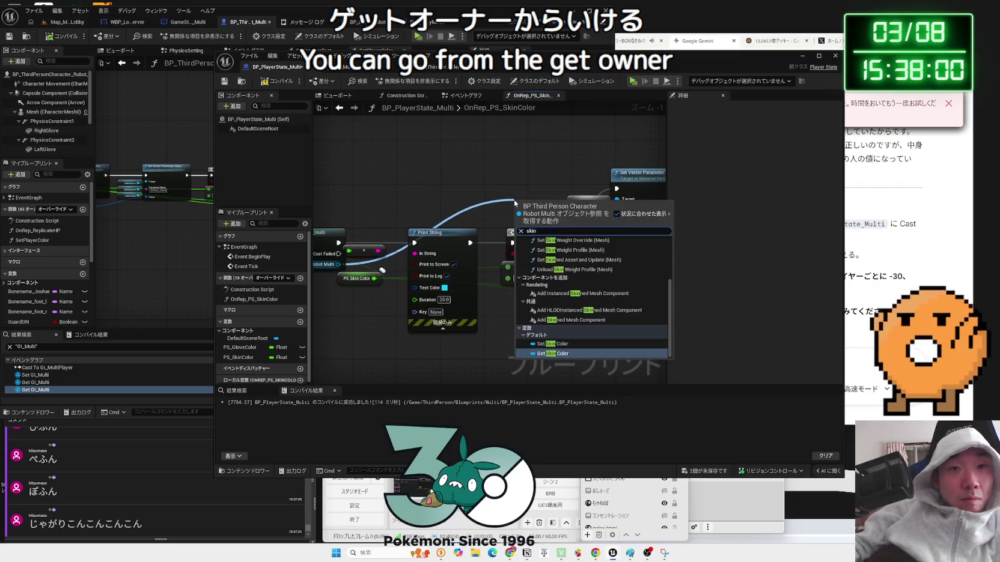
{"action": "left_click", "coordinate": [568, 356]}
{"action": "mouse_move", "coordinate": [587, 207]}
{"action": "left_mouse_down"}
{"action": "mouse_move", "coordinate": [491, 210]}
{"action": "mouse_move", "coordinate": [477, 190]}
{"action": "mouse_move", "coordinate": [478, 205]}
{"action": "left_mouse_up"}
{"action": "left_click", "coordinate": [489, 206]}
{"action": "key", "text": "Delete"}
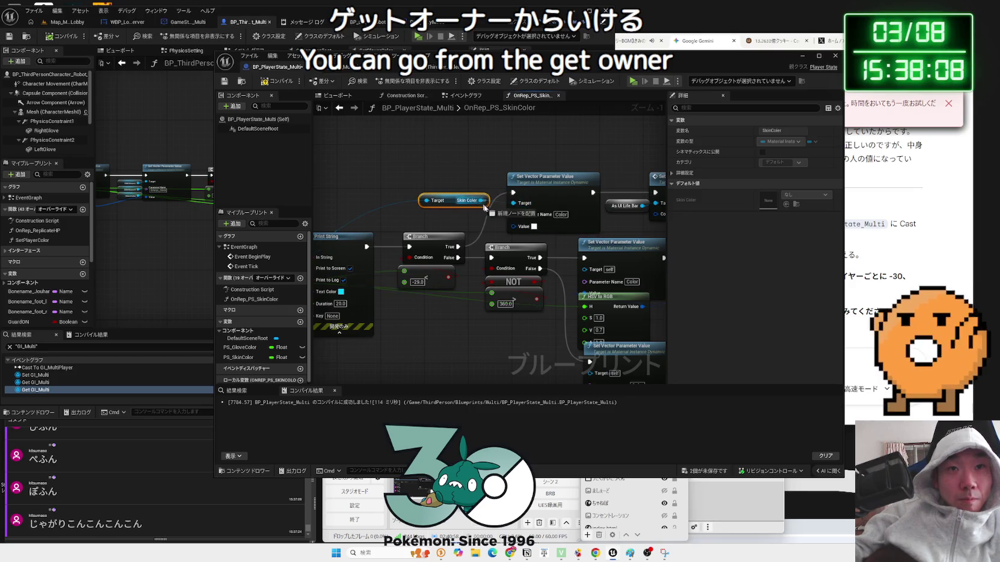
{"action": "left_click_drag", "start_coordinate": [587, 276], "coordinate": [409, 147]}
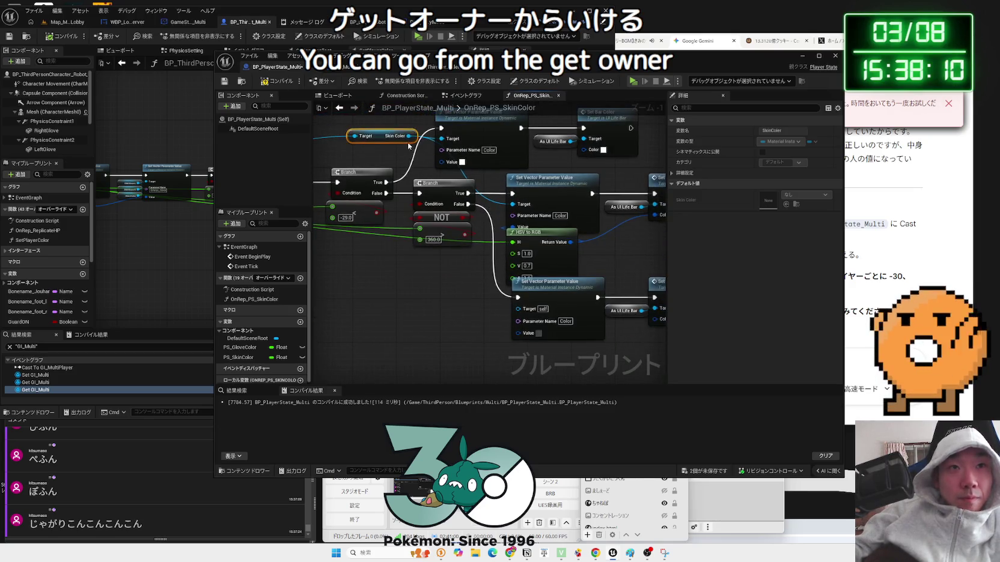
{"action": "mouse_move", "coordinate": [497, 293]}
{"action": "left_mouse_down"}
{"action": "mouse_move", "coordinate": [522, 337]}
{"action": "mouse_move", "coordinate": [527, 309]}
{"action": "left_mouse_up"}
{"action": "mouse_move", "coordinate": [419, 160]}
{"action": "left_mouse_down"}
{"action": "mouse_move", "coordinate": [445, 247]}
{"action": "mouse_move", "coordinate": [628, 253]}
{"action": "mouse_move", "coordinate": [600, 228]}
{"action": "left_mouse_up"}
Wire the character's As UI Life Bar getter into Set Bar Color and delete the redundant getter
{"action": "type", "text": "as ui"}
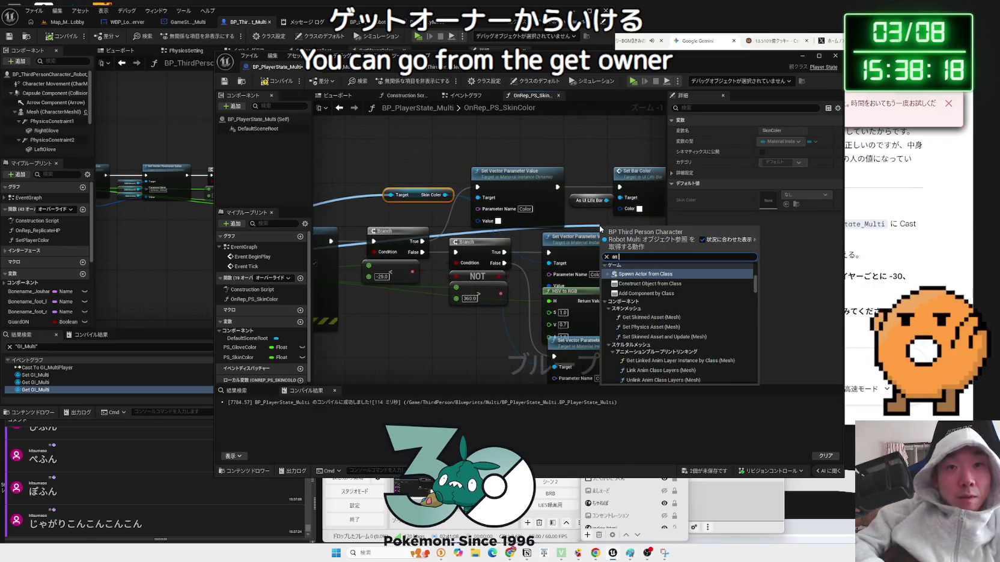
{"action": "left_click", "coordinate": [630, 306]}
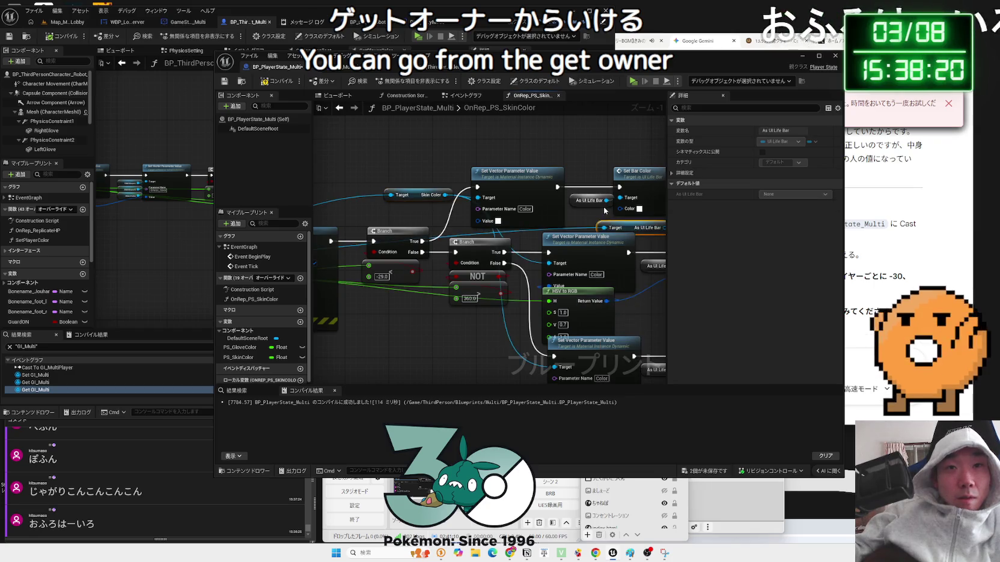
{"action": "left_click", "coordinate": [476, 213]}
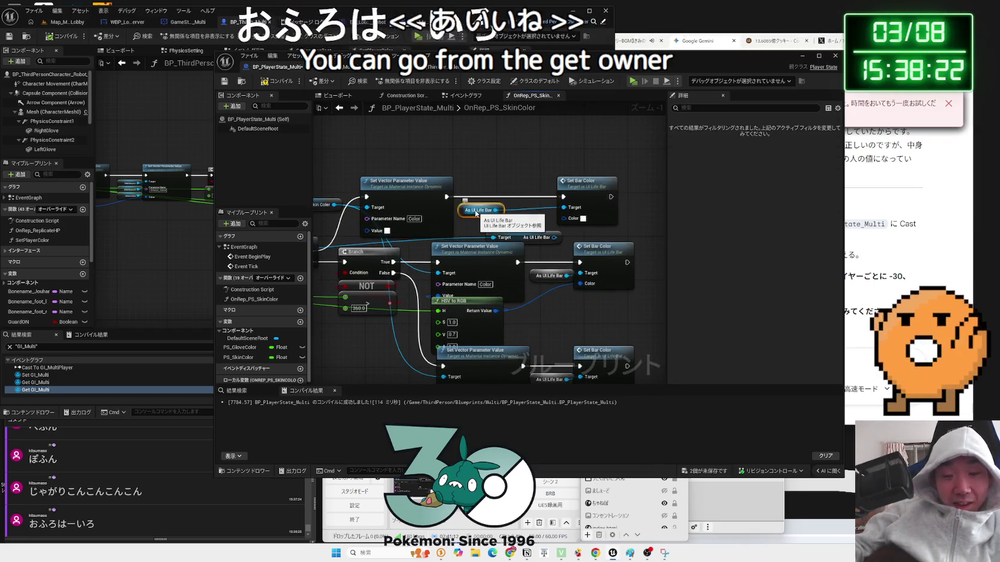
{"action": "mouse_move", "coordinate": [474, 209]}
{"action": "left_mouse_down"}
{"action": "mouse_move", "coordinate": [507, 225]}
{"action": "mouse_move", "coordinate": [498, 209]}
{"action": "mouse_move", "coordinate": [529, 211]}
{"action": "mouse_move", "coordinate": [520, 210]}
{"action": "mouse_move", "coordinate": [588, 312]}
{"action": "mouse_move", "coordinate": [581, 360]}
{"action": "mouse_move", "coordinate": [561, 327]}
{"action": "left_mouse_up"}
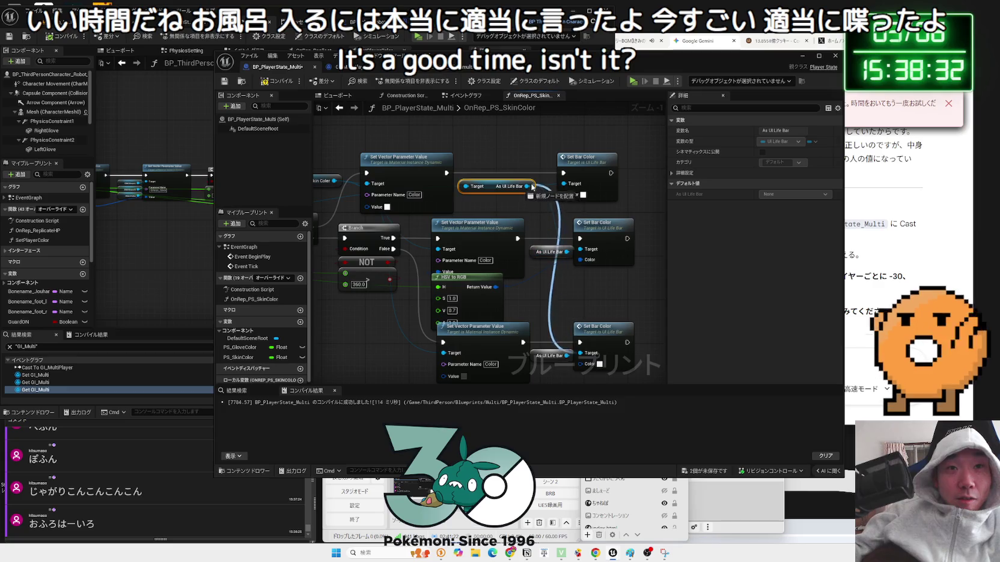
{"action": "left_click", "coordinate": [543, 252]}
{"action": "key", "text": "Delete"}
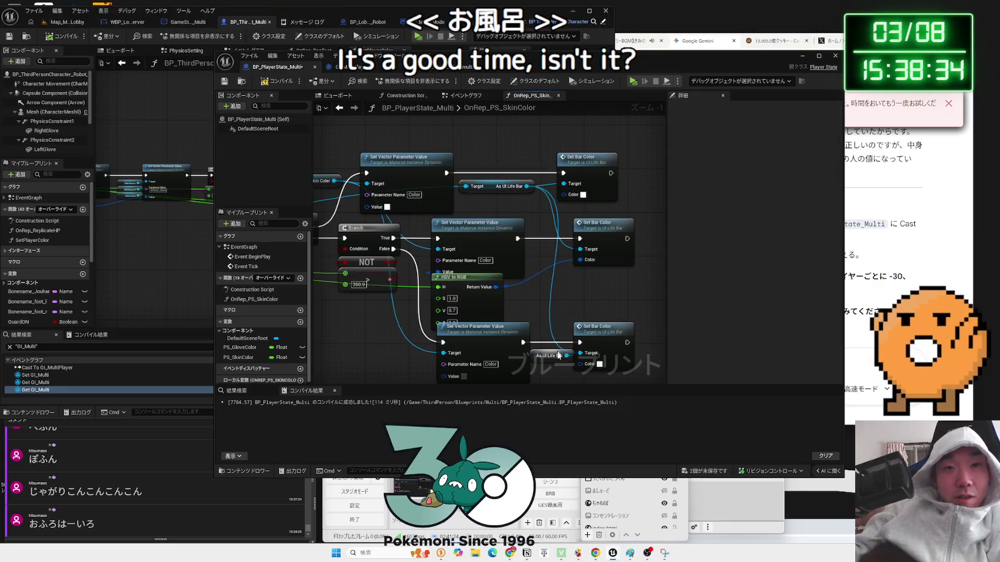
{"action": "left_click", "coordinate": [542, 356]}
Move Get Owner beside the cast node and compile and save BP_PlayerState_Multi
{"action": "mouse_move", "coordinate": [542, 357]}
{"action": "left_mouse_down"}
{"action": "mouse_move", "coordinate": [607, 336]}
{"action": "mouse_move", "coordinate": [538, 257]}
{"action": "mouse_move", "coordinate": [546, 259]}
{"action": "left_mouse_up"}
{"action": "scroll", "coordinate": [538, 257], "scroll_direction": "down", "scroll_amount": 1}
{"action": "left_click_drag", "start_coordinate": [369, 274], "coordinate": [424, 264]}
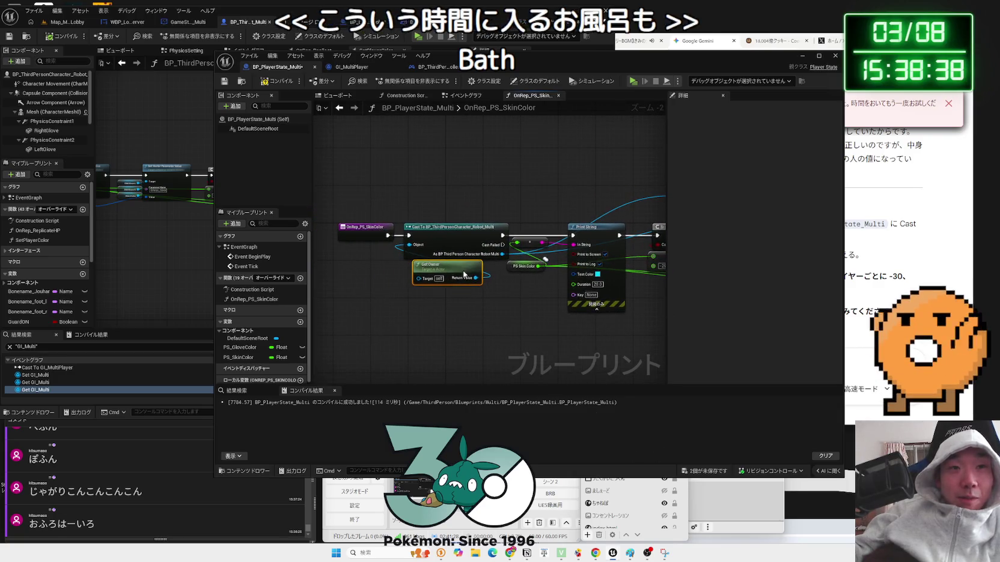
{"action": "left_click", "coordinate": [227, 83]}
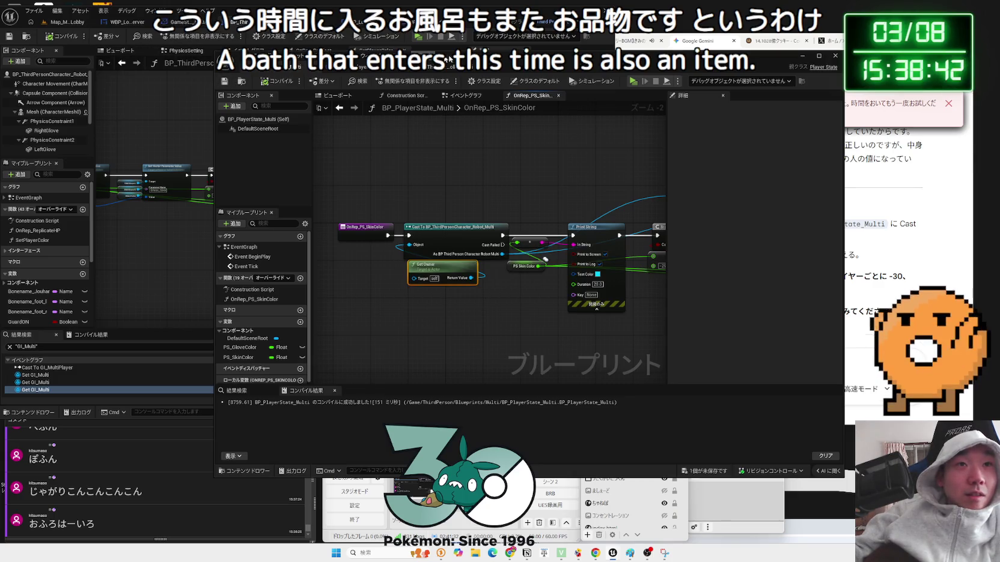
Show the character's Event Graph, then return to the lobby level editor
{"action": "left_click_drag", "start_coordinate": [490, 59], "coordinate": [791, 53]}
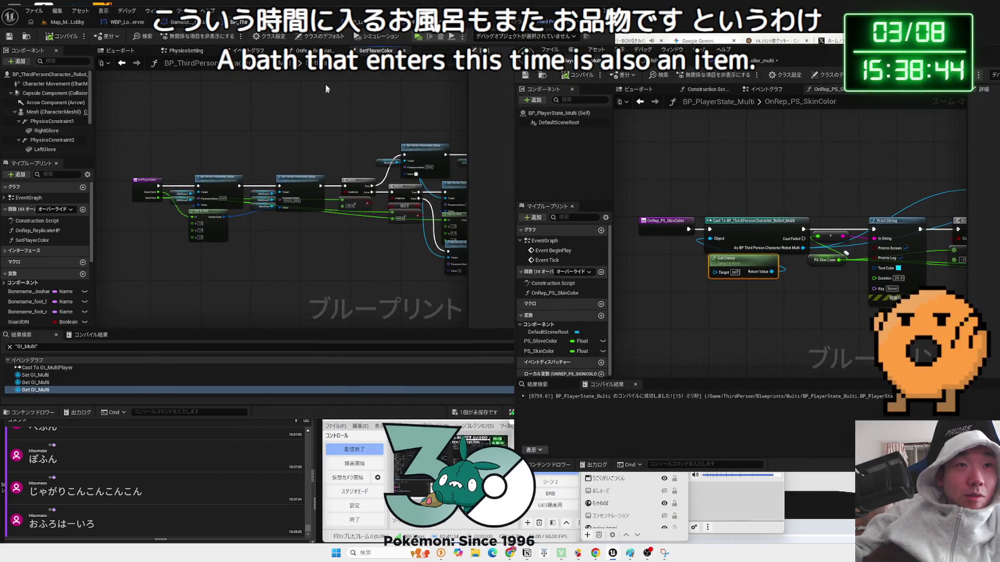
{"action": "left_click", "coordinate": [255, 50]}
{"action": "left_click_drag", "start_coordinate": [291, 153], "coordinate": [455, 151]}
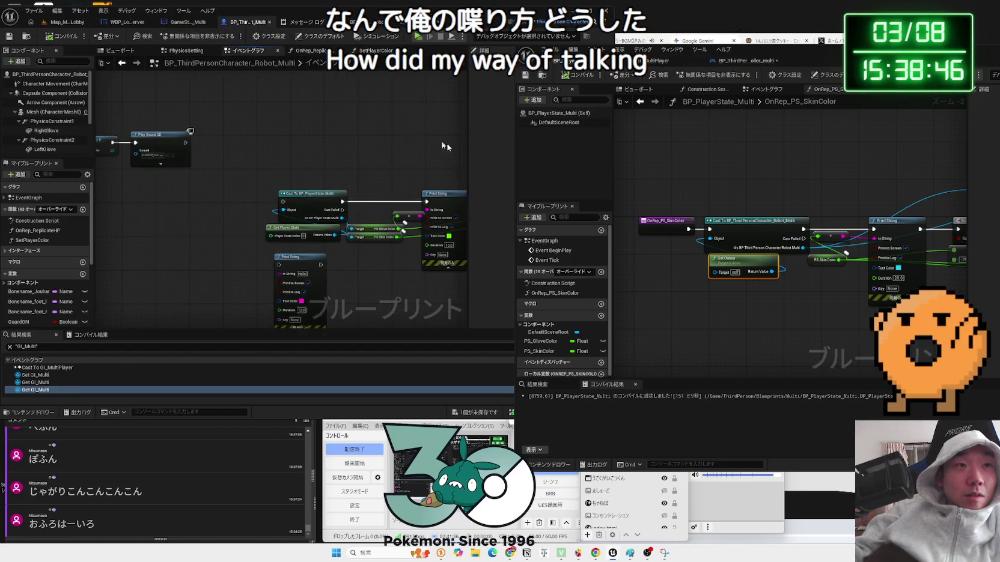
{"action": "left_click", "coordinate": [66, 22]}
Playtest with Client 1's skin set to cyan and start the match from the server lobby
{"action": "left_click", "coordinate": [182, 38]}
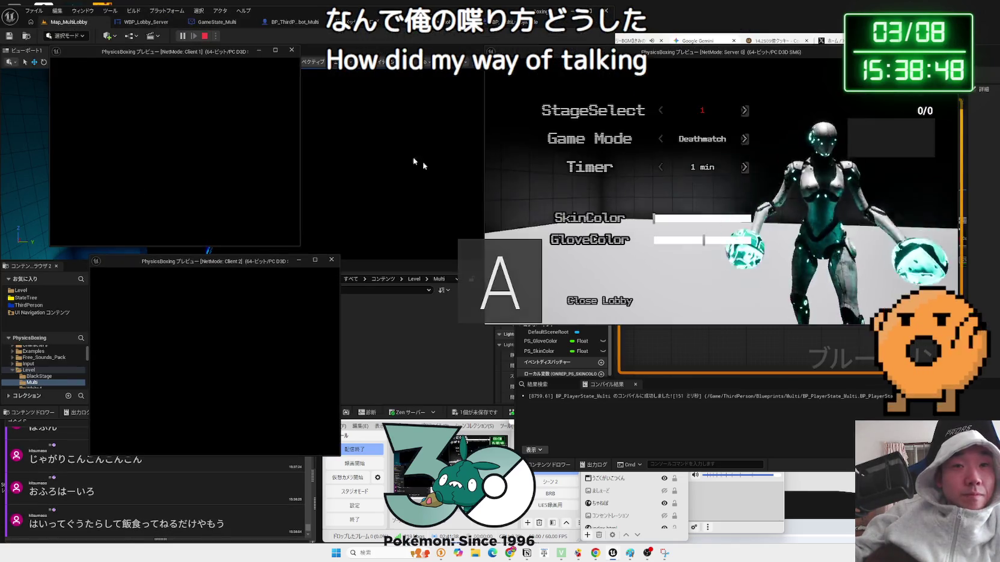
{"action": "left_click", "coordinate": [204, 171]}
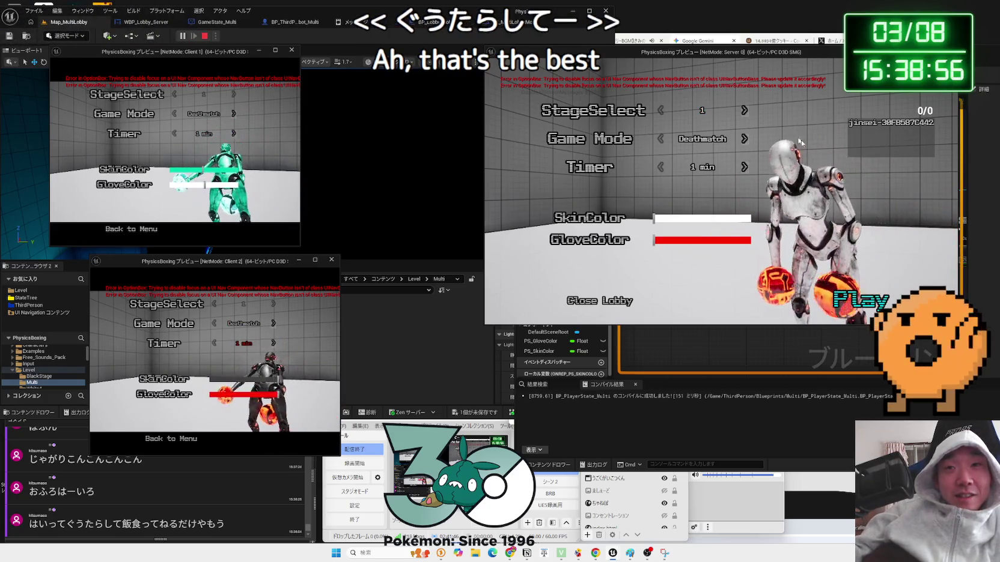
{"action": "left_click", "coordinate": [863, 299]}
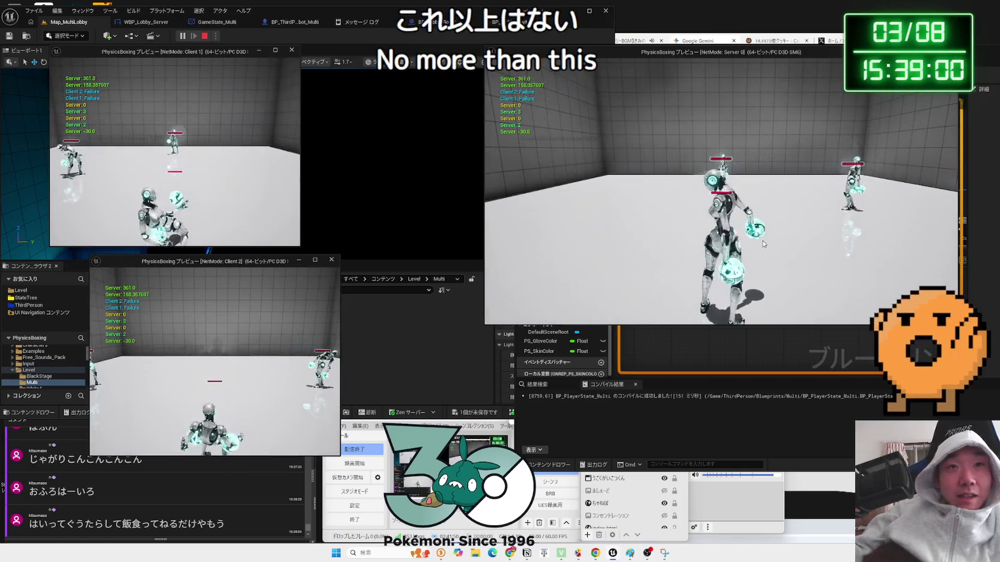
{"action": "left_click", "coordinate": [763, 244]}
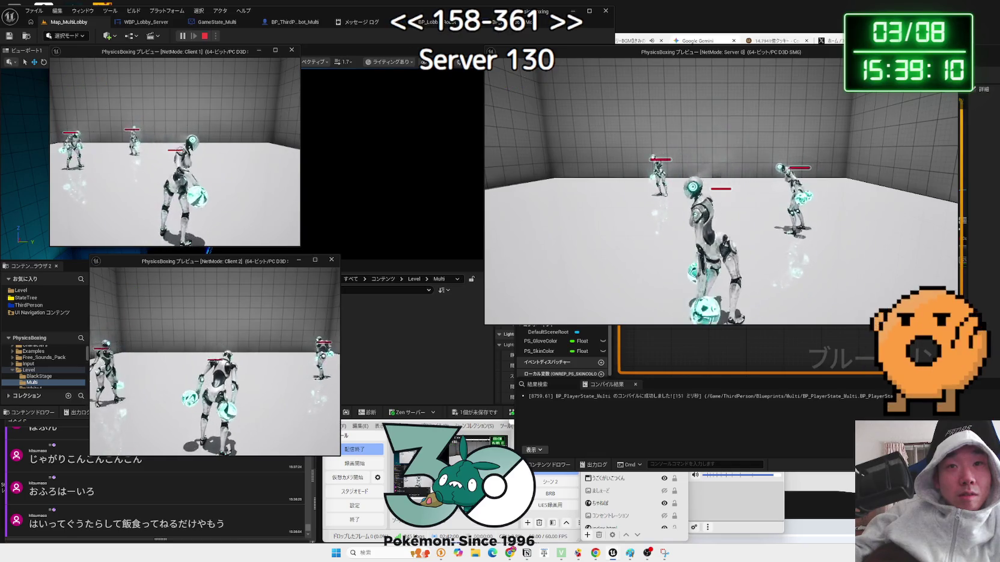
Stop the playtest and bring the PlayerController's Branch and parameter nodes into view
{"action": "key", "text": "Escape"}
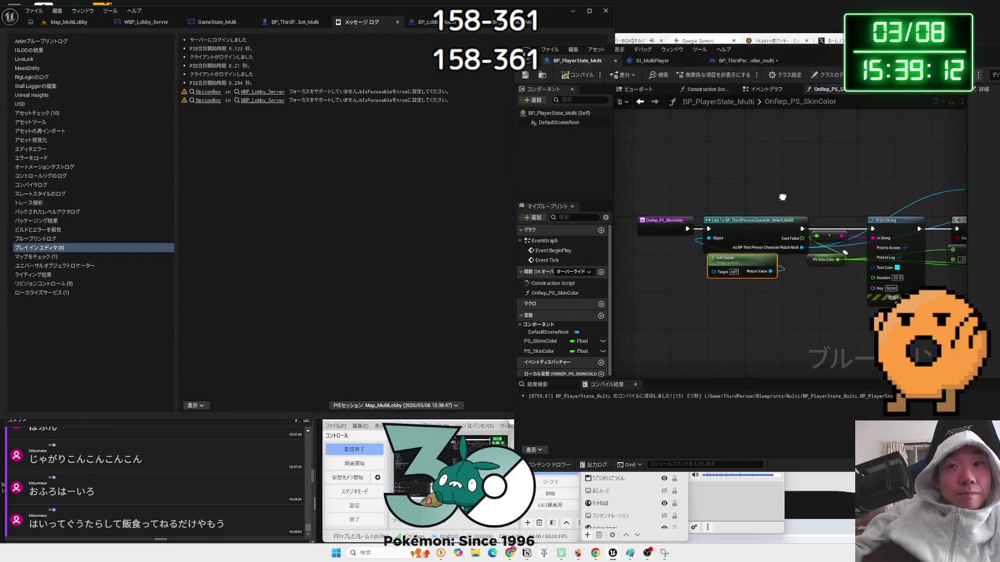
{"action": "left_click_drag", "start_coordinate": [898, 137], "coordinate": [706, 128]}
{"action": "left_click_drag", "start_coordinate": [833, 66], "coordinate": [574, 64]}
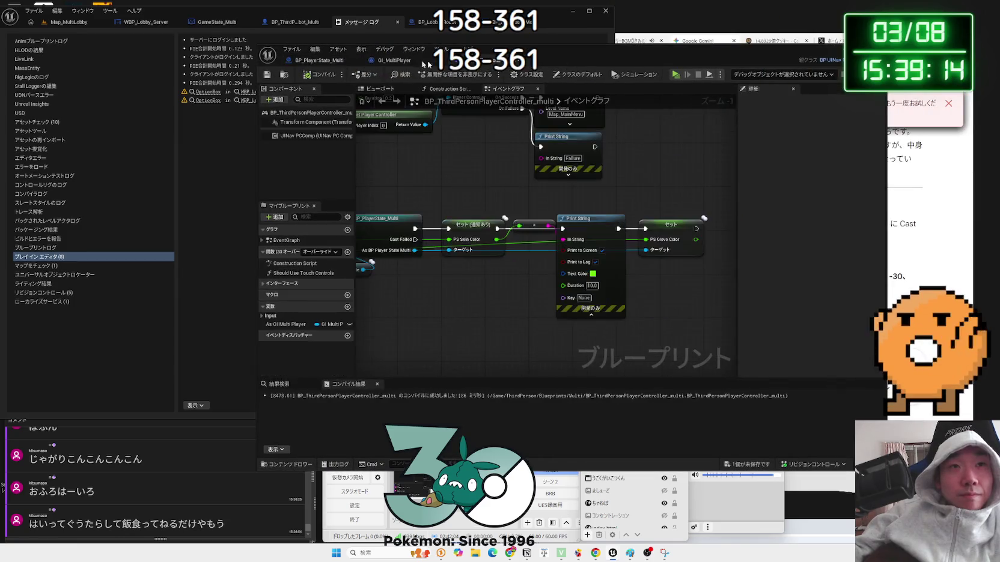
Review the PlayerController's Event Graph, Construction Script and Viewport, including the ColorChange_Server event
{"action": "left_click", "coordinate": [398, 61]}
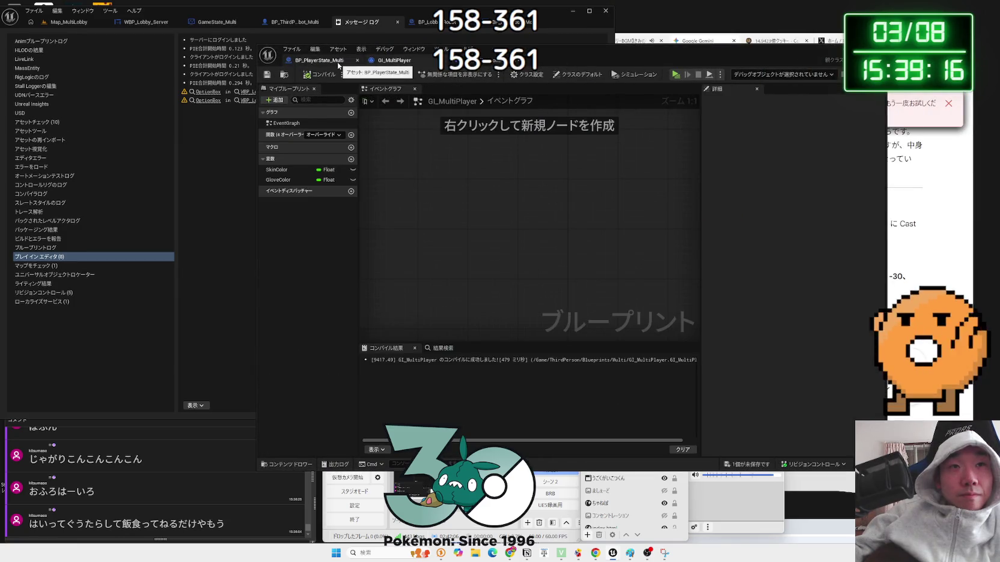
{"action": "left_click", "coordinate": [484, 61]}
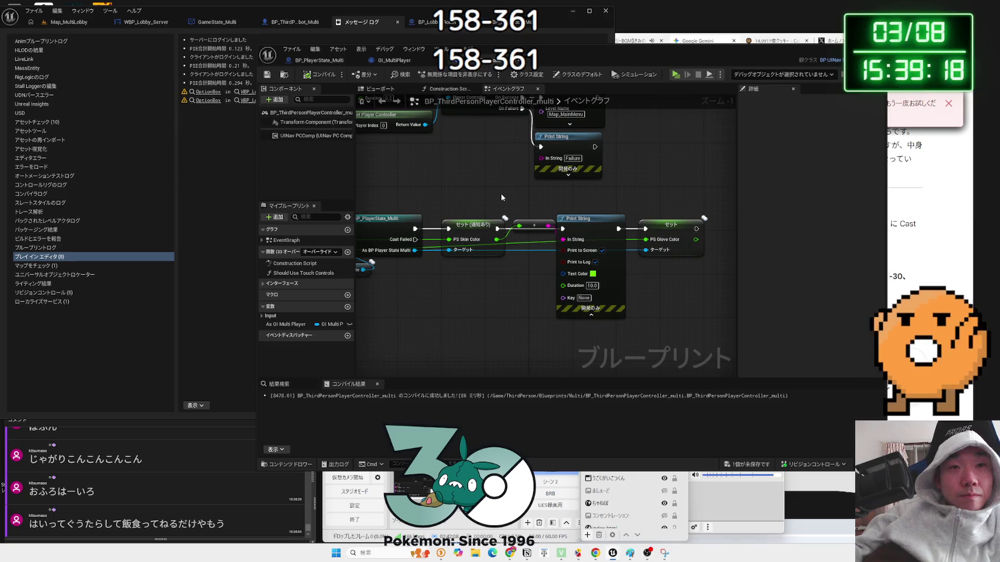
{"action": "left_click_drag", "start_coordinate": [502, 197], "coordinate": [651, 200]}
{"action": "scroll", "coordinate": [652, 200], "scroll_direction": "down", "scroll_amount": 1}
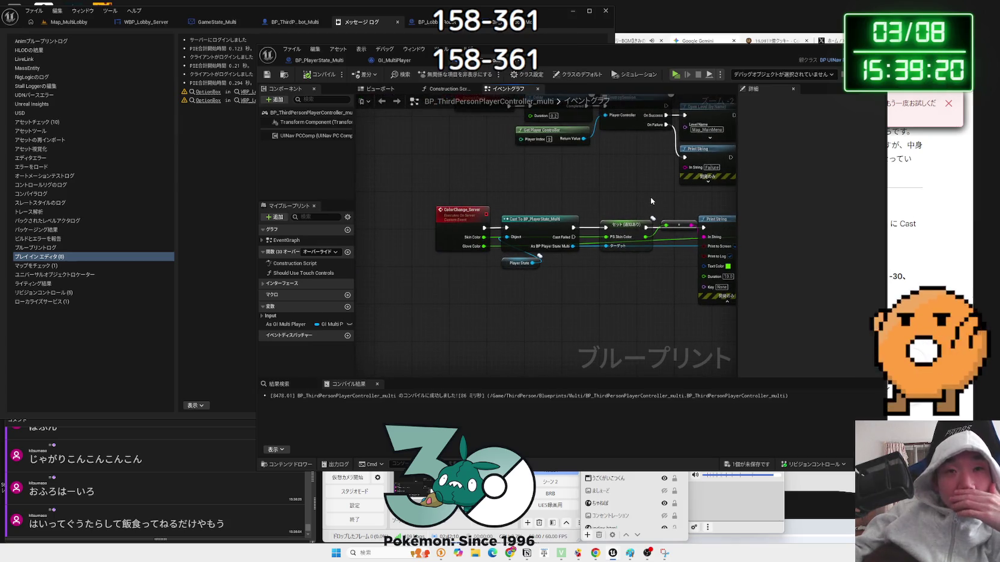
{"action": "left_click", "coordinate": [449, 89]}
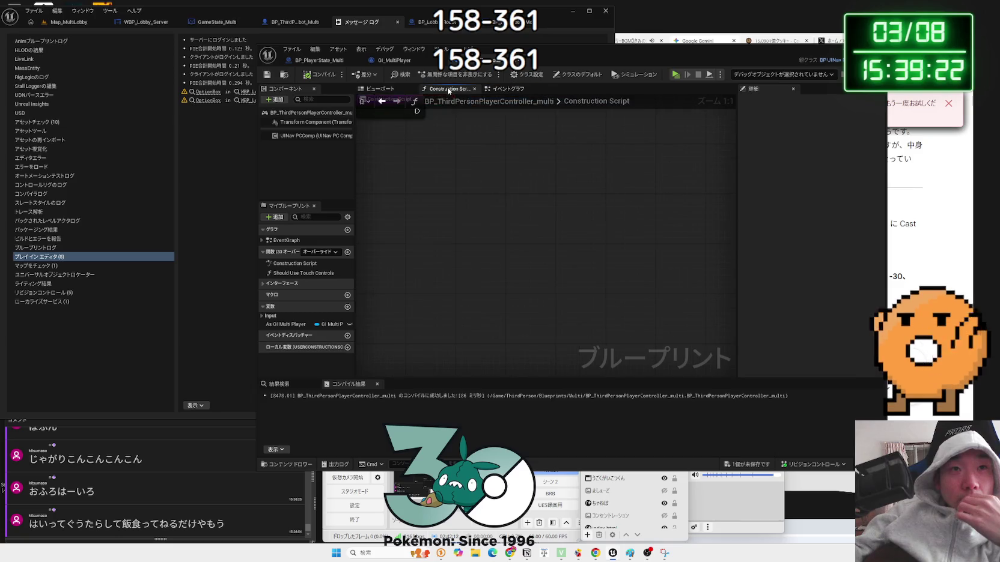
{"action": "left_click", "coordinate": [385, 89]}
{"action": "left_click_drag", "start_coordinate": [427, 69], "coordinate": [508, 70]}
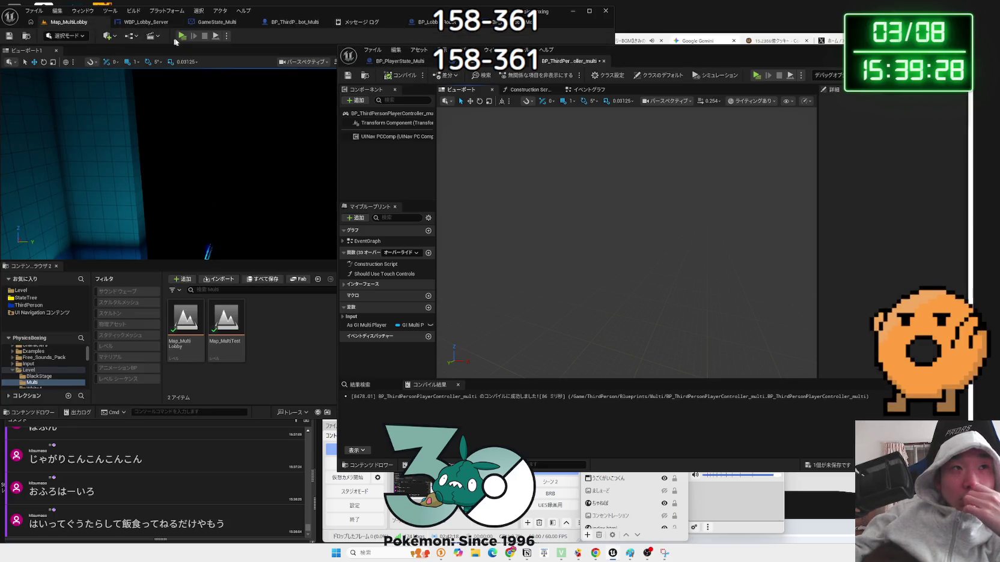
Back in OnRep_PS_SkinColor, move the PS Skin Color node lower down
{"action": "left_click", "coordinate": [399, 60]}
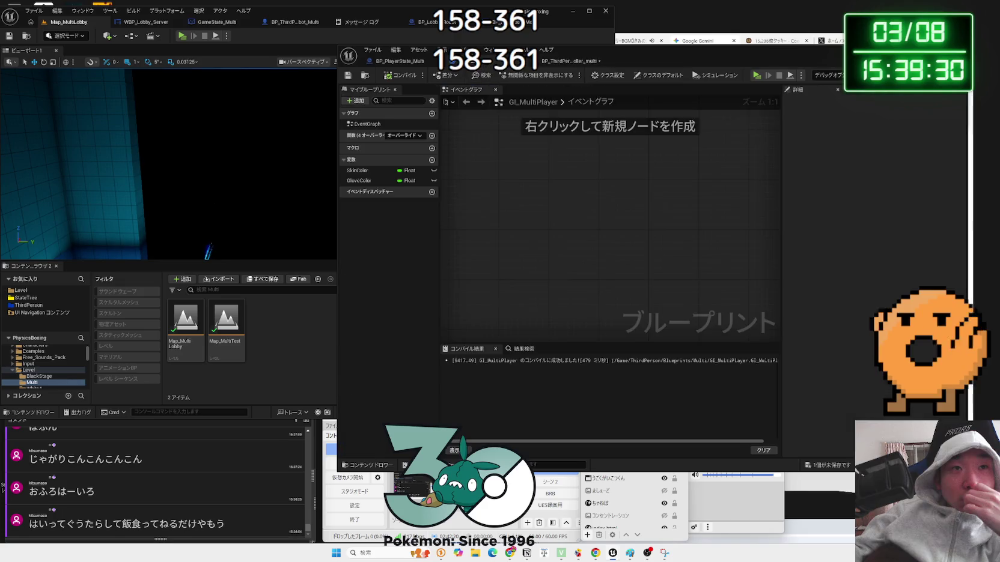
{"action": "left_click_drag", "start_coordinate": [649, 155], "coordinate": [557, 176]}
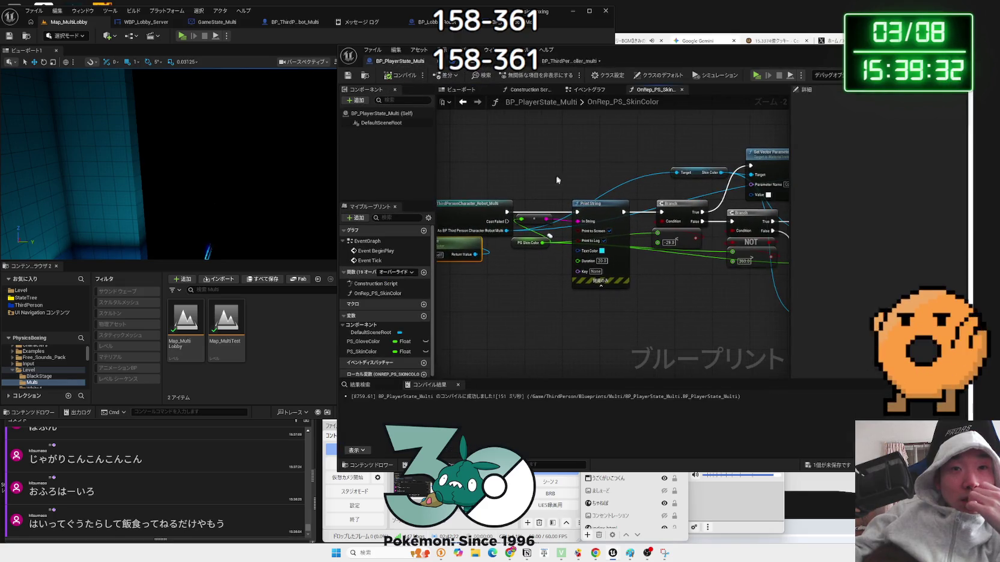
{"action": "mouse_move", "coordinate": [530, 218]}
{"action": "left_mouse_down"}
{"action": "mouse_move", "coordinate": [550, 246]}
{"action": "mouse_move", "coordinate": [529, 252]}
{"action": "mouse_move", "coordinate": [533, 283]}
{"action": "mouse_move", "coordinate": [567, 261]}
{"action": "mouse_move", "coordinate": [635, 261]}
{"action": "left_mouse_up"}
{"action": "left_click", "coordinate": [182, 37]}
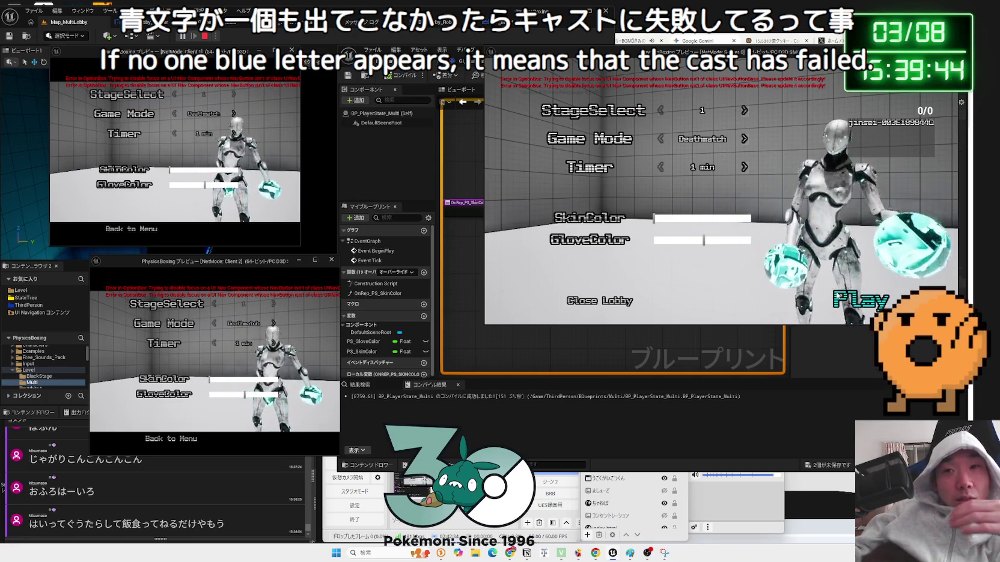
{"action": "left_click", "coordinate": [839, 295]}
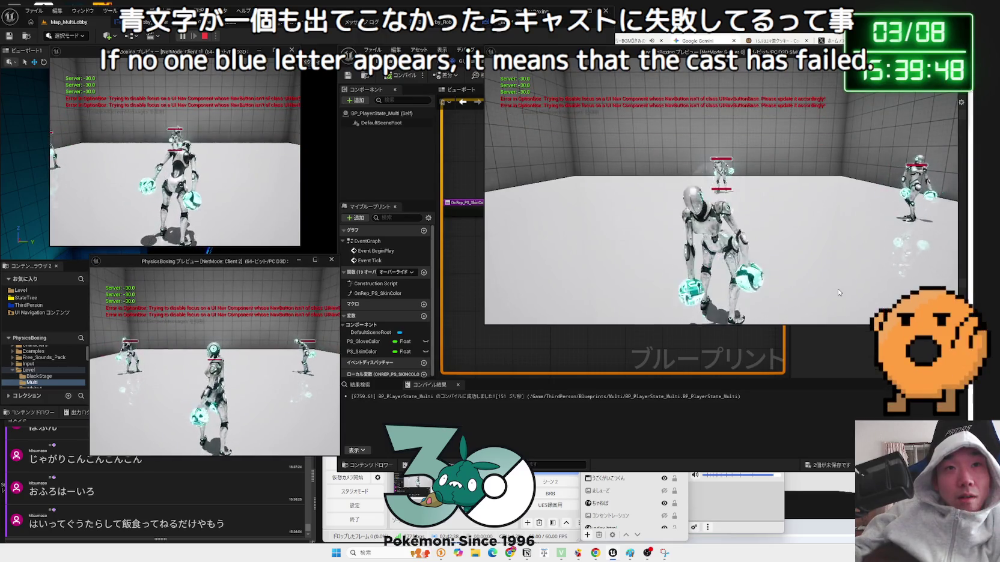
{"action": "key", "text": "Escape"}
{"action": "scroll", "coordinate": [576, 253], "scroll_direction": "up", "scroll_amount": 2}
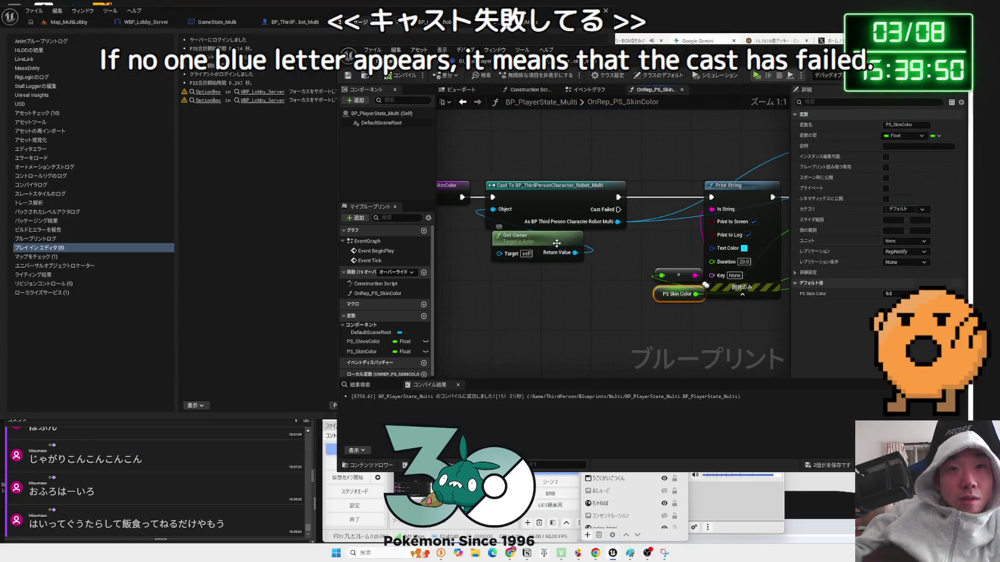
Replace Get Owner with a Get Player Pawn node wired into the cast's Object pin
{"action": "left_click", "coordinate": [533, 251]}
{"action": "key", "text": "Delete"}
{"action": "right_click", "coordinate": [504, 257]}
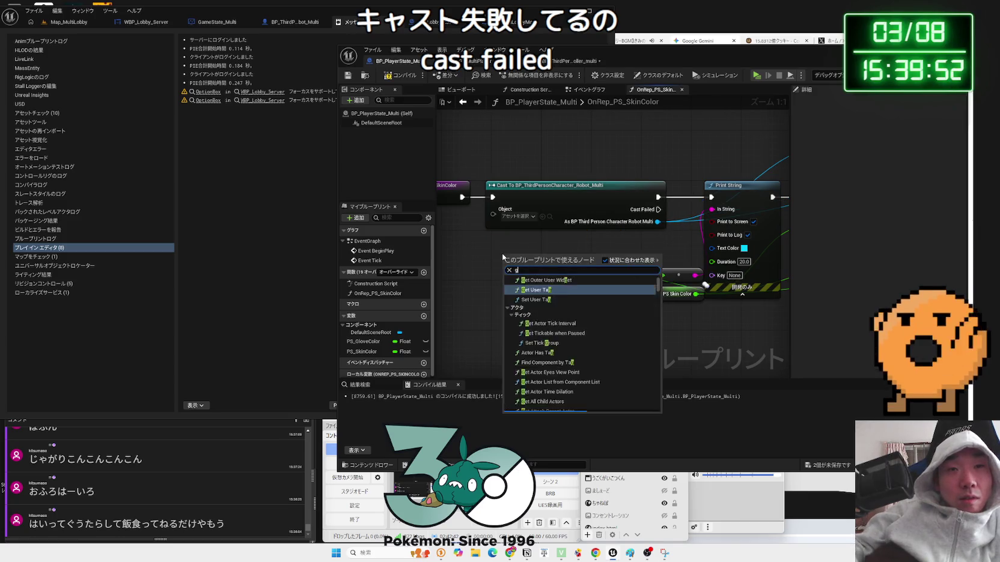
{"action": "type", "text": "get player c"}
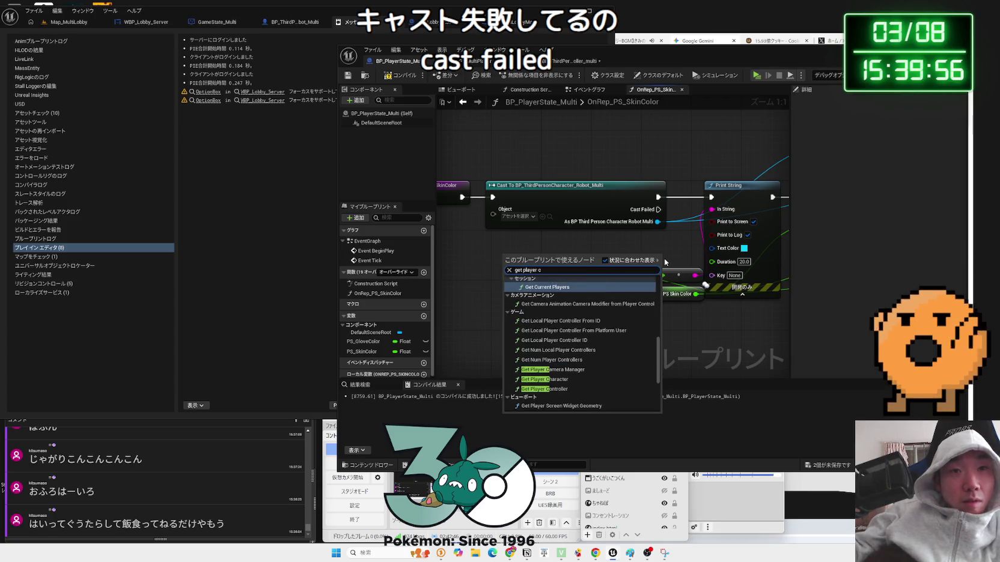
{"action": "key", "text": "BackSpace"}
{"action": "type", "text": "pawn"}
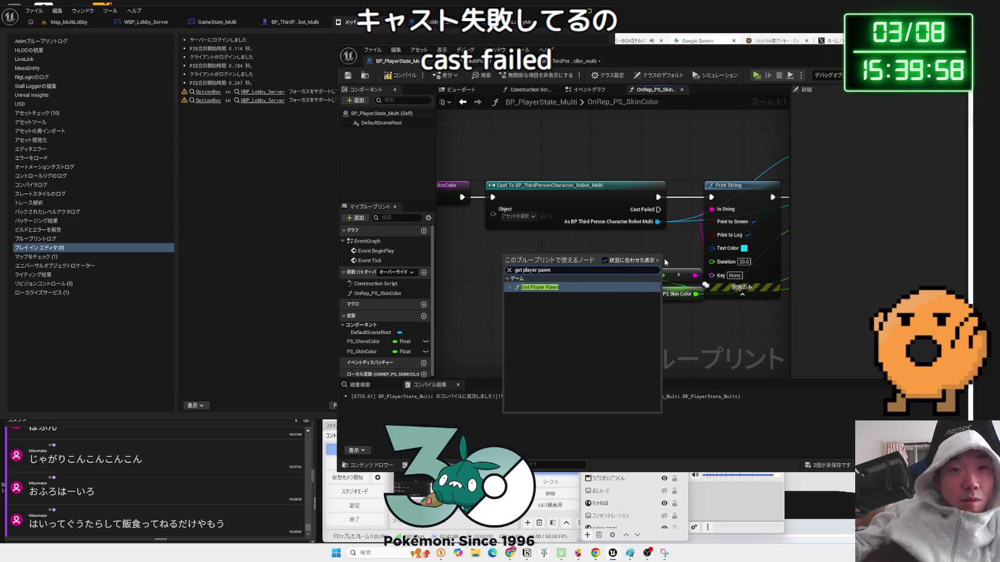
{"action": "left_click", "coordinate": [542, 285]}
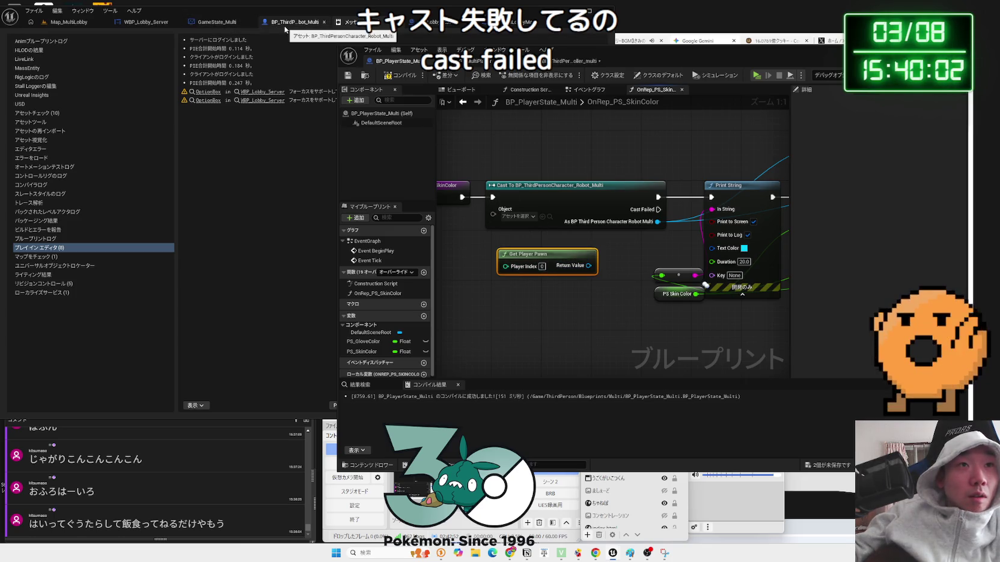
{"action": "left_click_drag", "start_coordinate": [588, 265], "coordinate": [493, 209]}
{"action": "left_click_drag", "start_coordinate": [533, 252], "coordinate": [532, 231]}
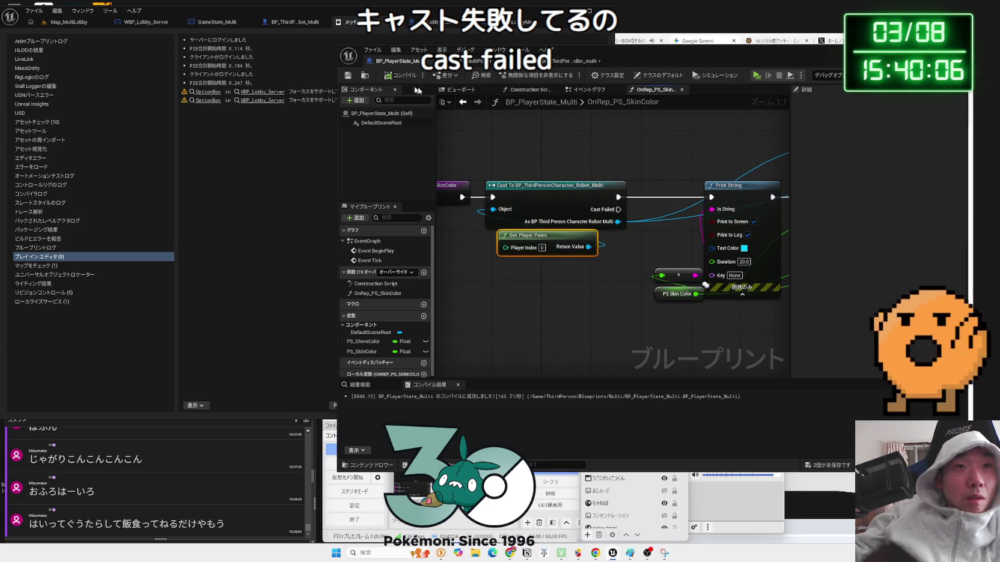
Check the cast and Print String nodes, then start a lobby playtest of the fix
{"action": "scroll", "coordinate": [477, 166], "scroll_direction": "down", "scroll_amount": 2}
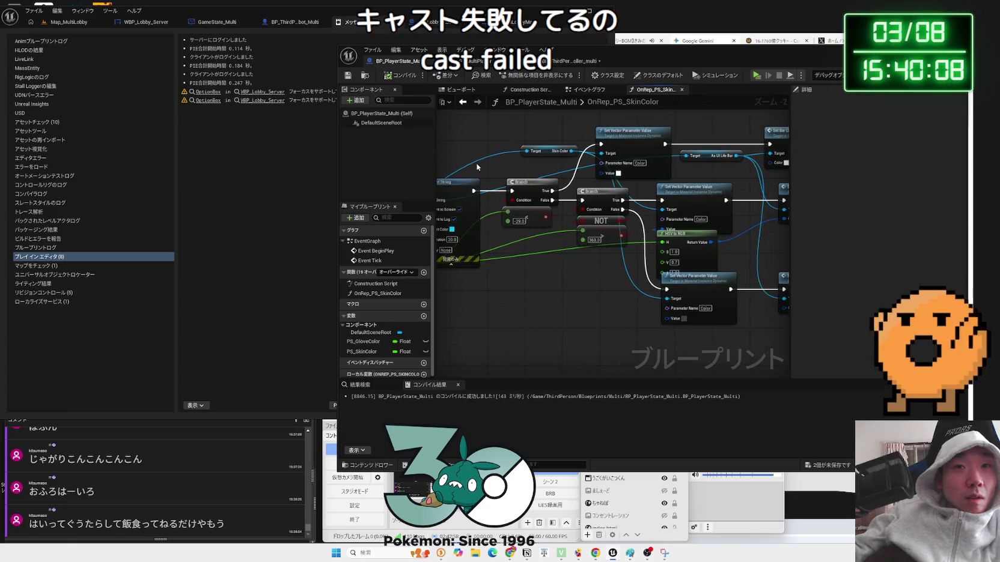
{"action": "left_click_drag", "start_coordinate": [477, 166], "coordinate": [652, 153]}
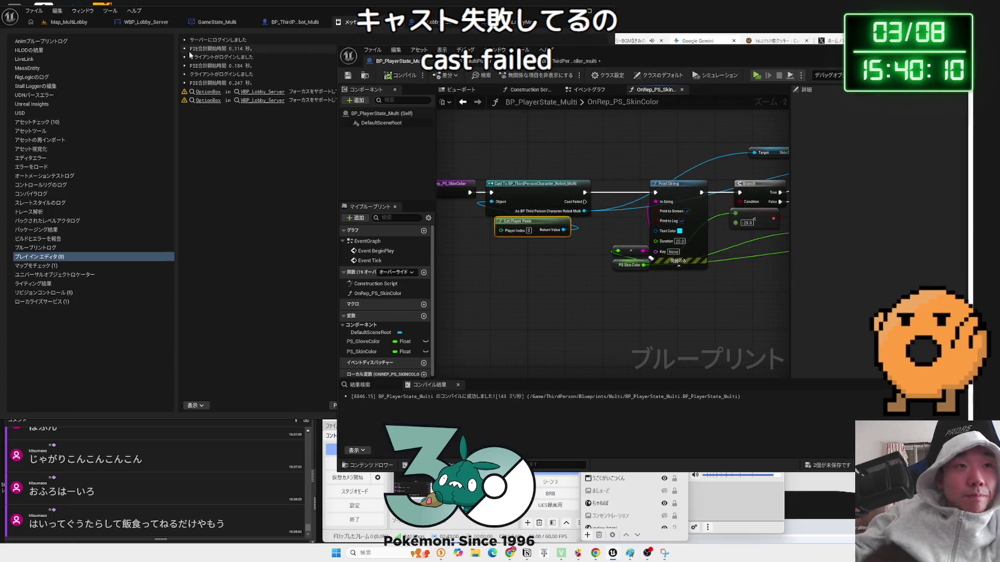
{"action": "left_click", "coordinate": [87, 25]}
{"action": "left_click", "coordinate": [182, 36]}
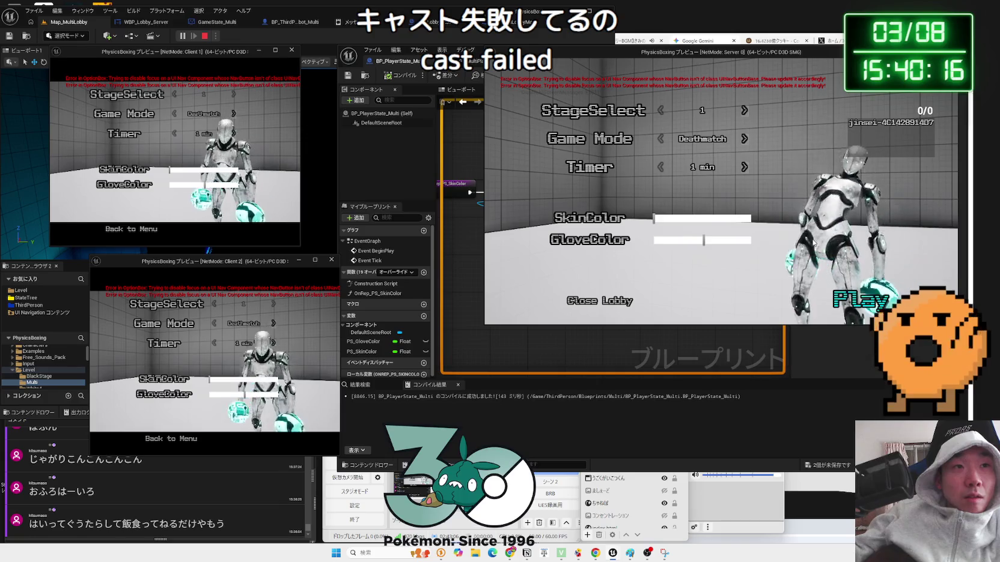
Start the match from the server lobby, stop the playtest, and switch to the Gemini chat
{"action": "key", "text": "Return"}
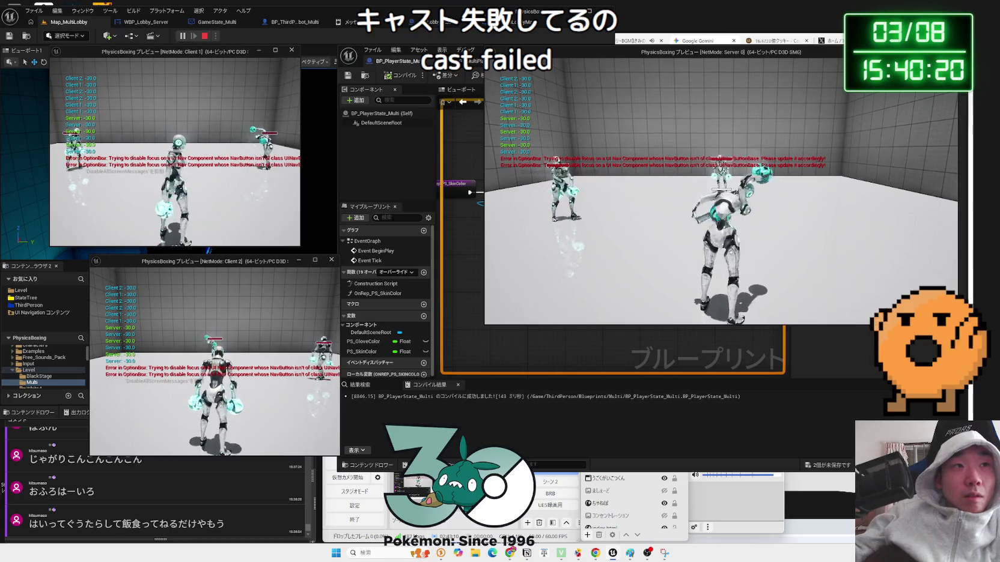
{"action": "key", "text": "Escape"}
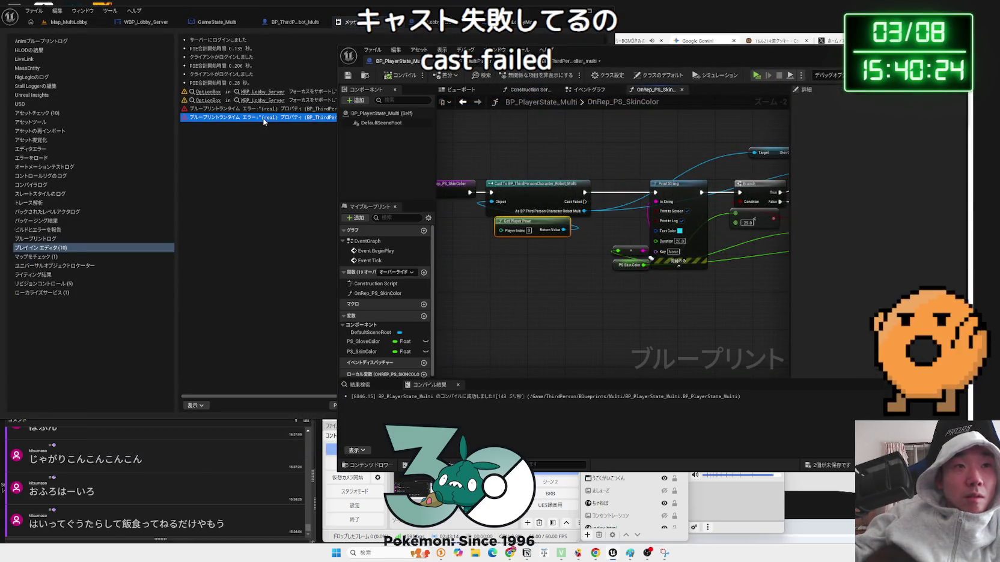
{"action": "key", "text": "alt+Tab"}
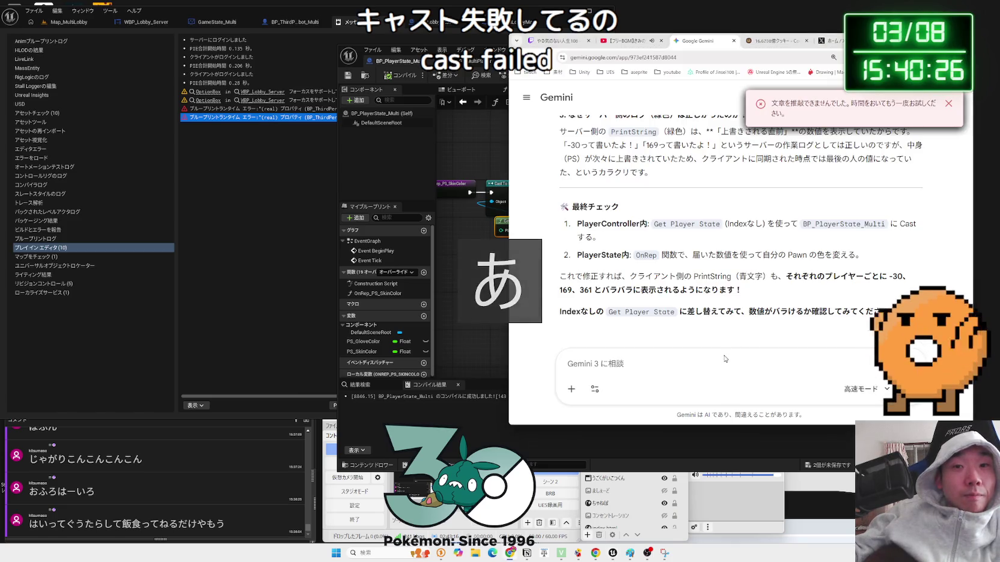
Paste the Blueprint runtime error into Gemini, send it, and return to the blueprint editor
{"action": "key", "text": "ctrl+v"}
{"action": "key", "text": "Return"}
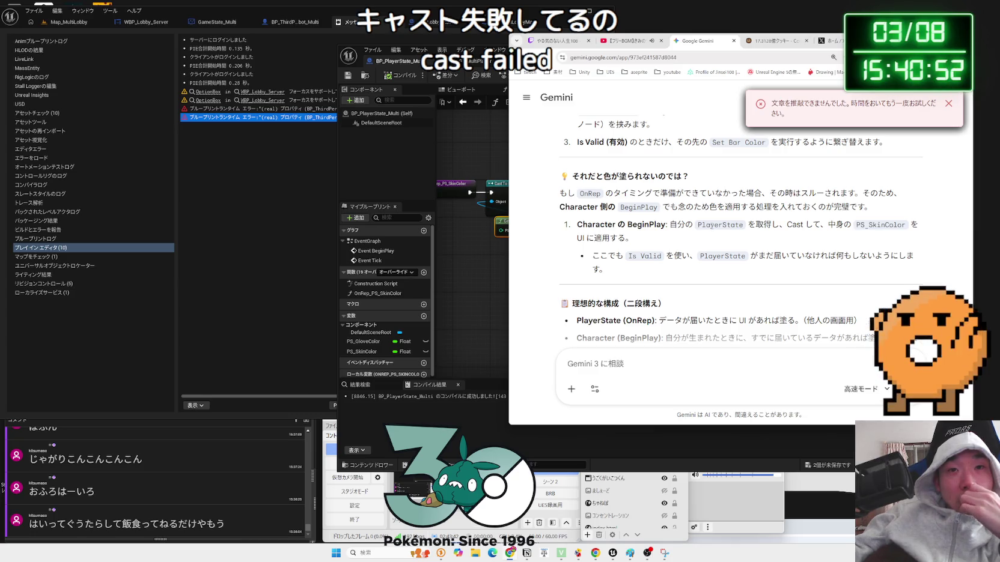
{"action": "left_click", "coordinate": [483, 260]}
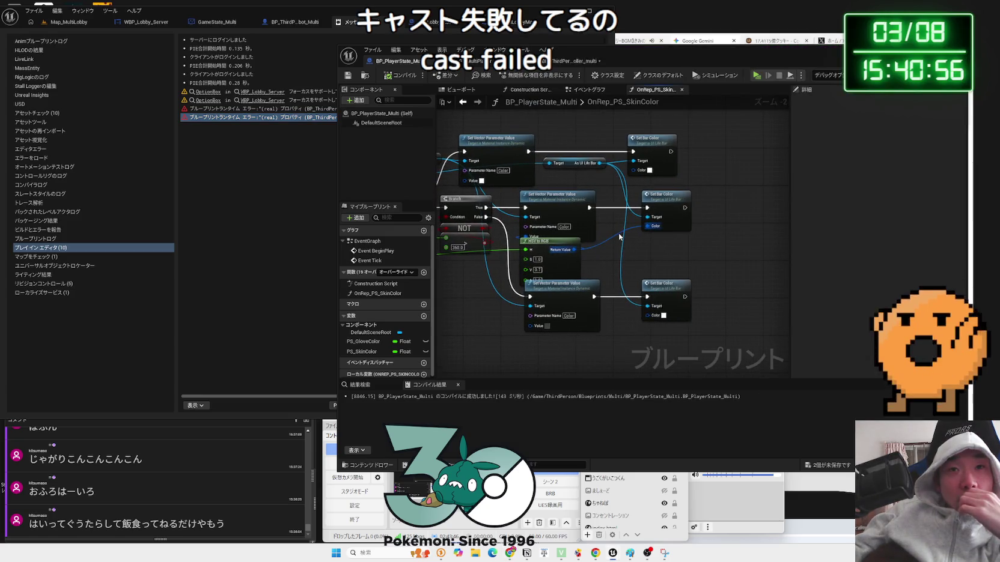
Shift the three Set Bar Color nodes right and start adding a Delay node, then cancel it
{"action": "left_click_drag", "start_coordinate": [620, 237], "coordinate": [658, 241]}
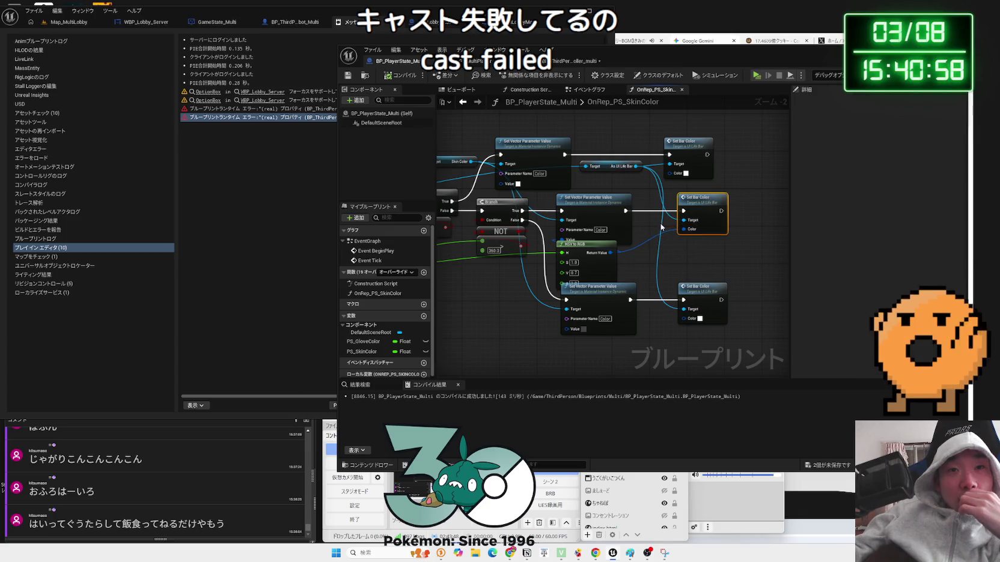
{"action": "left_click_drag", "start_coordinate": [647, 229], "coordinate": [730, 233]}
{"action": "mouse_move", "coordinate": [524, 292]}
{"action": "left_mouse_down"}
{"action": "mouse_move", "coordinate": [713, 279]}
{"action": "mouse_move", "coordinate": [576, 278]}
{"action": "left_mouse_up"}
{"action": "mouse_move", "coordinate": [665, 54]}
{"action": "left_mouse_down"}
{"action": "mouse_move", "coordinate": [949, 63]}
{"action": "mouse_move", "coordinate": [592, 43]}
{"action": "left_mouse_up"}
{"action": "left_click_drag", "start_coordinate": [721, 139], "coordinate": [520, 131]}
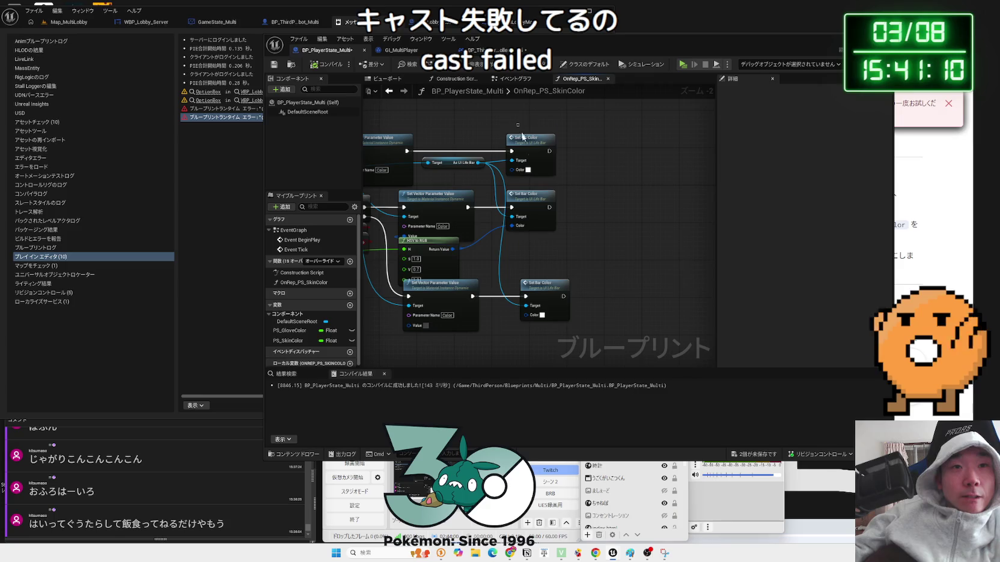
{"action": "left_click_drag", "start_coordinate": [564, 288], "coordinate": [616, 287]}
{"action": "left_click_drag", "start_coordinate": [412, 151], "coordinate": [497, 142]}
{"action": "type", "text": "delay"}
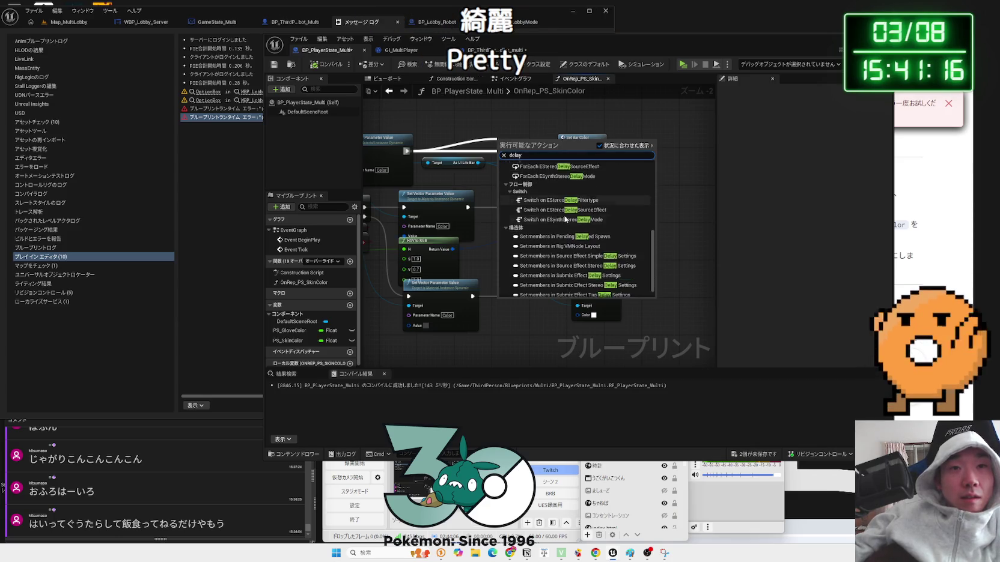
{"action": "left_click", "coordinate": [694, 216]}
Realign the lower and top Set Bar Color nodes beside the OnRep_PS_SkinColor entry
{"action": "mouse_move", "coordinate": [601, 289]}
{"action": "left_mouse_down"}
{"action": "mouse_move", "coordinate": [562, 284]}
{"action": "mouse_move", "coordinate": [731, 281]}
{"action": "left_mouse_up"}
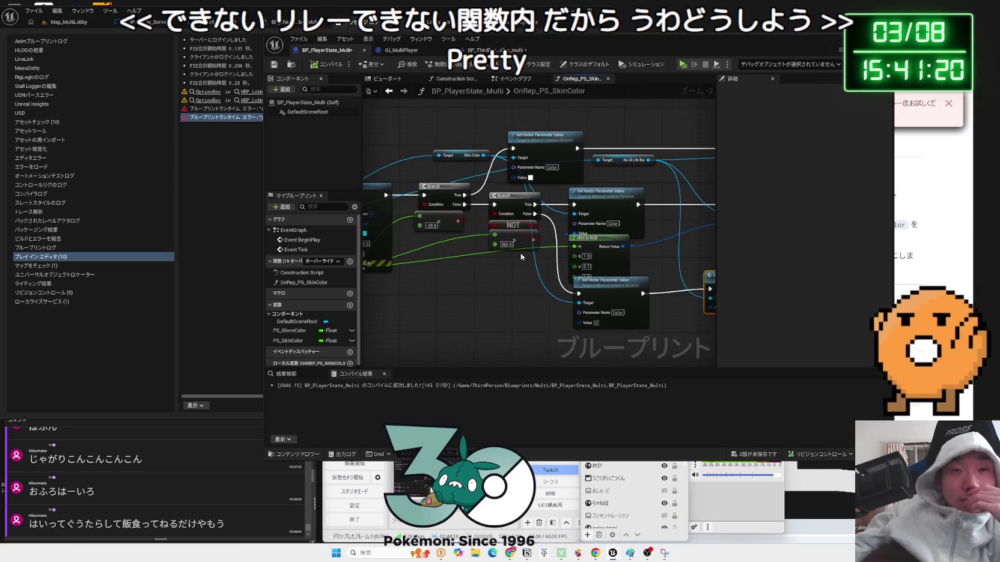
{"action": "left_click_drag", "start_coordinate": [671, 259], "coordinate": [555, 256]}
{"action": "left_click", "coordinate": [620, 208]}
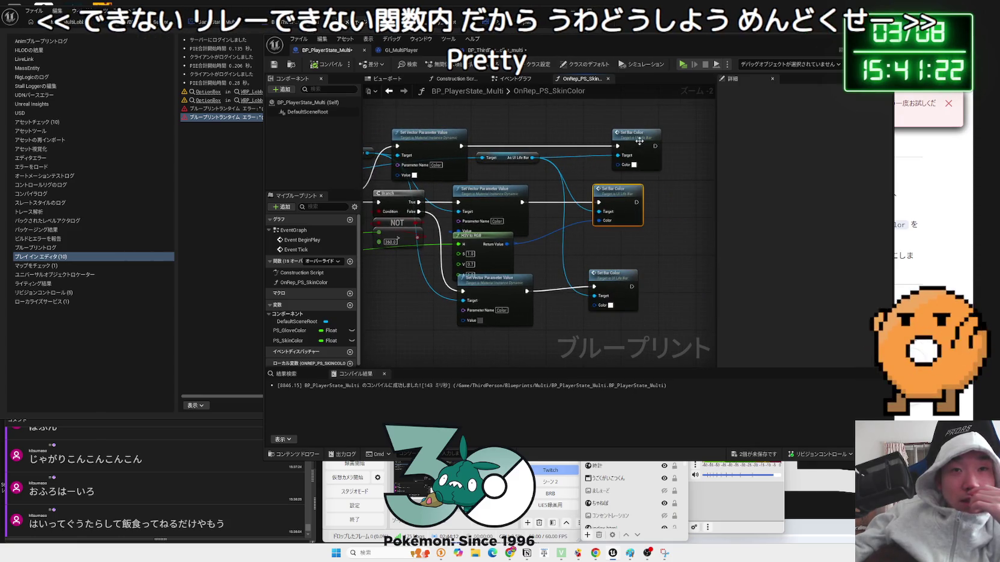
{"action": "left_click_drag", "start_coordinate": [639, 141], "coordinate": [610, 143]}
{"action": "mouse_move", "coordinate": [493, 133]}
{"action": "left_mouse_down"}
{"action": "mouse_move", "coordinate": [675, 258]}
{"action": "mouse_move", "coordinate": [547, 246]}
{"action": "left_mouse_up"}
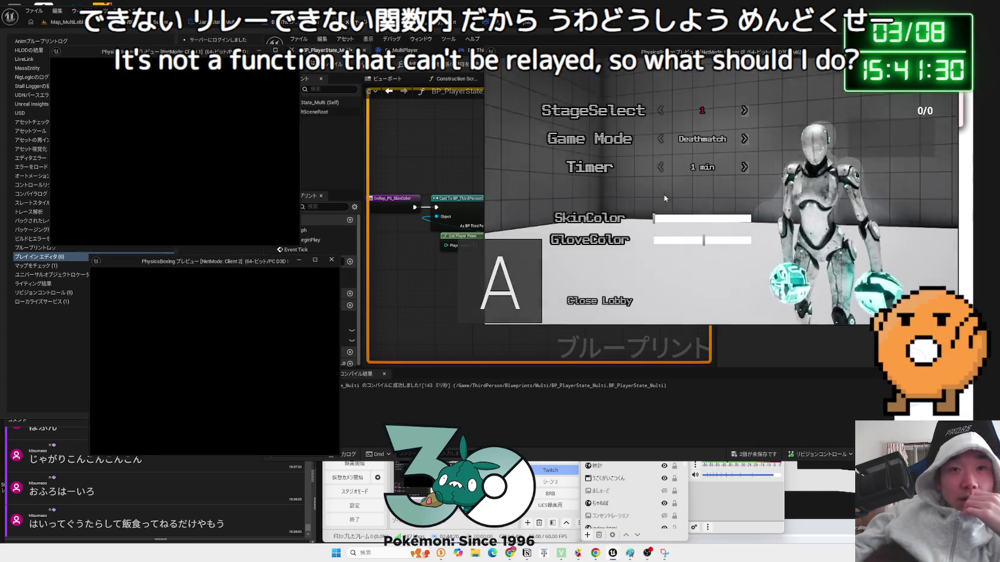
Set the lobby skin to white and gloves to red, play the match, then stop the session
{"action": "left_click_drag", "start_coordinate": [684, 221], "coordinate": [656, 219]}
{"action": "left_click_drag", "start_coordinate": [704, 241], "coordinate": [745, 241]}
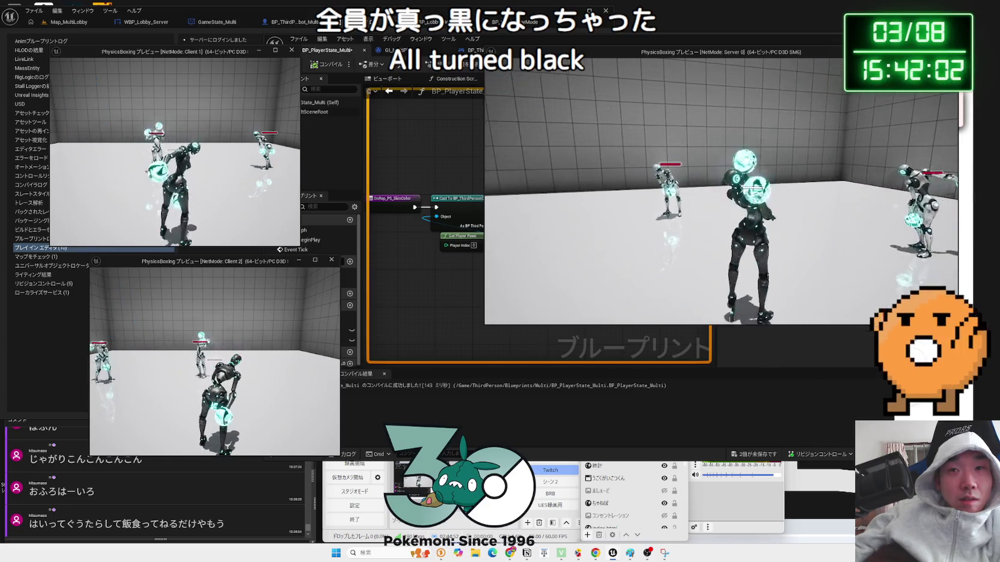
{"action": "key", "text": "Escape"}
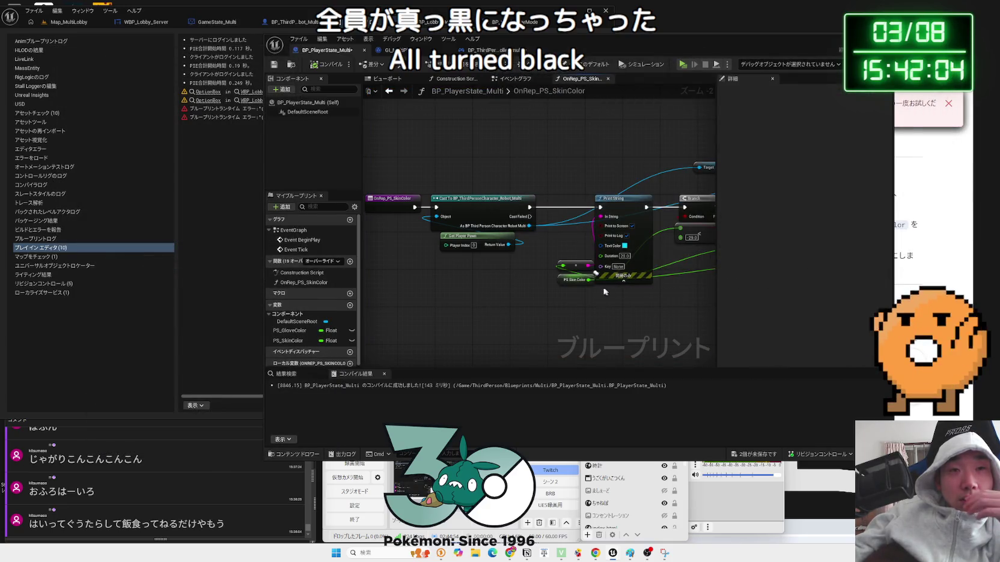
Delete every node in OnRep_PS_SkinColor and then delete the function itself
{"action": "scroll", "coordinate": [606, 292], "scroll_direction": "down", "scroll_amount": 2}
{"action": "scroll", "coordinate": [460, 276], "scroll_direction": "down", "scroll_amount": 1}
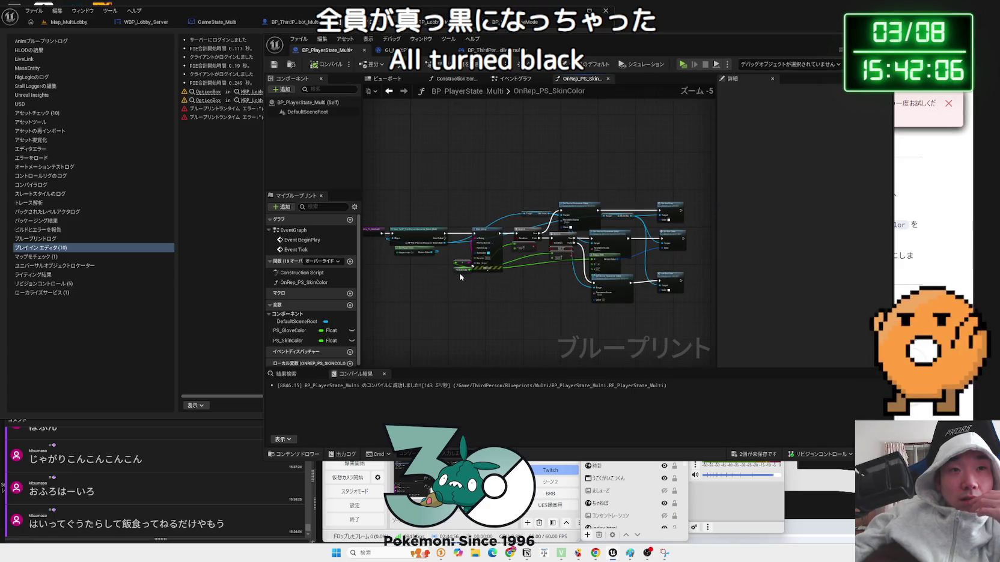
{"action": "mouse_move", "coordinate": [568, 278]}
{"action": "left_mouse_down"}
{"action": "mouse_move", "coordinate": [675, 311]}
{"action": "mouse_move", "coordinate": [549, 229]}
{"action": "mouse_move", "coordinate": [411, 200]}
{"action": "mouse_move", "coordinate": [677, 312]}
{"action": "mouse_move", "coordinate": [414, 194]}
{"action": "left_mouse_up"}
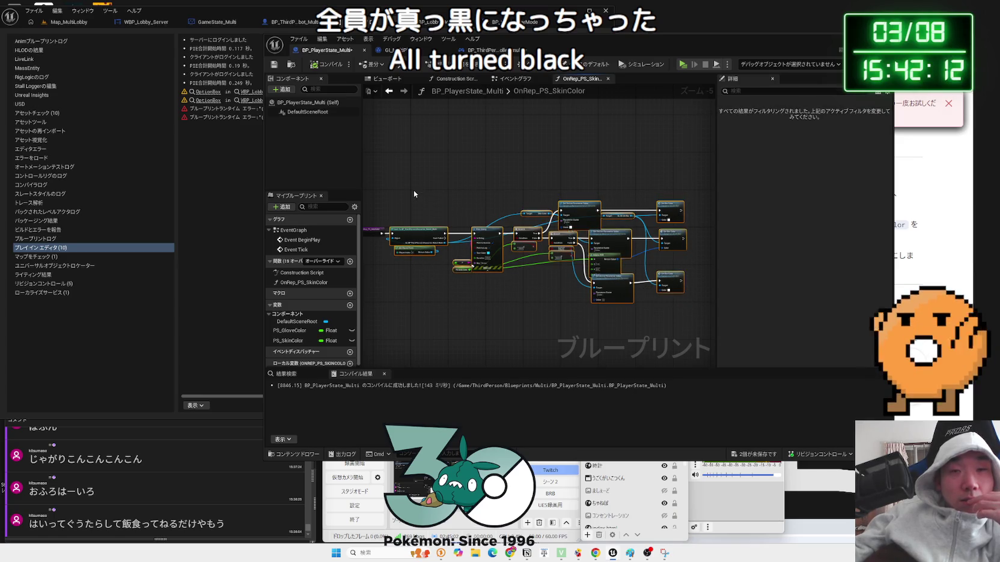
{"action": "key", "text": "Delete"}
{"action": "left_click", "coordinate": [331, 66]}
{"action": "right_click", "coordinate": [307, 283]}
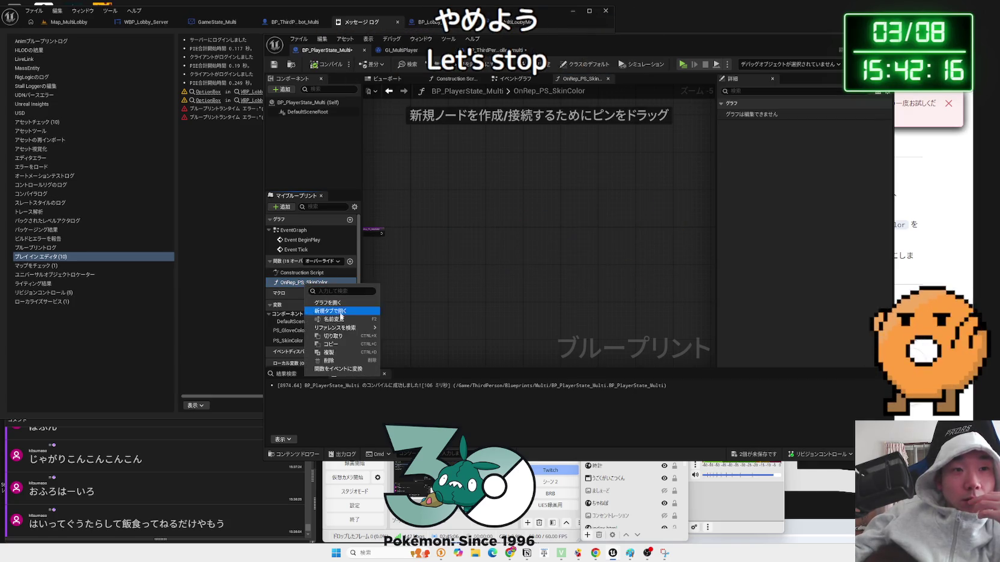
{"action": "left_click", "coordinate": [337, 361]}
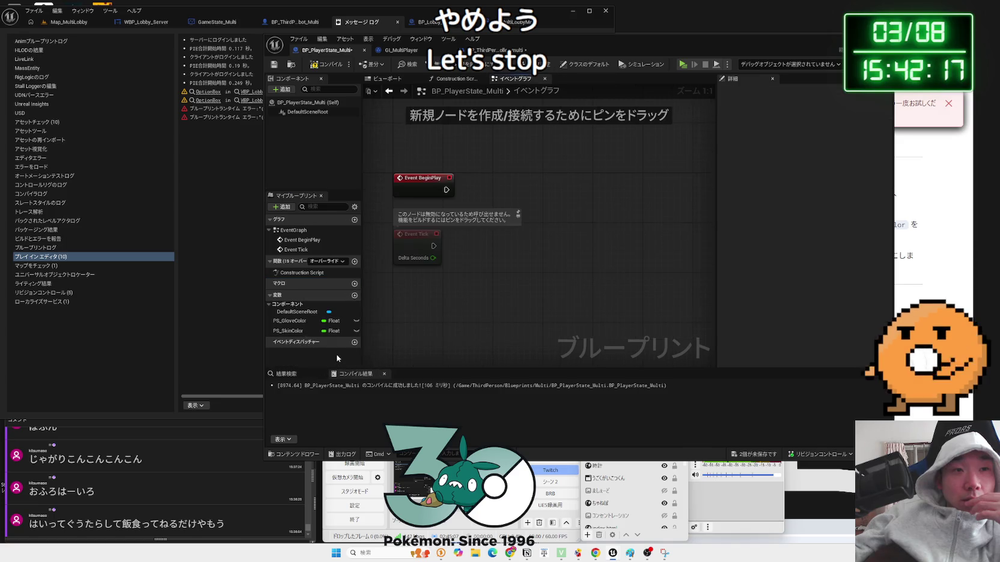
Check the PS_GloveColor and PS_SkinColor replication settings, compile, save all, and open GI_MultiPlayer
{"action": "left_click", "coordinate": [287, 322]}
{"action": "left_click", "coordinate": [288, 331]}
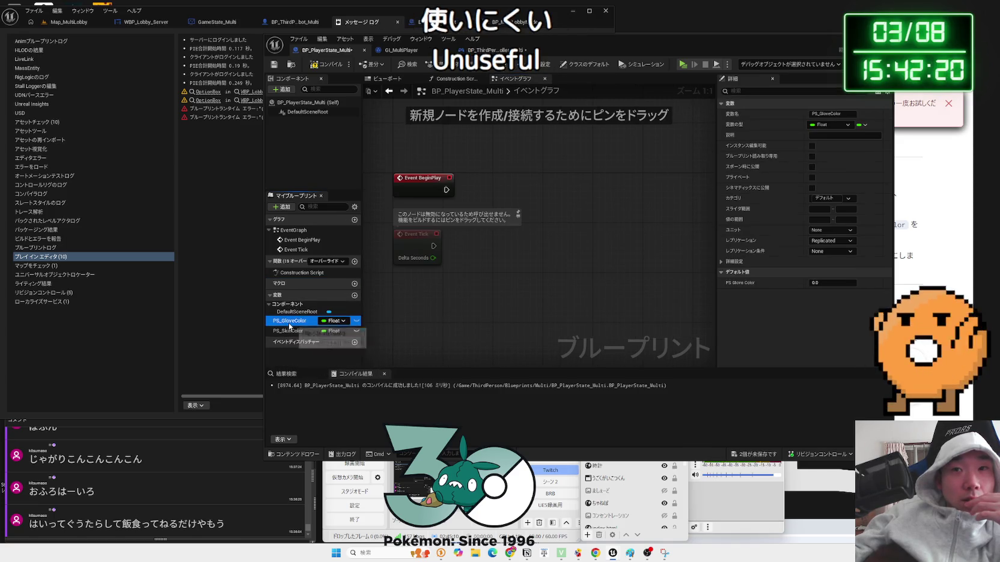
{"action": "left_click", "coordinate": [288, 322]}
{"action": "left_click", "coordinate": [825, 241]}
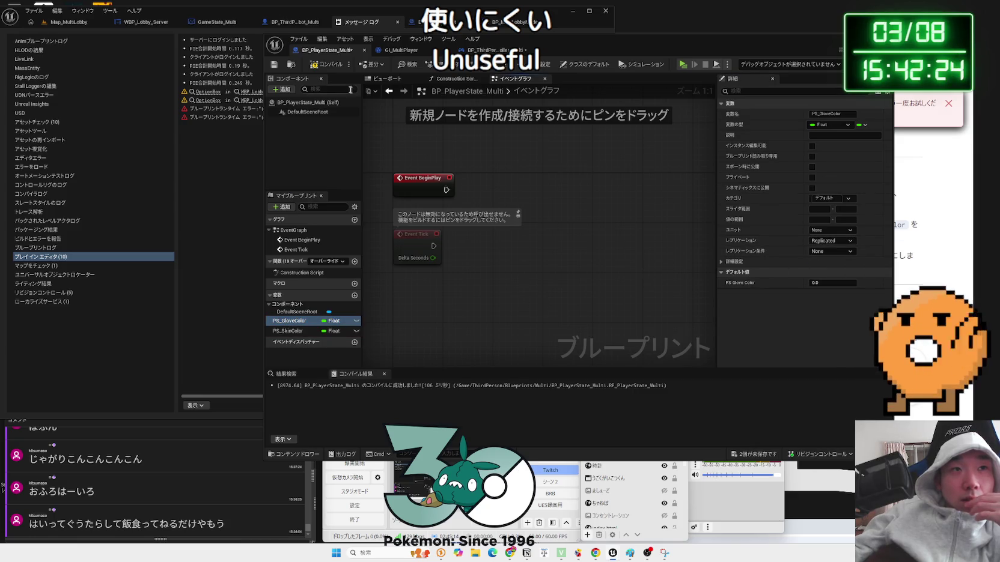
{"action": "left_click", "coordinate": [327, 67]}
{"action": "left_click", "coordinate": [751, 455]}
{"action": "left_click", "coordinate": [553, 364]}
{"action": "left_click", "coordinate": [414, 52]}
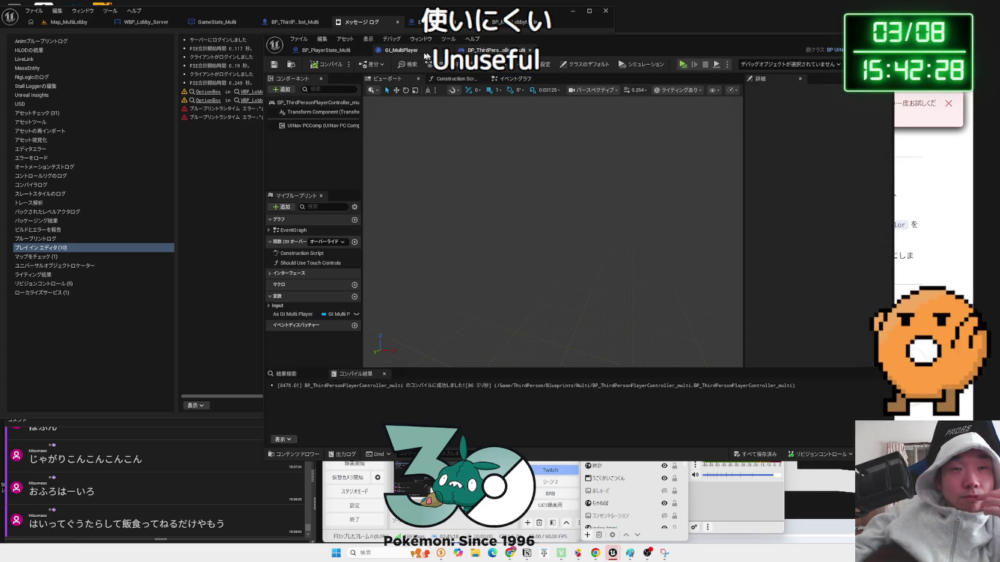
{"action": "left_click_drag", "start_coordinate": [524, 43], "coordinate": [732, 58]}
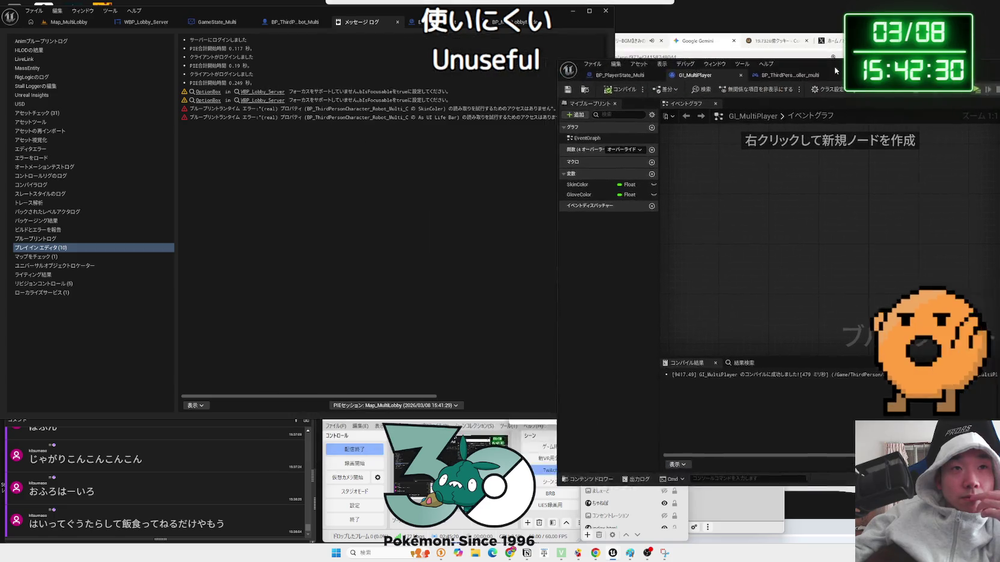
Open BP_ThirdPersonCharacter_Robot_Multi and delete its Get Player State node
{"action": "left_click", "coordinate": [398, 22]}
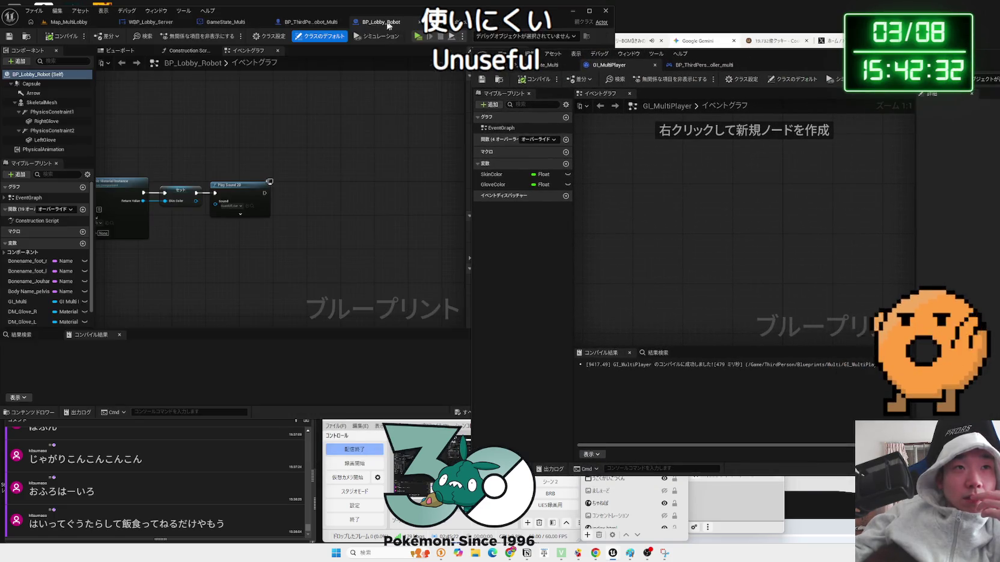
{"action": "left_click", "coordinate": [307, 24]}
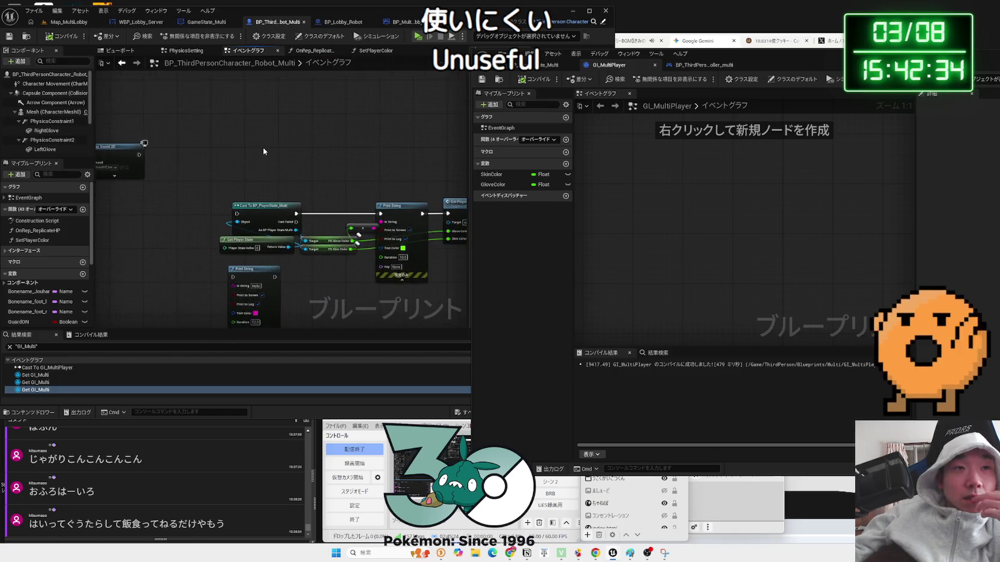
{"action": "scroll", "coordinate": [207, 150], "scroll_direction": "up", "scroll_amount": 2}
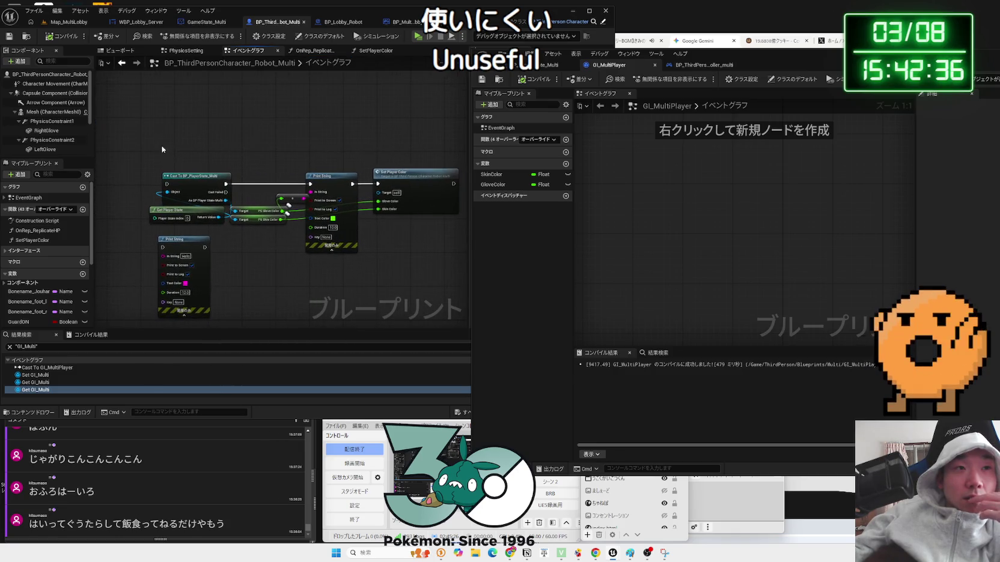
{"action": "scroll", "coordinate": [183, 167], "scroll_direction": "up", "scroll_amount": 1}
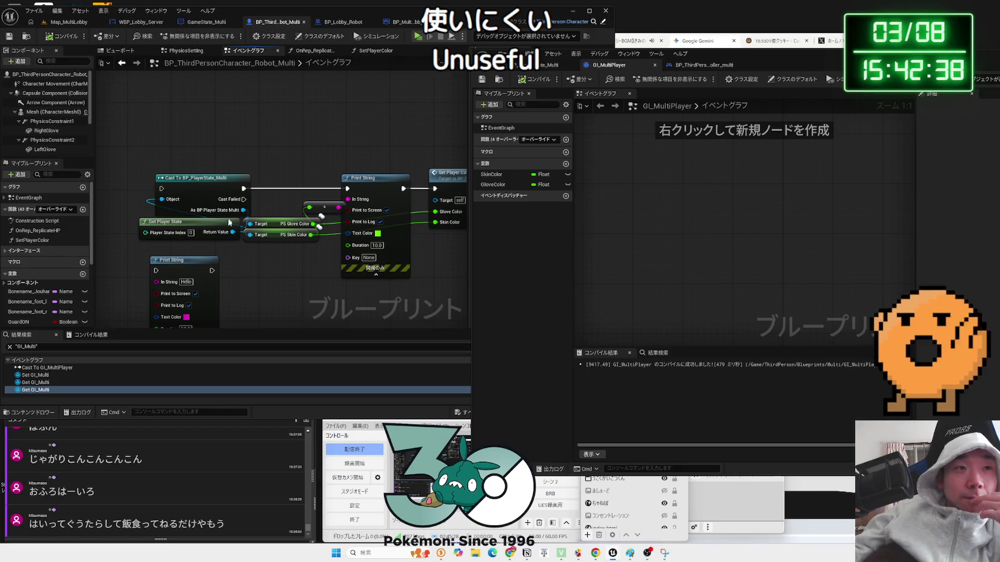
{"action": "left_click_drag", "start_coordinate": [193, 226], "coordinate": [173, 233]}
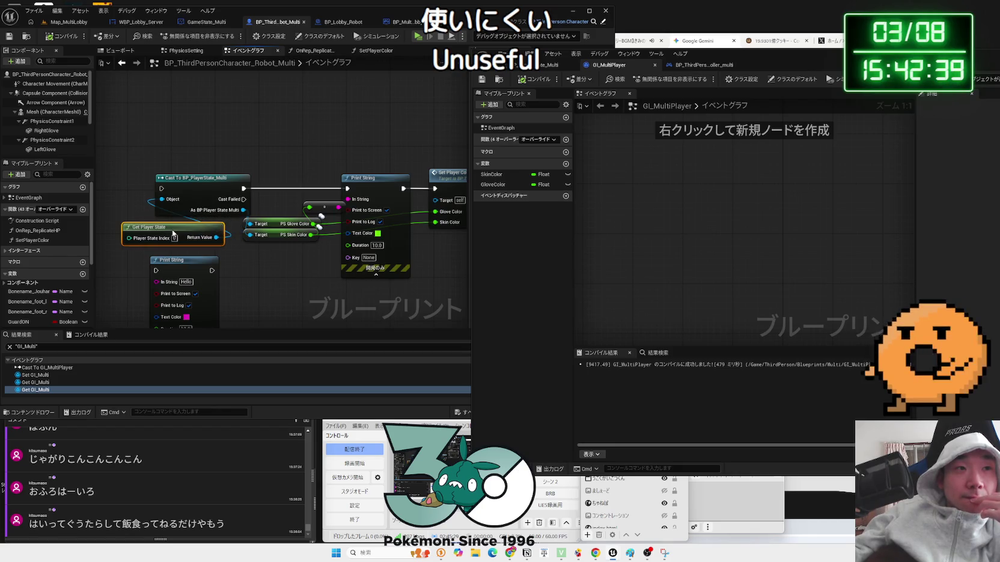
{"action": "left_click", "coordinate": [122, 214]}
{"action": "left_click_drag", "start_coordinate": [122, 215], "coordinate": [194, 205]}
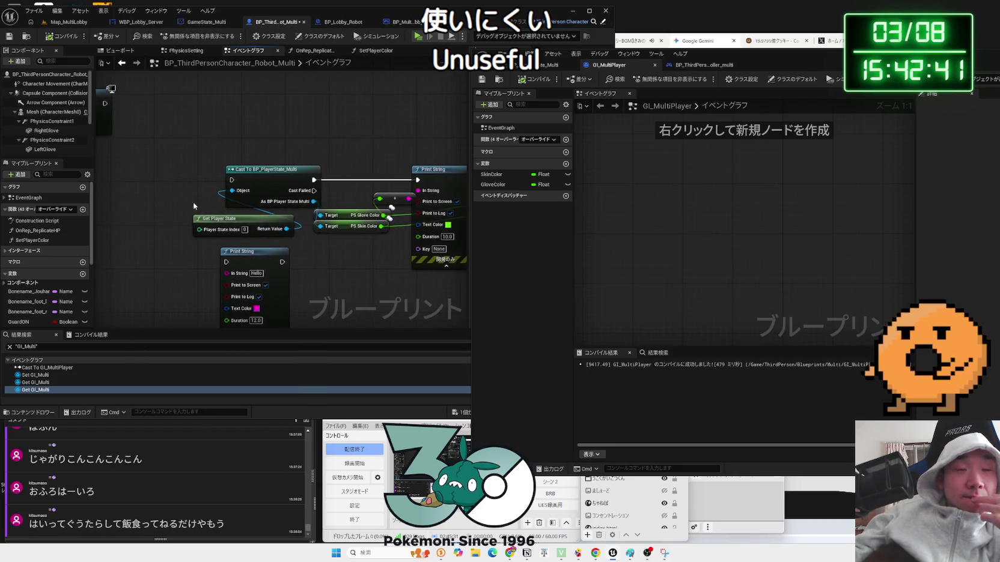
{"action": "left_click", "coordinate": [250, 223]}
{"action": "key", "text": "Delete"}
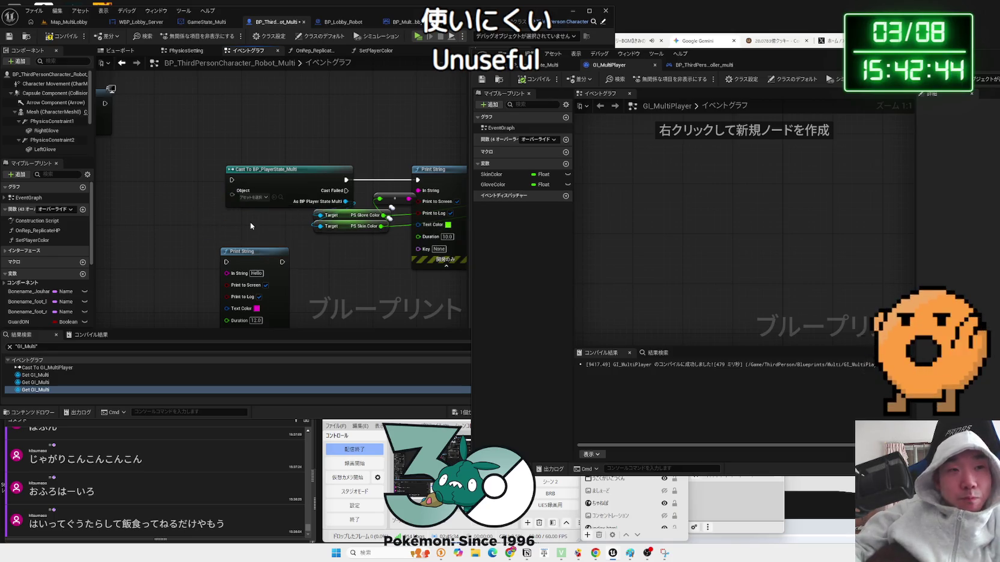
Add a Player State getter to feed the cast to BP_PlayerState_Multi
{"action": "right_click", "coordinate": [222, 220]}
{"action": "type", "text": "get player state"}
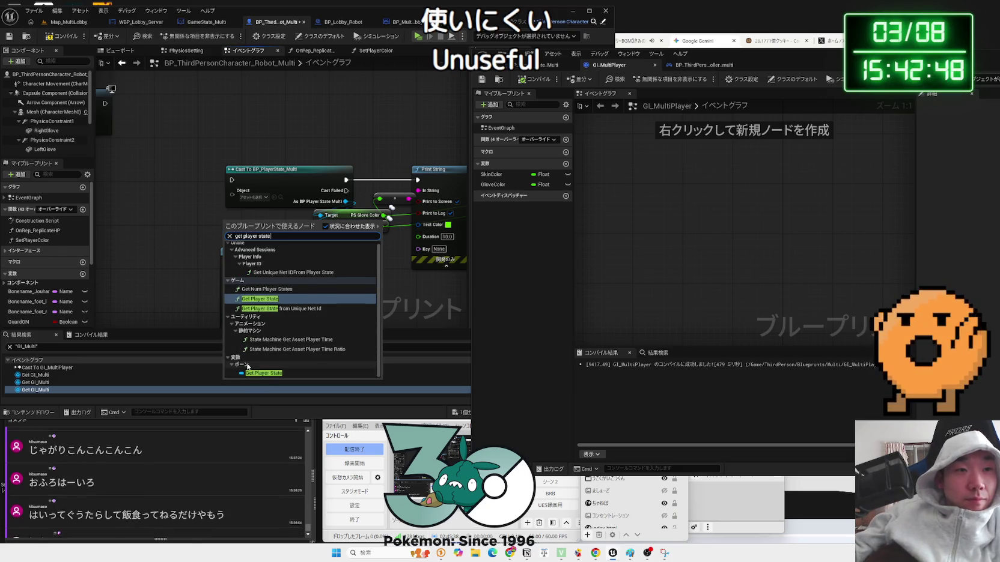
{"action": "key", "text": "Return"}
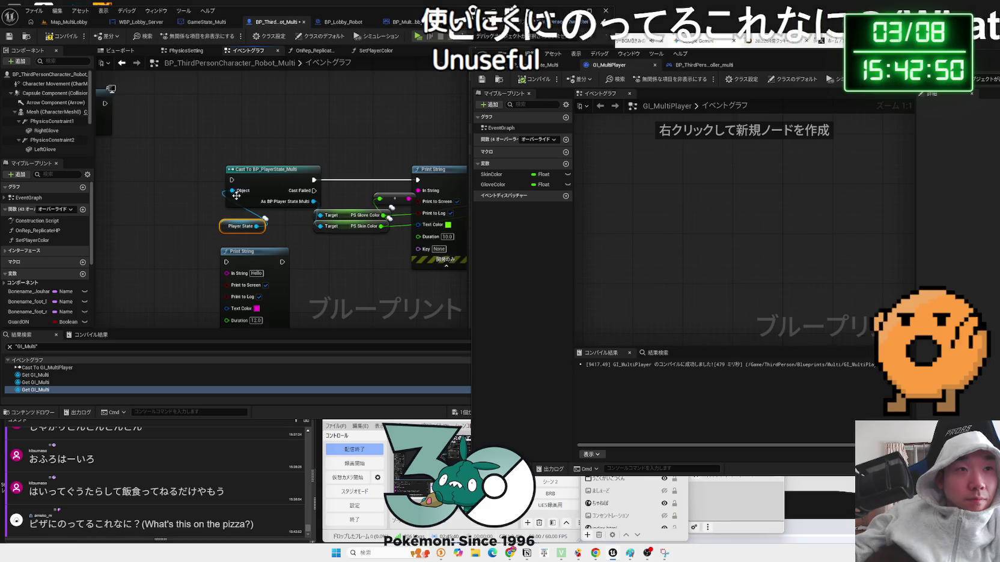
{"action": "scroll", "coordinate": [231, 192], "scroll_direction": "down", "scroll_amount": 1}
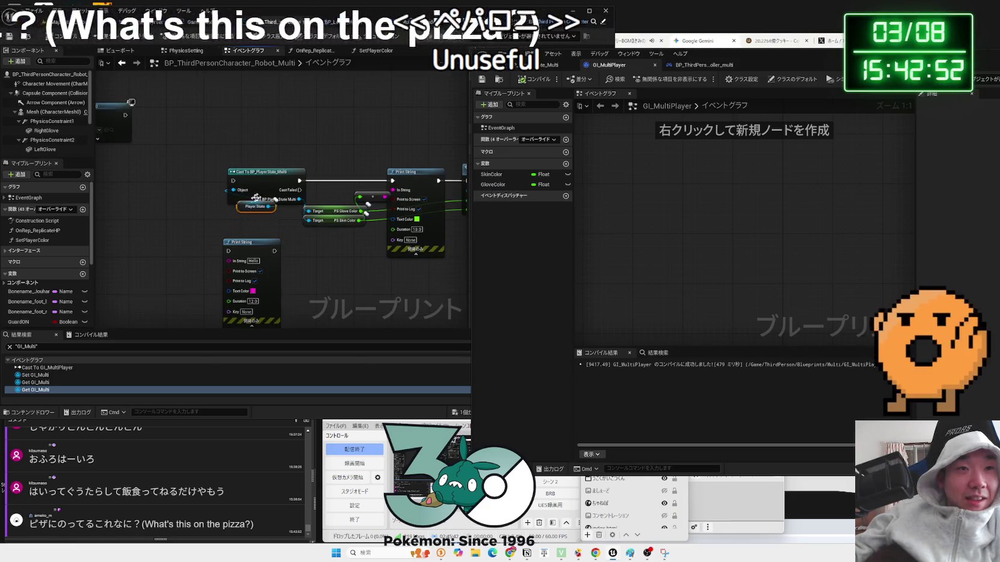
{"action": "left_click_drag", "start_coordinate": [247, 160], "coordinate": [416, 222]}
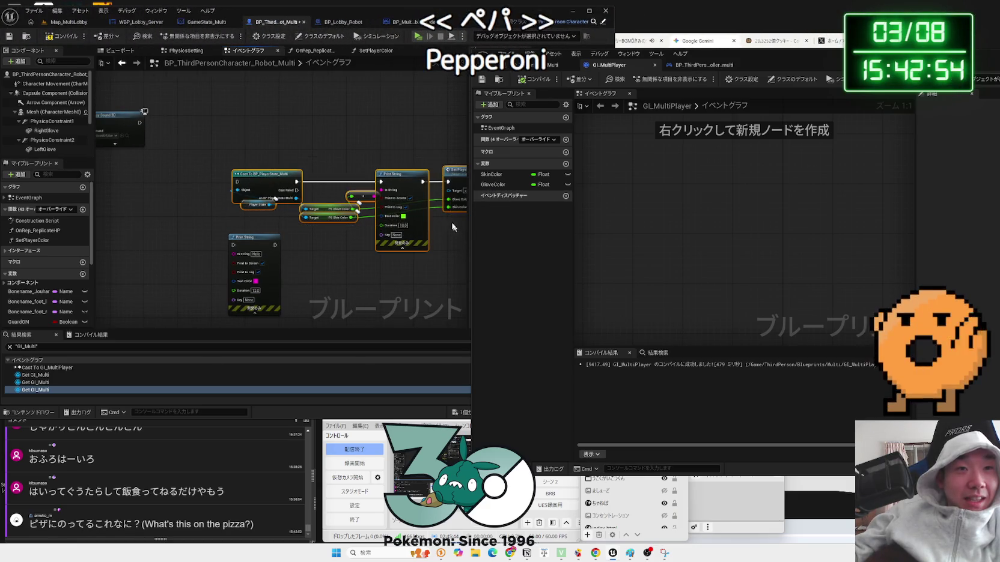
{"action": "right_click", "coordinate": [381, 147]}
{"action": "left_click", "coordinate": [341, 141]}
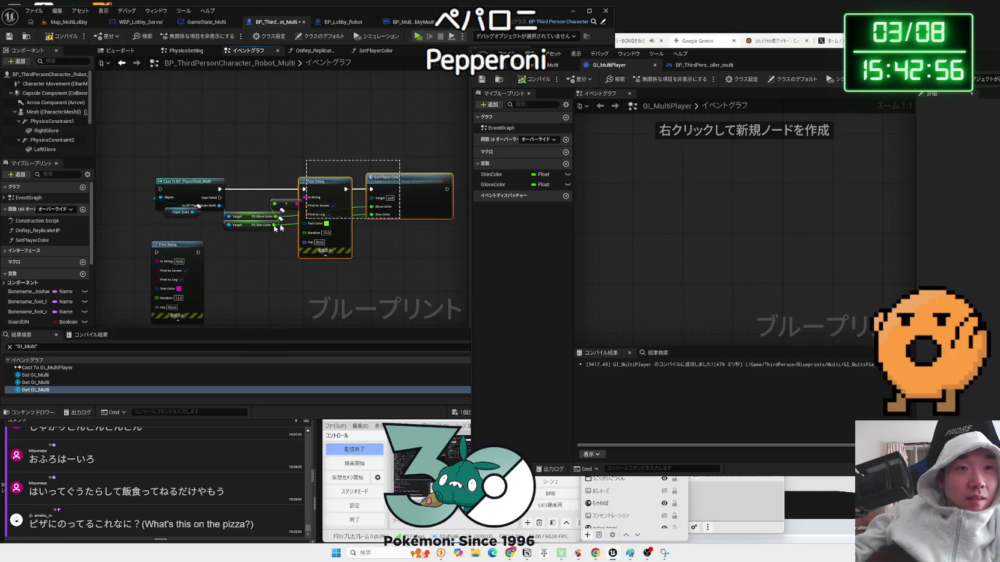
Nudge the Play Sound 2D node into place and return to the Map_MultiLobby level
{"action": "left_click_drag", "start_coordinate": [194, 196], "coordinate": [297, 154]}
{"action": "left_click", "coordinate": [225, 161]}
{"action": "scroll", "coordinate": [235, 213], "scroll_direction": "down", "scroll_amount": 2}
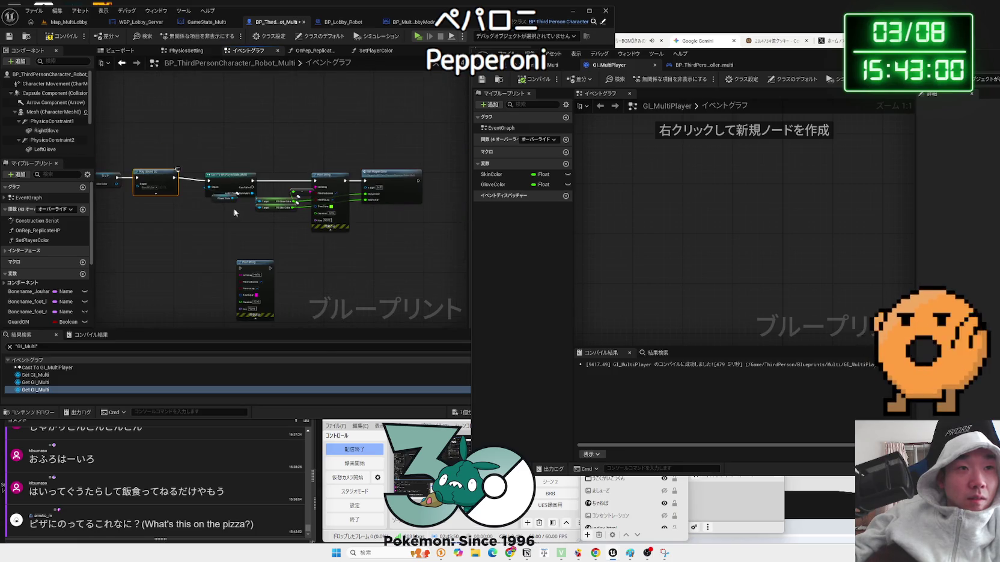
{"action": "left_click_drag", "start_coordinate": [340, 180], "coordinate": [337, 176]}
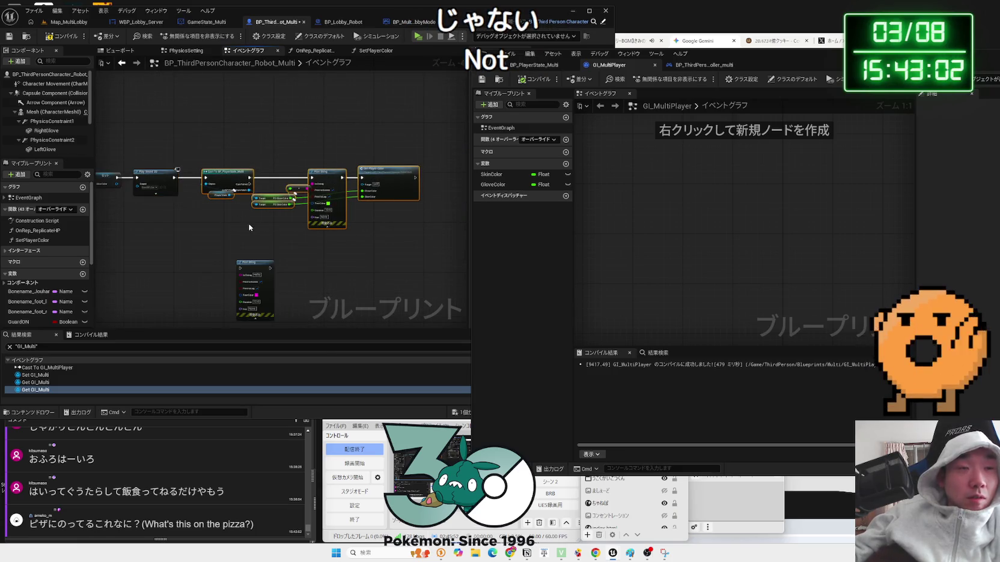
{"action": "left_click", "coordinate": [63, 24]}
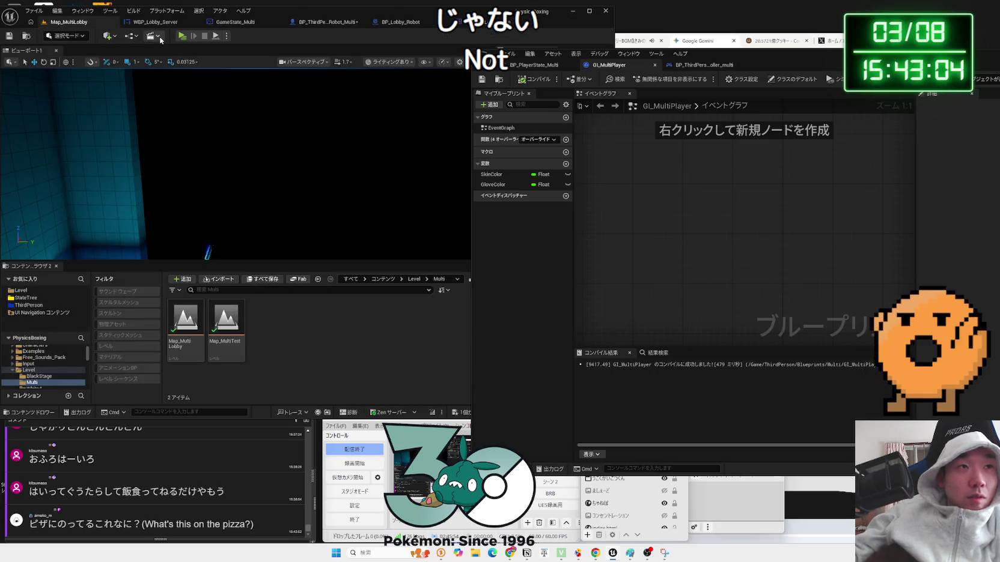
Look through the BP_MultiLobbyMode, robot character and GI_MultiPlayer blueprints
{"action": "left_click", "coordinate": [451, 23]}
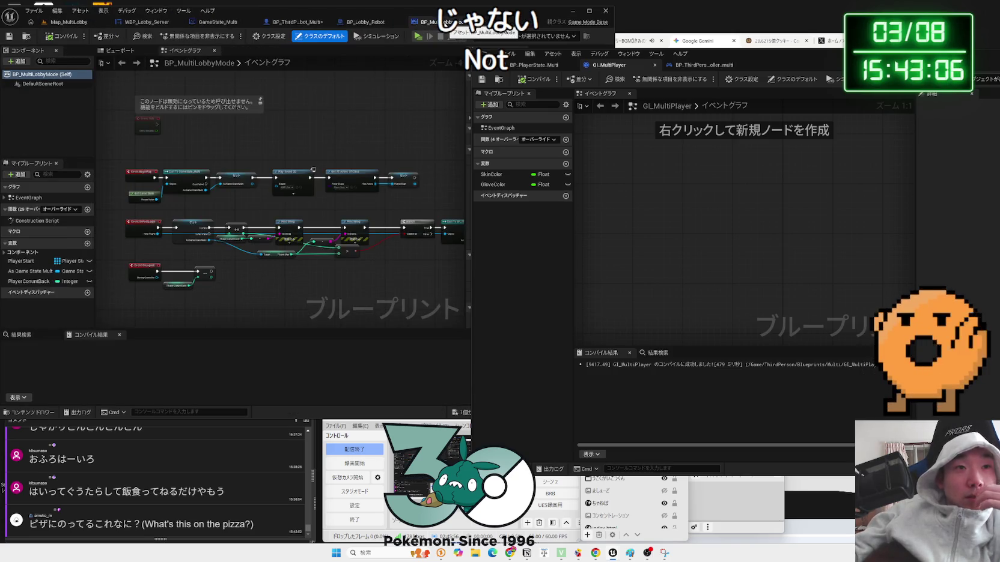
{"action": "left_click", "coordinate": [358, 24]}
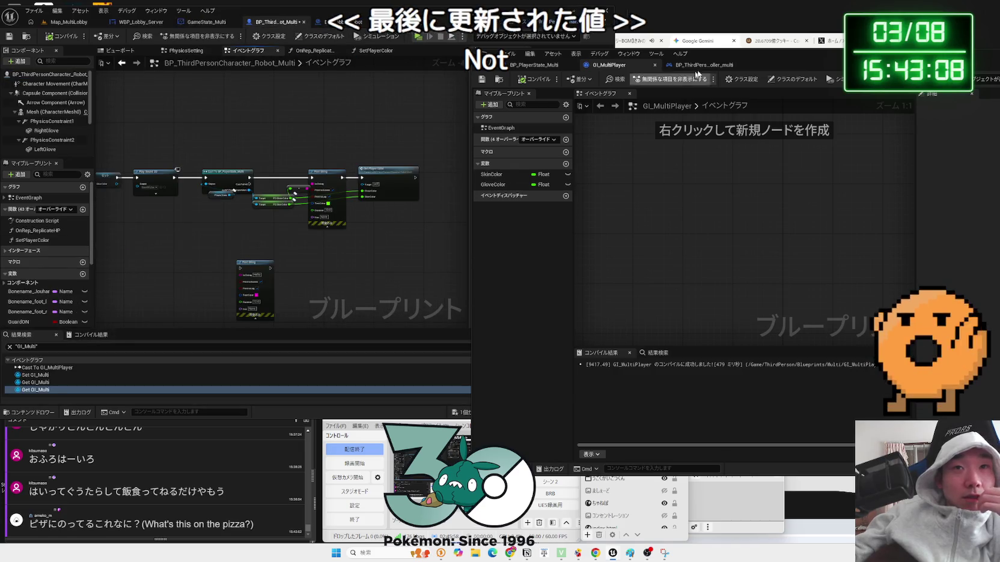
{"action": "left_click", "coordinate": [716, 64]}
{"action": "left_click_drag", "start_coordinate": [534, 65], "coordinate": [365, 67]}
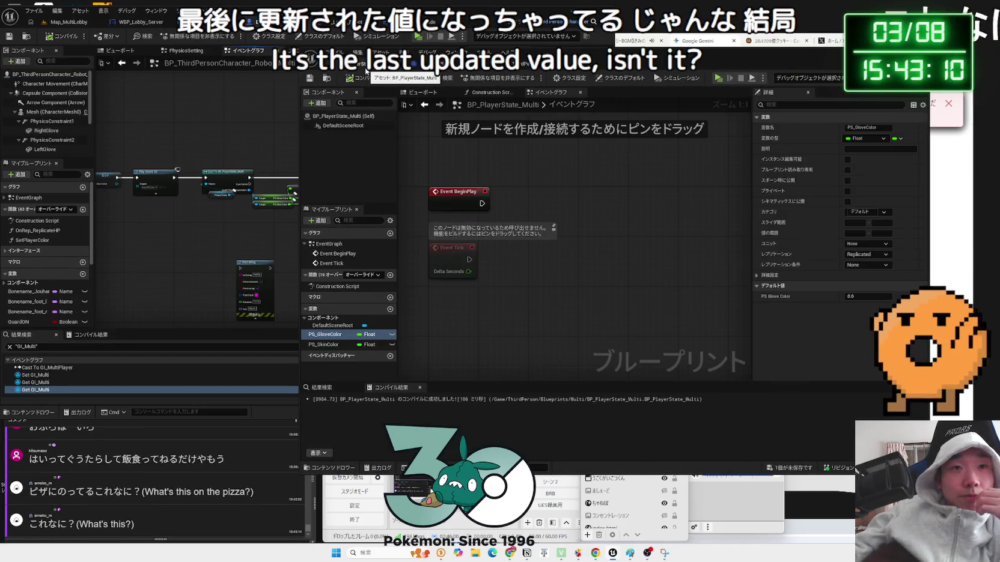
{"action": "key", "text": "ctrl+Tab"}
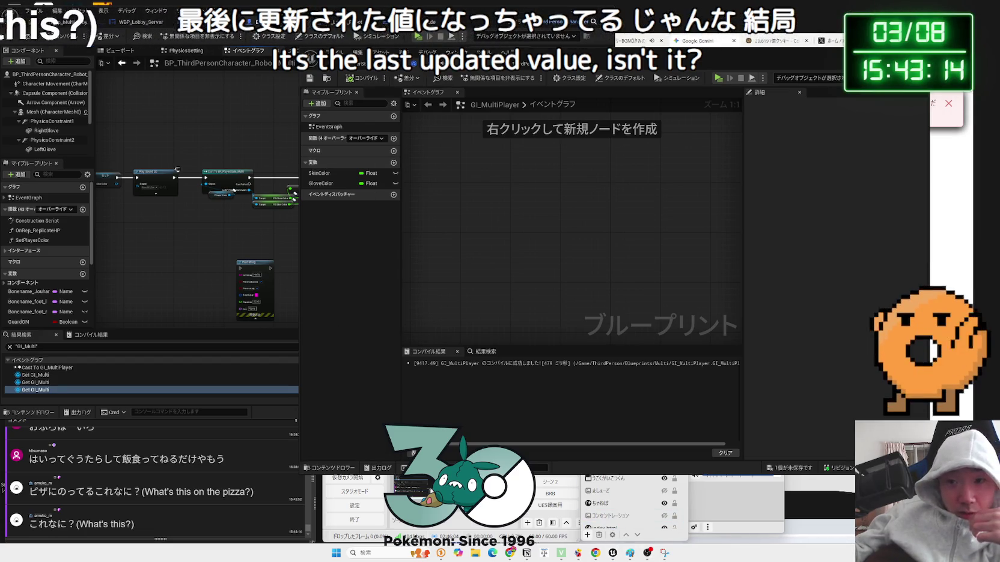
{"action": "left_click", "coordinate": [528, 332]}
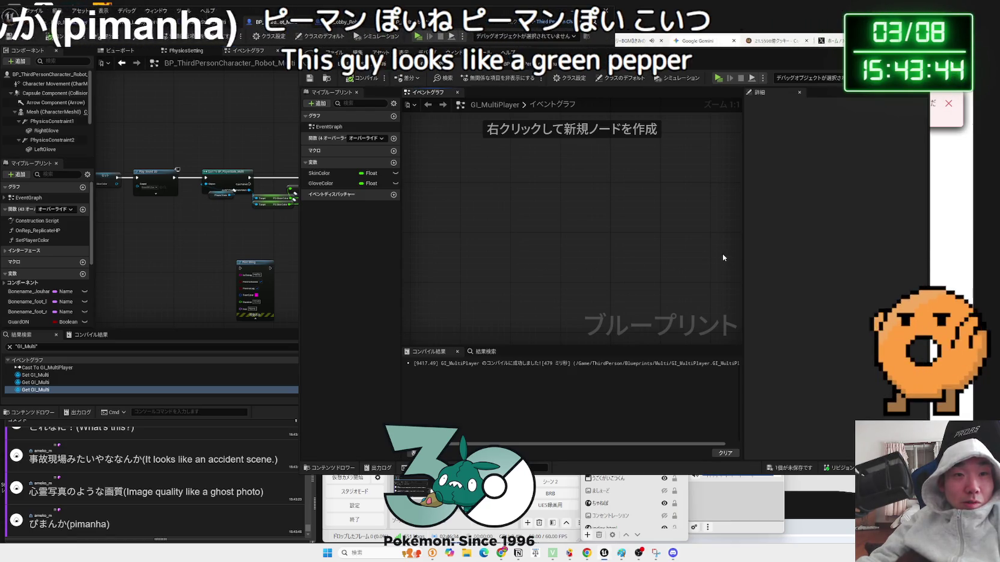
{"action": "scroll", "coordinate": [234, 226], "scroll_direction": "up", "scroll_amount": 3}
{"action": "left_click_drag", "start_coordinate": [282, 263], "coordinate": [287, 256]}
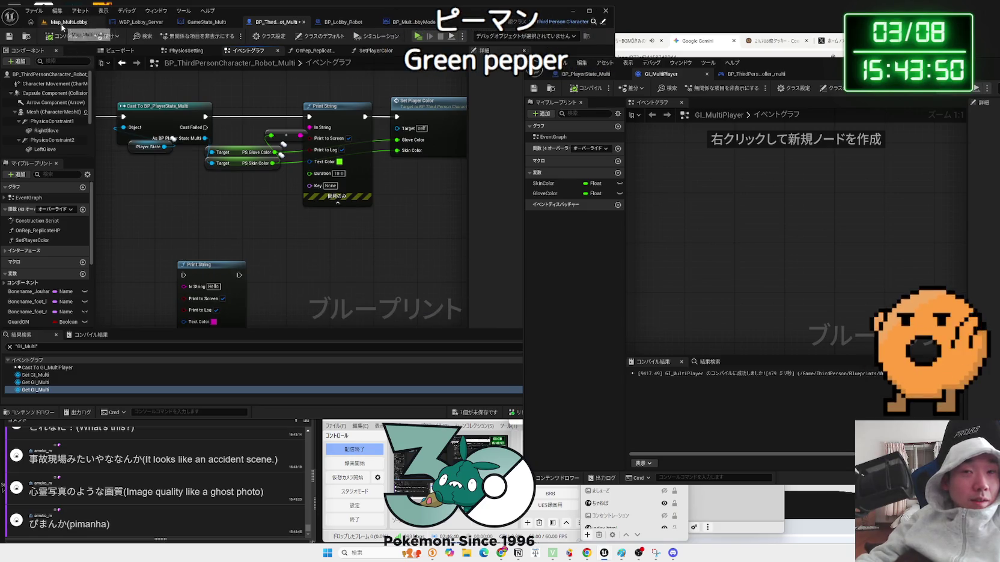
Compare the BP_PlayerState_Multi and GI_MultiPlayer graphs, then bring up BP_ThirdPersonPlayerController_multi
{"action": "left_click", "coordinate": [64, 23]}
{"action": "left_click_drag", "start_coordinate": [798, 67], "coordinate": [343, 68]}
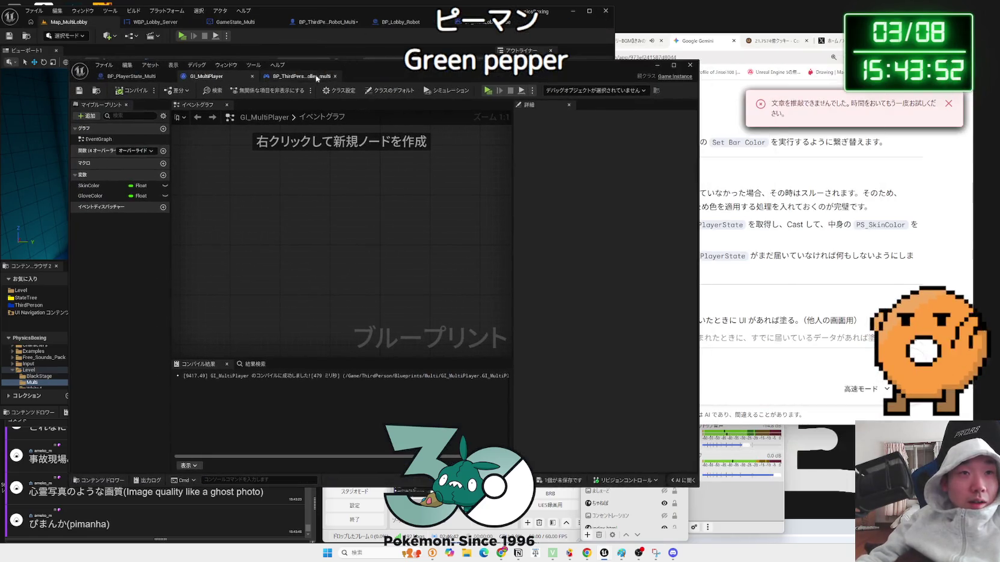
{"action": "left_click", "coordinate": [131, 77]}
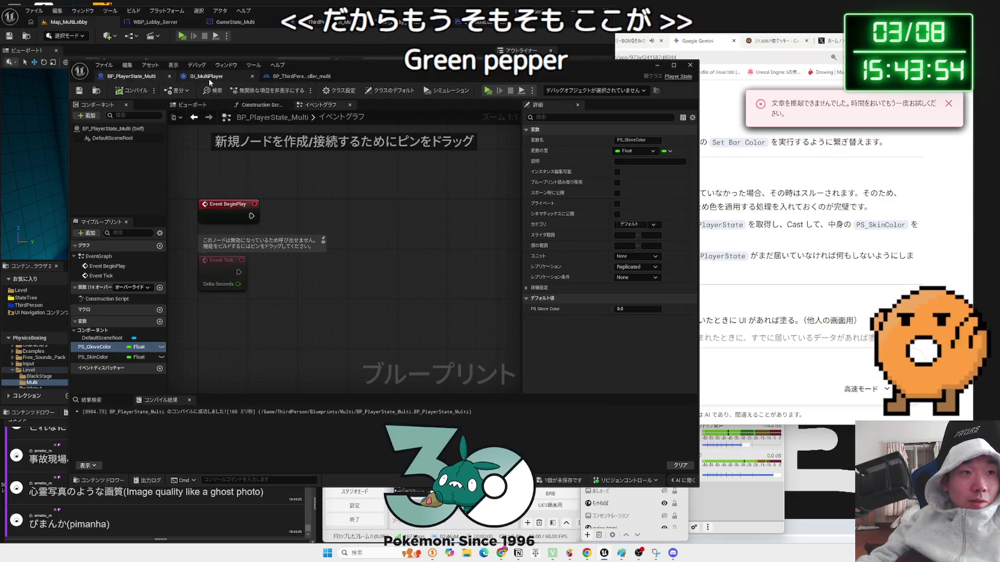
{"action": "left_click", "coordinate": [209, 79]}
{"action": "left_click_drag", "start_coordinate": [390, 66], "coordinate": [589, 69]}
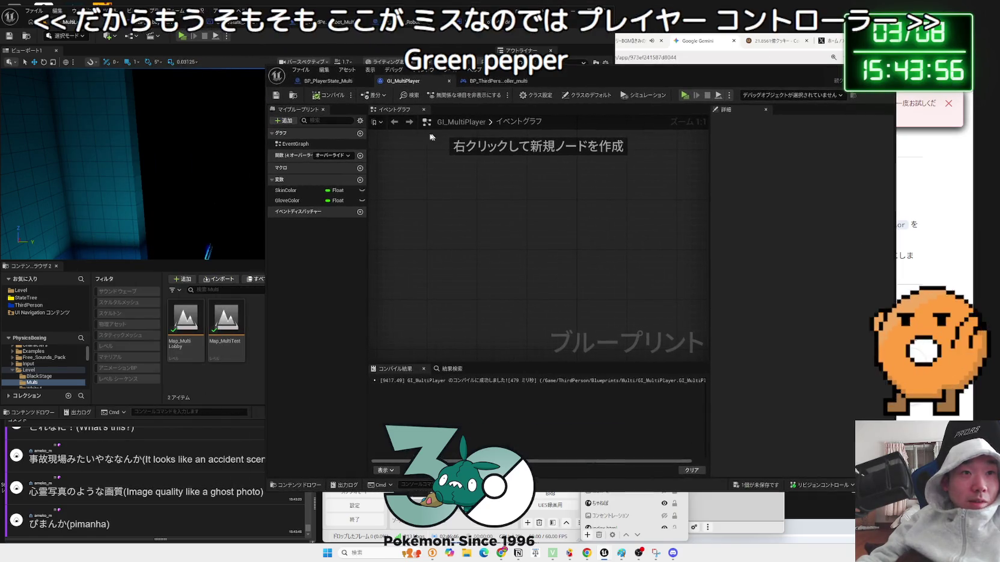
{"action": "left_click", "coordinate": [330, 81]}
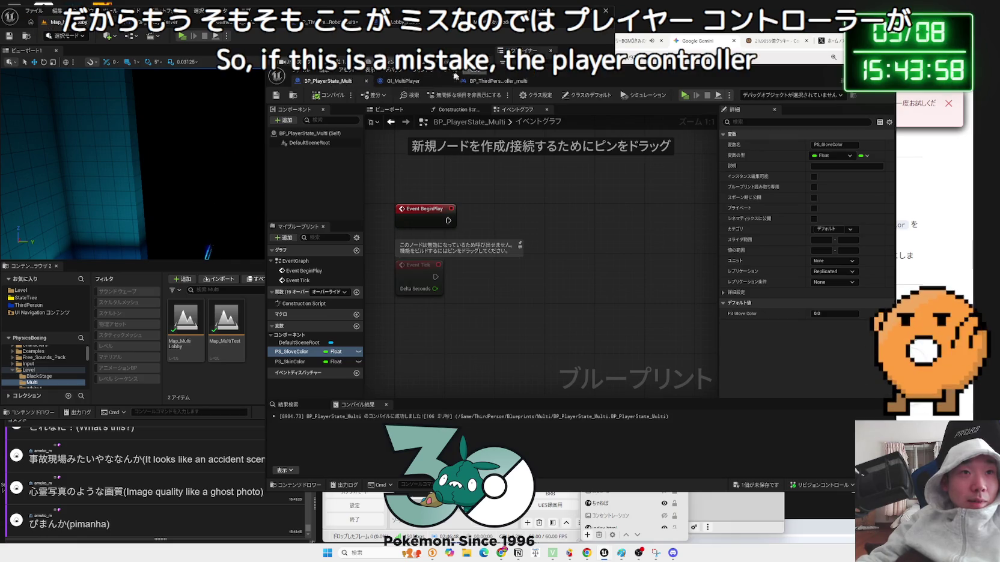
{"action": "left_click", "coordinate": [408, 82]}
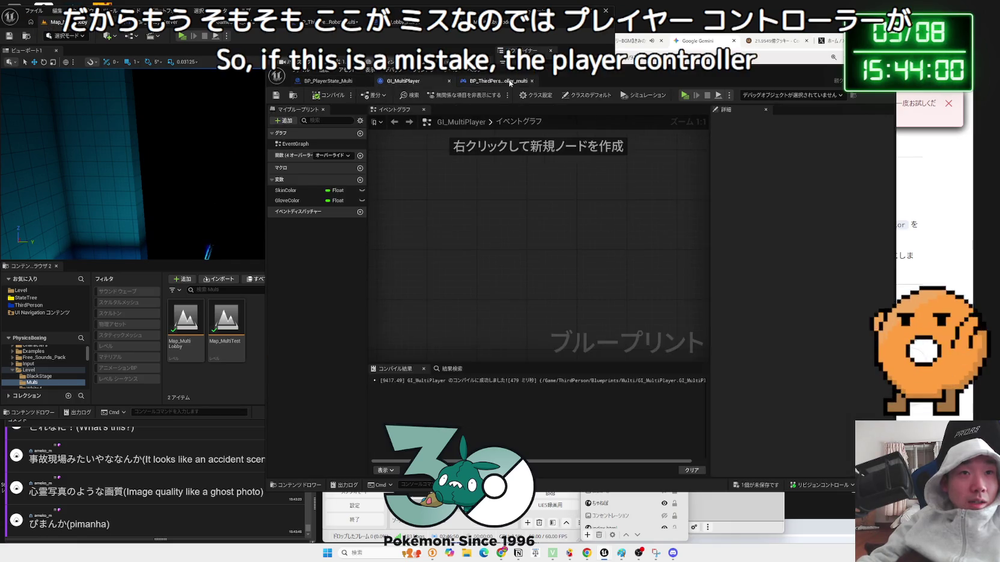
{"action": "left_click", "coordinate": [337, 81]}
{"action": "scroll", "coordinate": [449, 231], "scroll_direction": "down", "scroll_amount": 2}
{"action": "scroll", "coordinate": [509, 201], "scroll_direction": "up", "scroll_amount": 1}
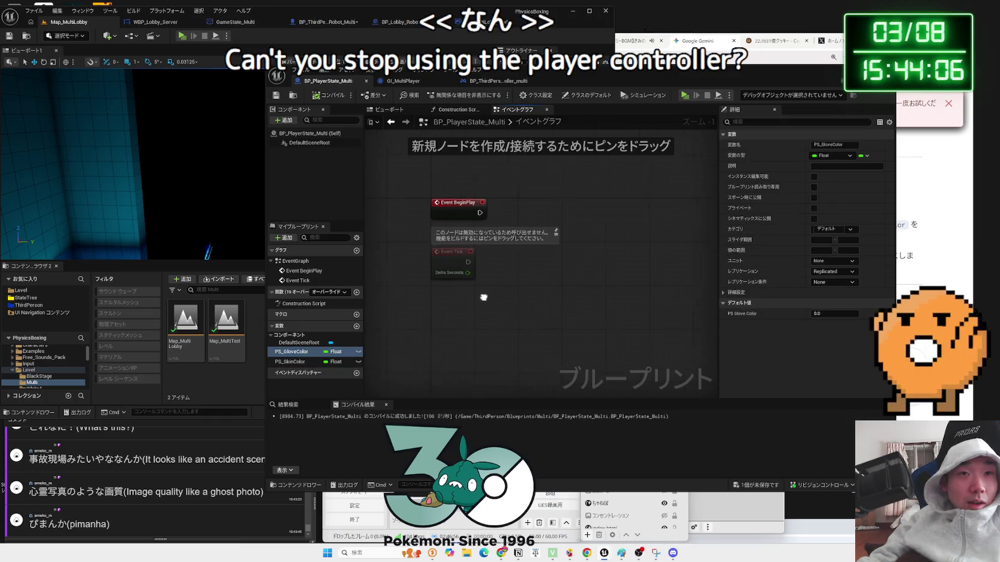
{"action": "left_click", "coordinate": [499, 82]}
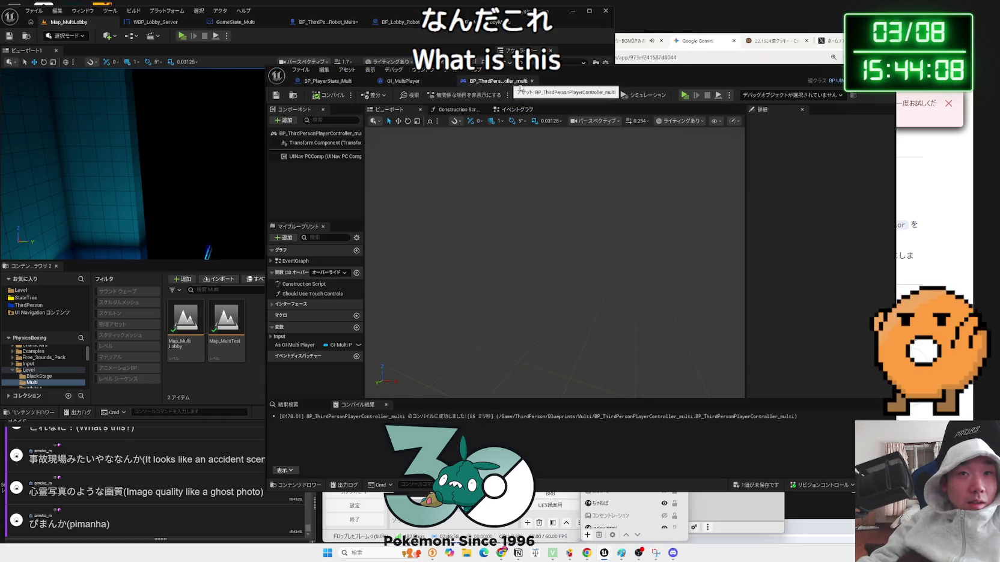
Show the player controller's event graph and nudge the selected colour Set nodes
{"action": "left_click", "coordinate": [510, 110]}
{"action": "scroll", "coordinate": [517, 238], "scroll_direction": "up", "scroll_amount": 1}
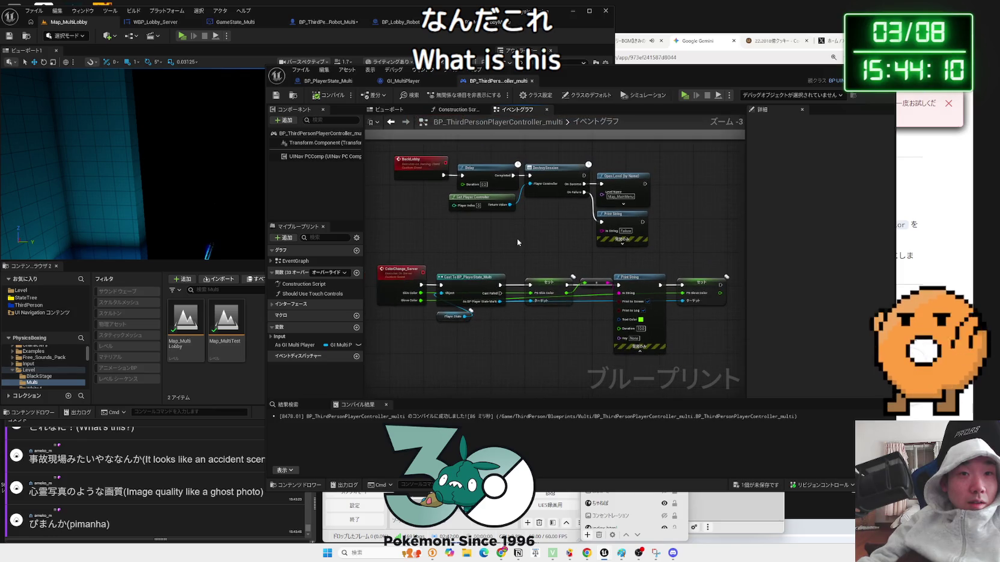
{"action": "scroll", "coordinate": [526, 214], "scroll_direction": "up", "scroll_amount": 1}
{"action": "scroll", "coordinate": [525, 215], "scroll_direction": "down", "scroll_amount": 1}
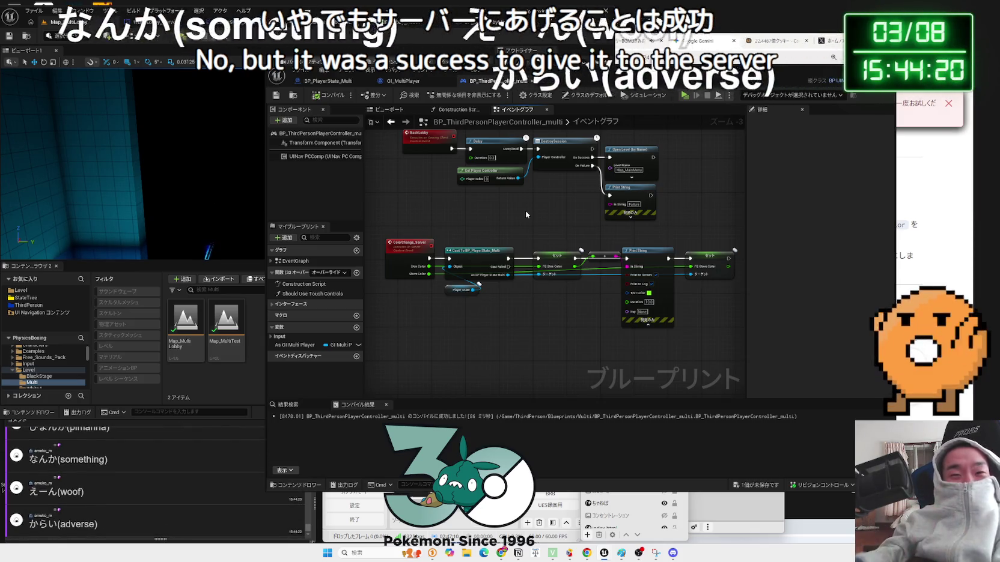
{"action": "mouse_move", "coordinate": [542, 217]}
{"action": "left_mouse_down"}
{"action": "mouse_move", "coordinate": [596, 286]}
{"action": "mouse_move", "coordinate": [542, 287]}
{"action": "left_mouse_up"}
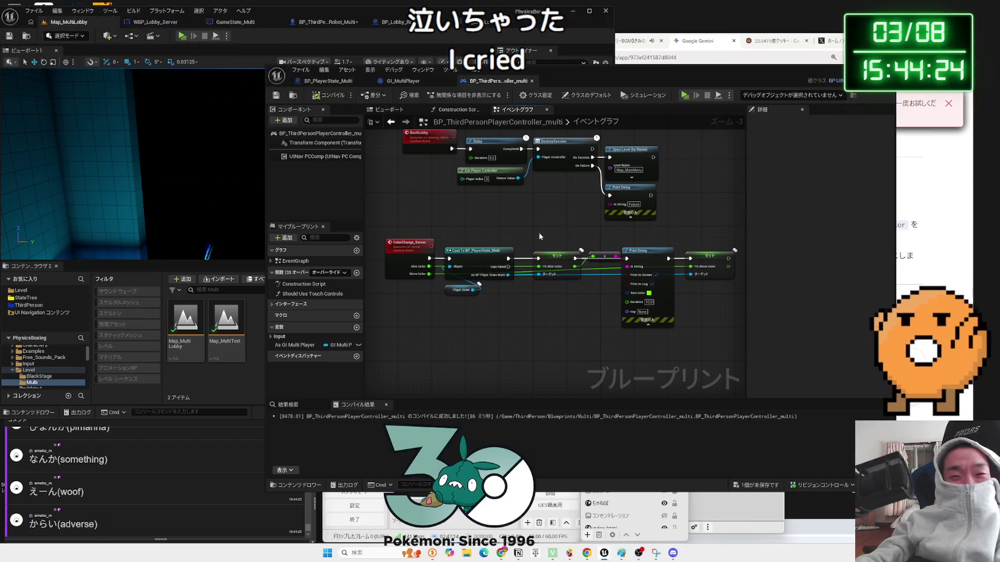
{"action": "left_click_drag", "start_coordinate": [559, 256], "coordinate": [555, 260]}
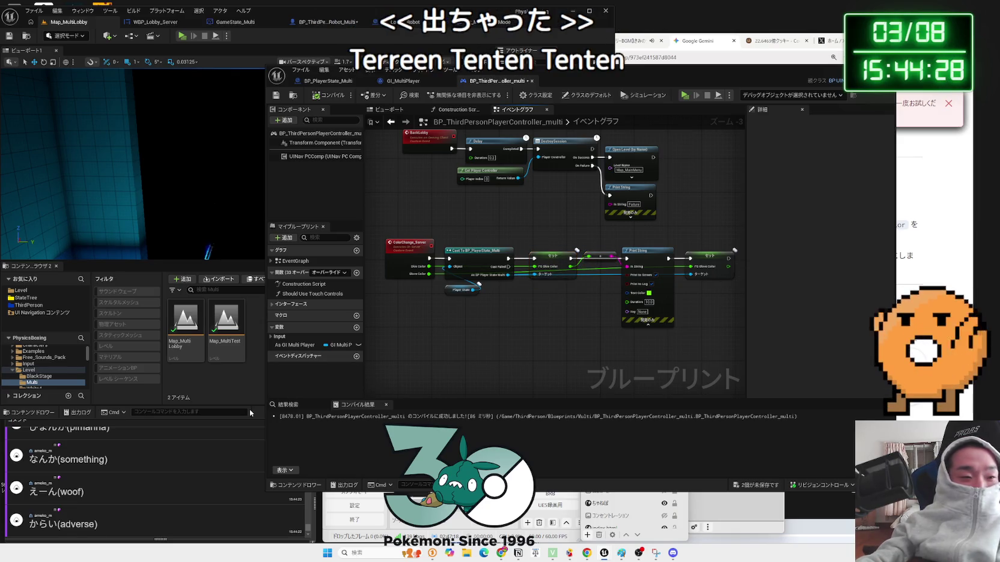
Glance at the stream comments, then select the conversion node between the skin colour Set nodes
{"action": "left_click", "coordinate": [253, 432]}
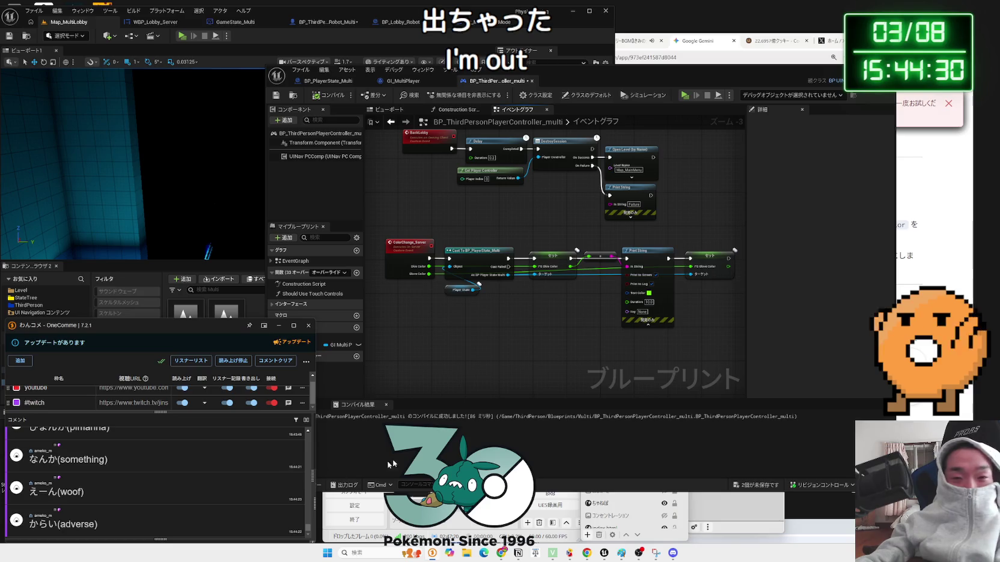
{"action": "scroll", "coordinate": [598, 311], "scroll_direction": "up", "scroll_amount": 4}
{"action": "left_click", "coordinate": [601, 228]}
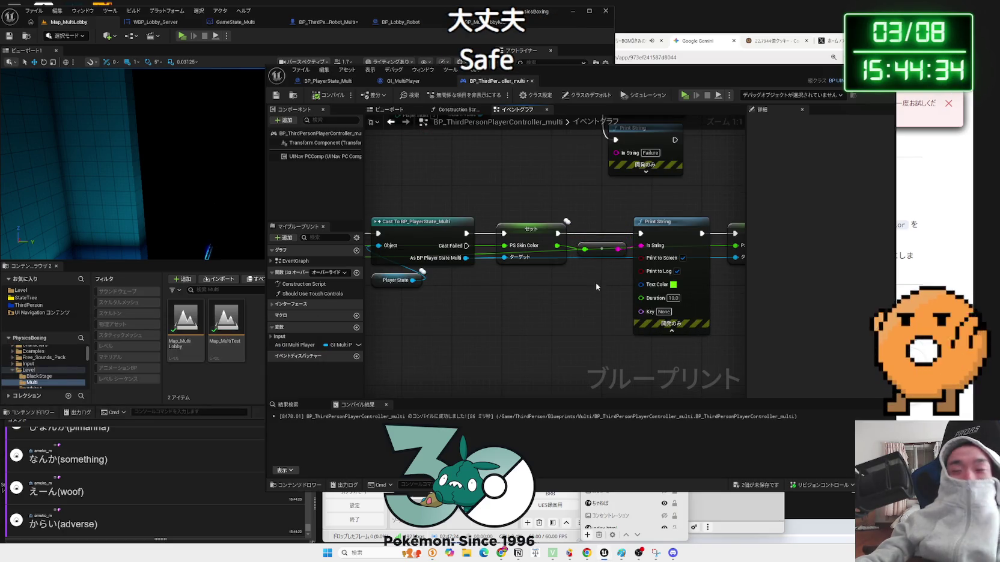
{"action": "left_click_drag", "start_coordinate": [596, 285], "coordinate": [564, 292]}
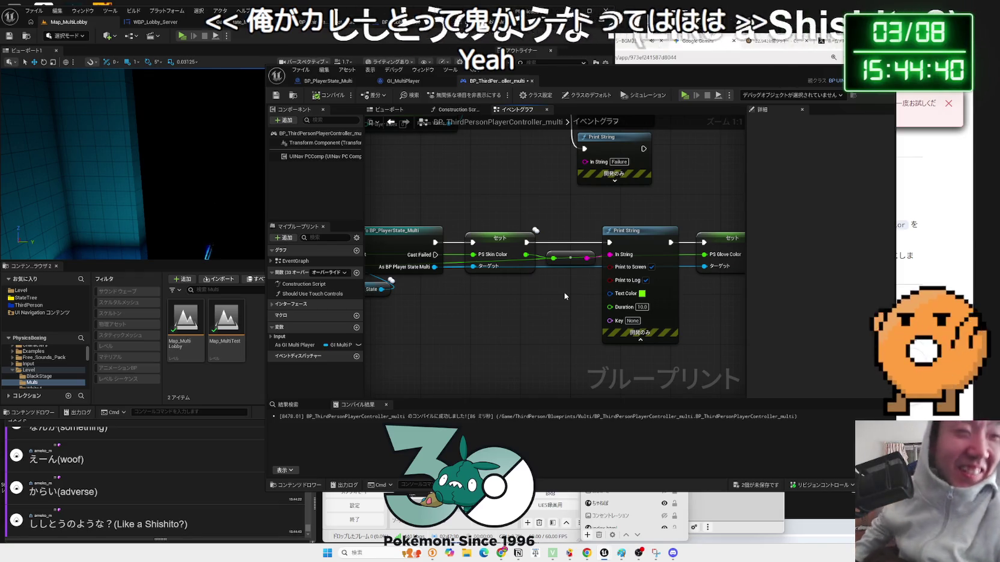
{"action": "left_click", "coordinate": [573, 256]}
{"action": "mouse_move", "coordinate": [571, 271]}
{"action": "left_mouse_down"}
{"action": "mouse_move", "coordinate": [428, 273]}
{"action": "mouse_move", "coordinate": [612, 245]}
{"action": "left_mouse_up"}
{"action": "scroll", "coordinate": [611, 245], "scroll_direction": "down", "scroll_amount": 3}
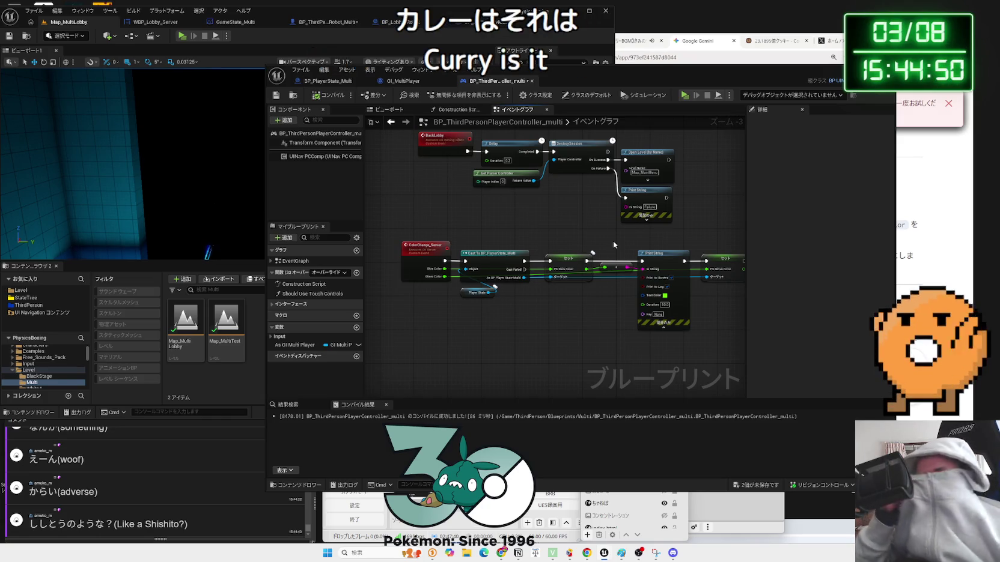
Start a new Gemini chat and dismiss its personalization prompt
{"action": "left_click", "coordinate": [935, 191]}
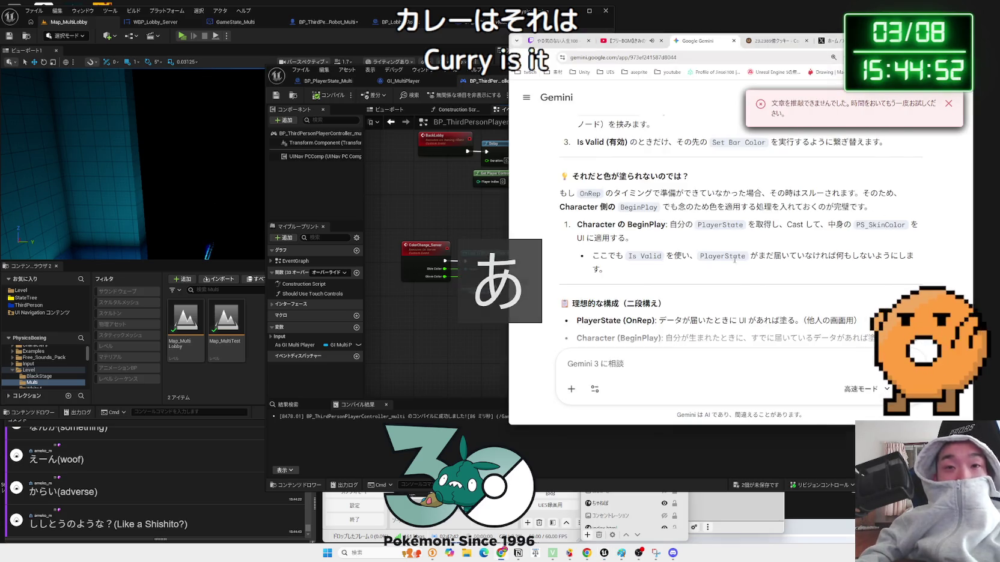
{"action": "scroll", "coordinate": [733, 260], "scroll_direction": "down", "scroll_amount": 3}
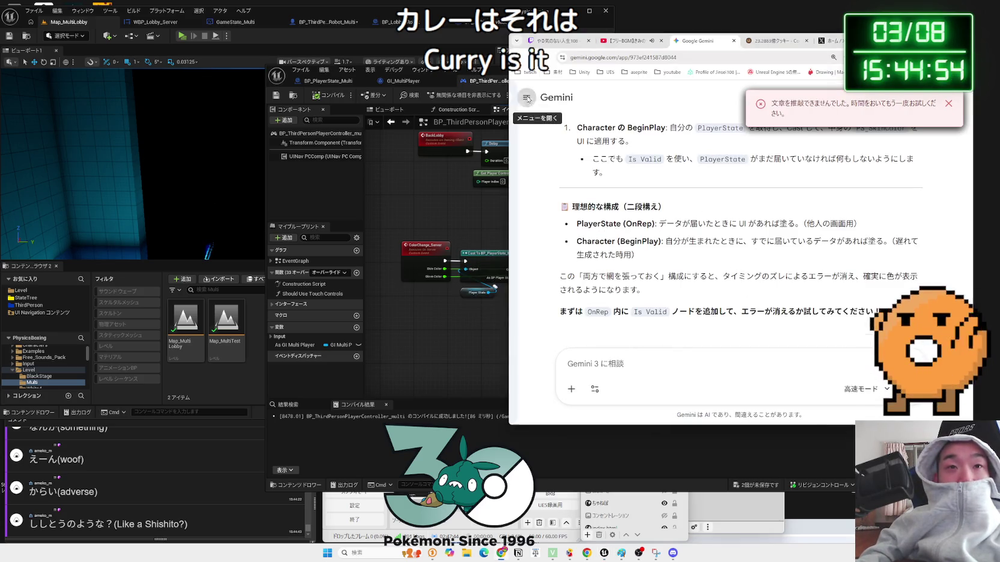
{"action": "left_click", "coordinate": [527, 100]}
{"action": "left_click", "coordinate": [578, 133]}
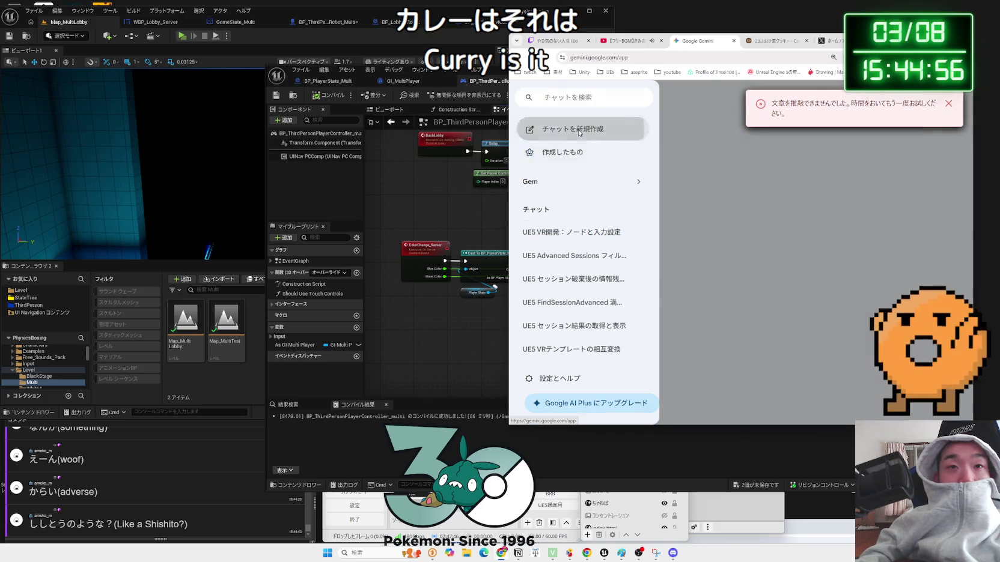
{"action": "left_click", "coordinate": [577, 134]}
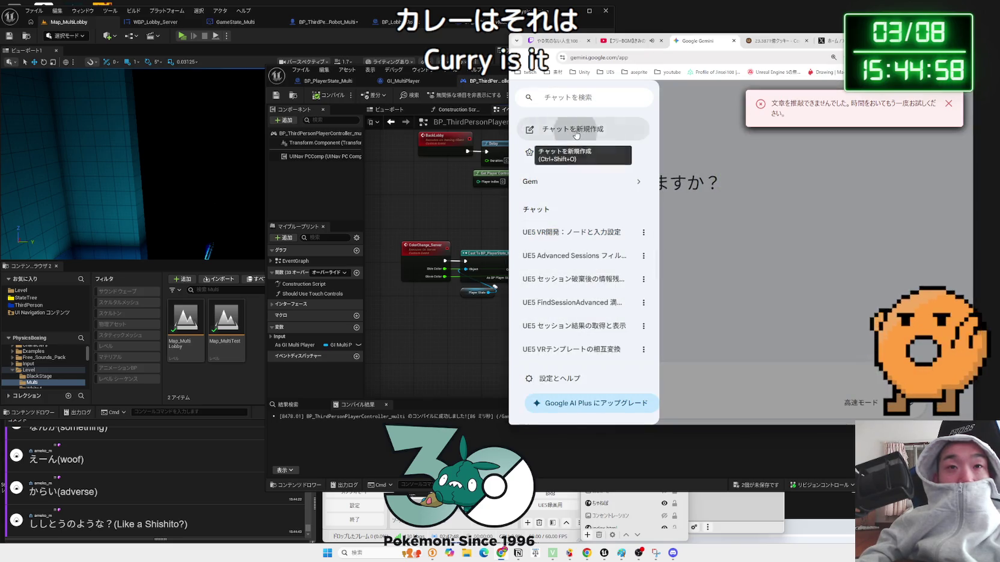
Type a Japanese question asking to apply the lobby character colour in the game level too
{"action": "type", "text": "U"}
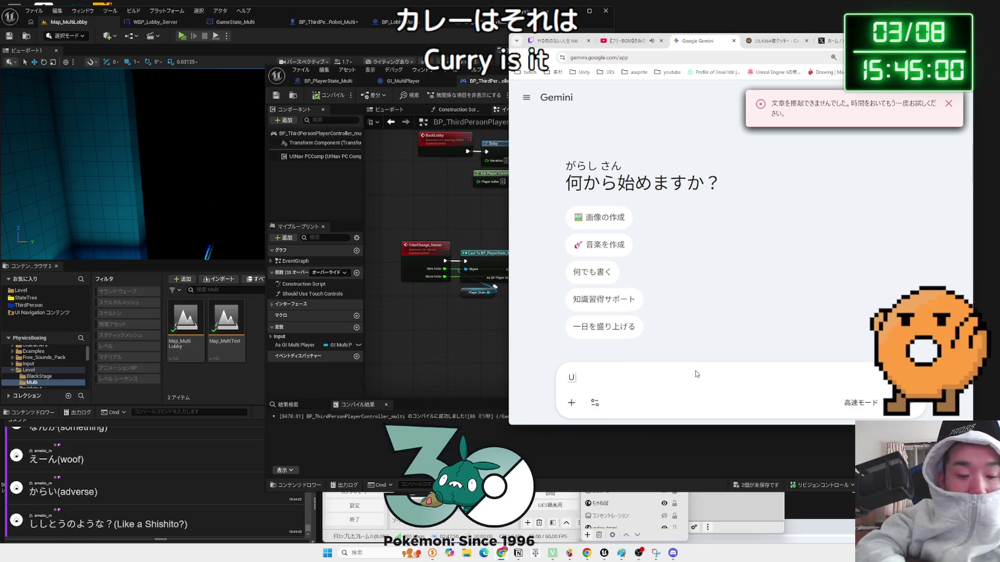
{"action": "type", "text": "キャラクターのいろw"}
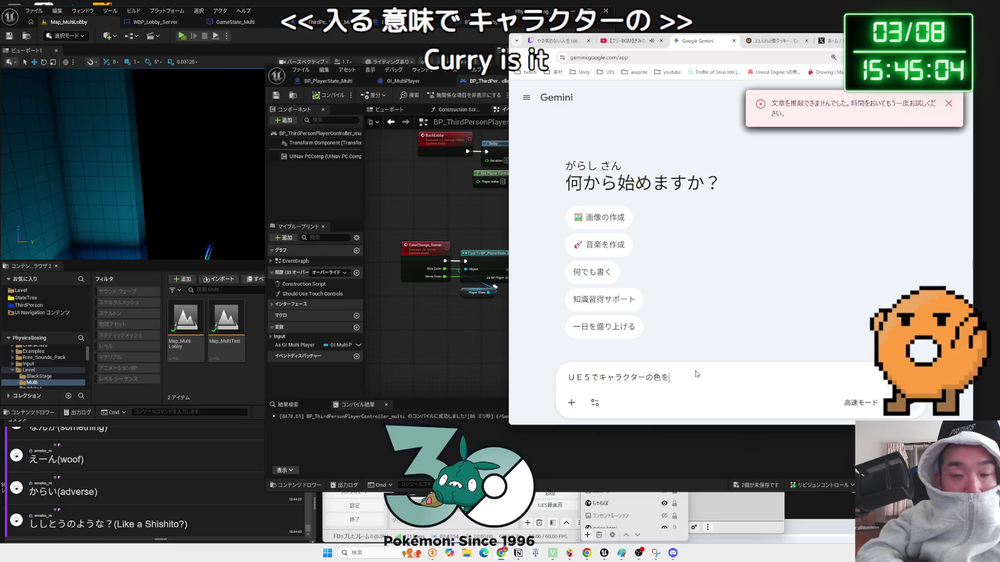
{"action": "key", "text": "BackSpace"}
{"action": "type", "text": "まr"}
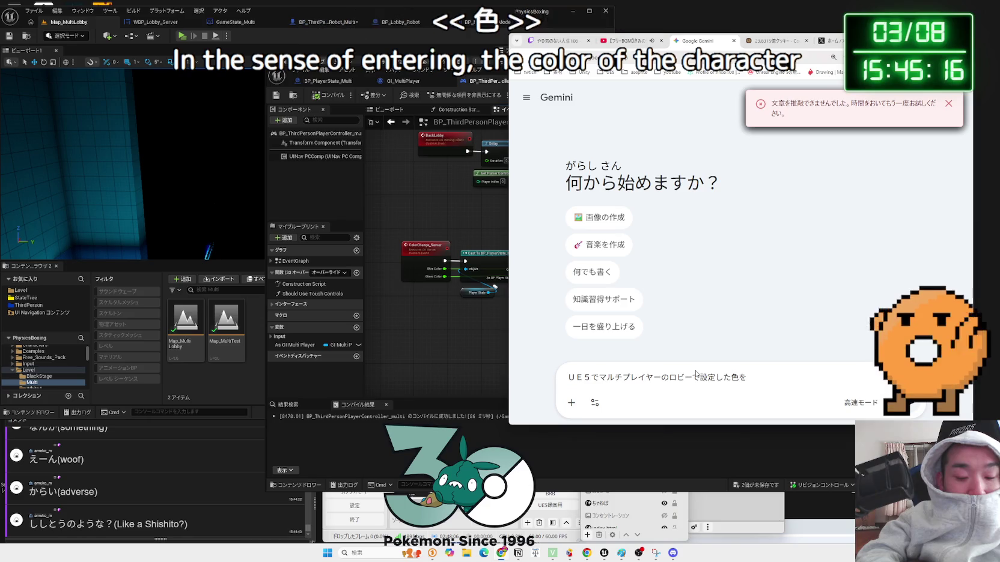
{"action": "type", "text": "げーむがめんd"}
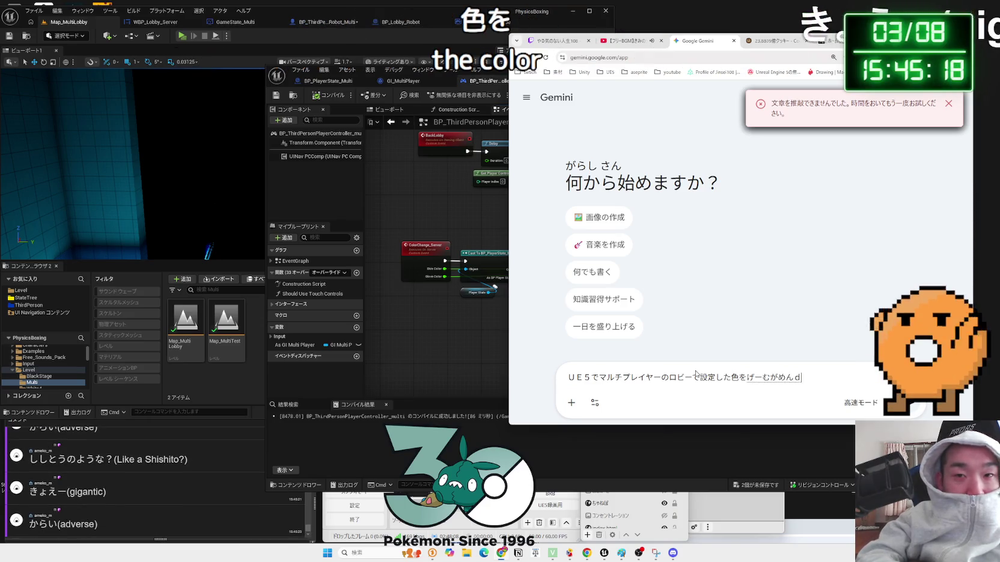
{"action": "key", "text": "BackSpace"}
{"action": "key", "text": "BackSpace"}
{"action": "type", "text": "れべる"}
{"action": "key", "text": "space"}
{"action": "type", "text": "で"}
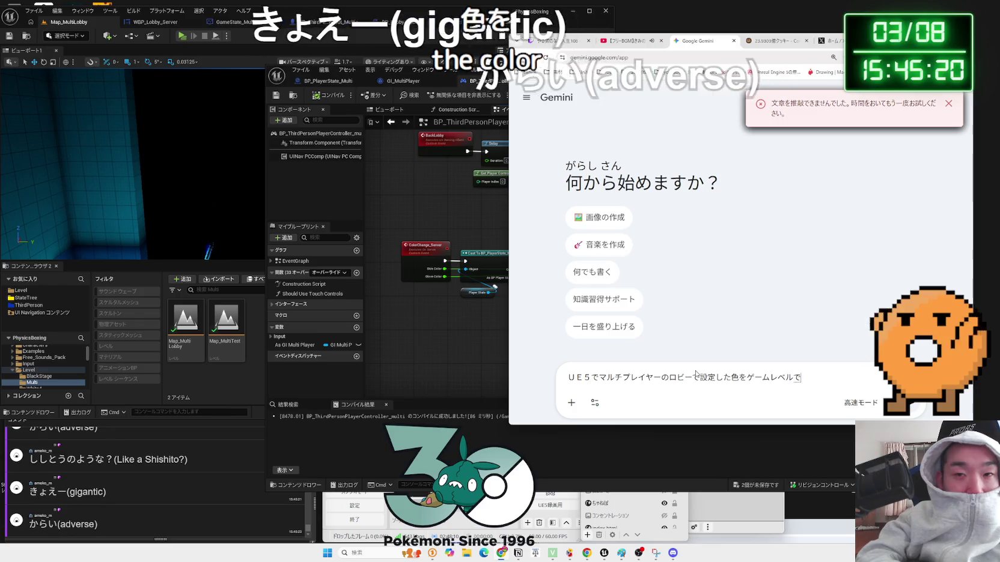
{"action": "type", "text": "もt適用したいです"}
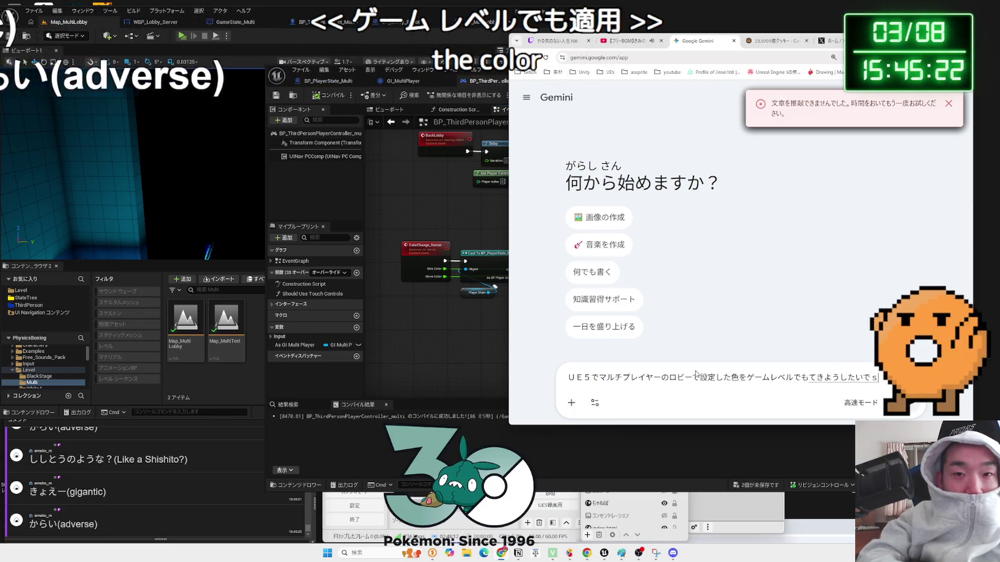